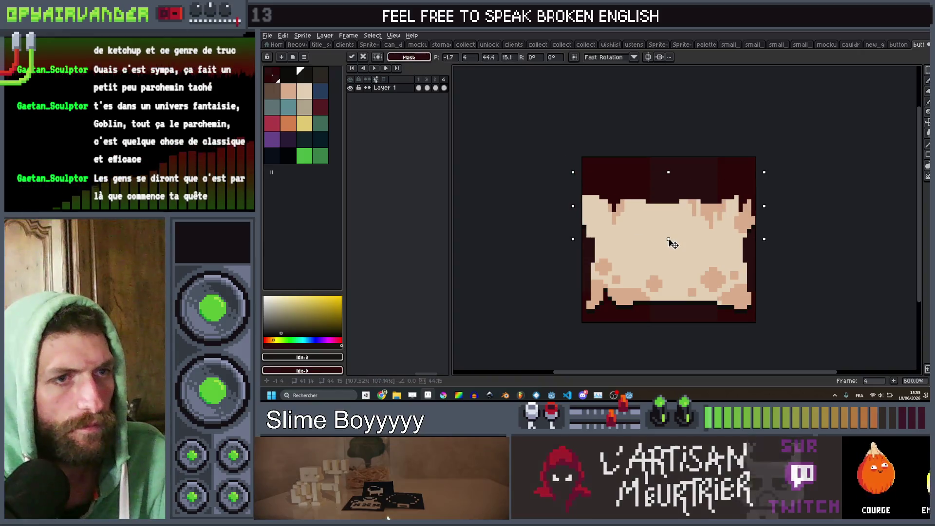
Undo the accidental enlargement, trim the canvas to 27 px high, and export button_paper.png
key(ctrl+z)
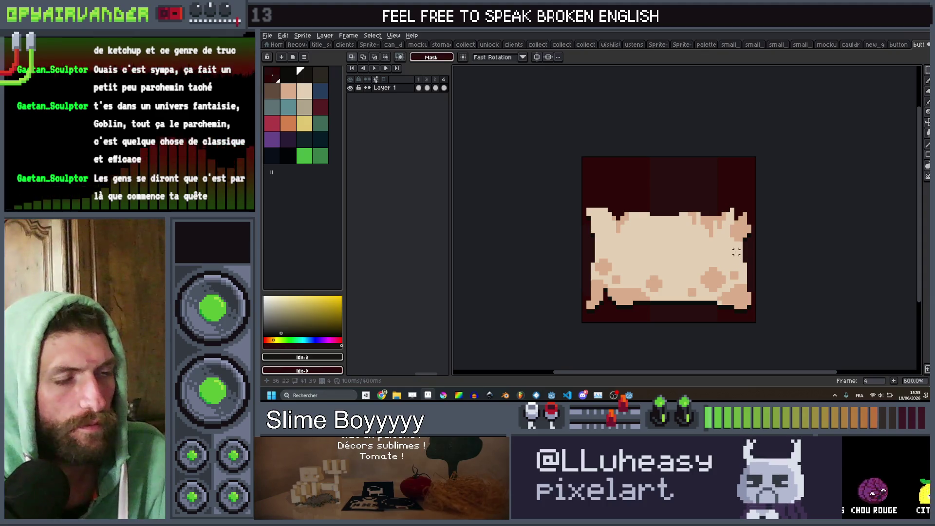
key(ctrl+alt+c)
drag(667, 156, 667, 203)
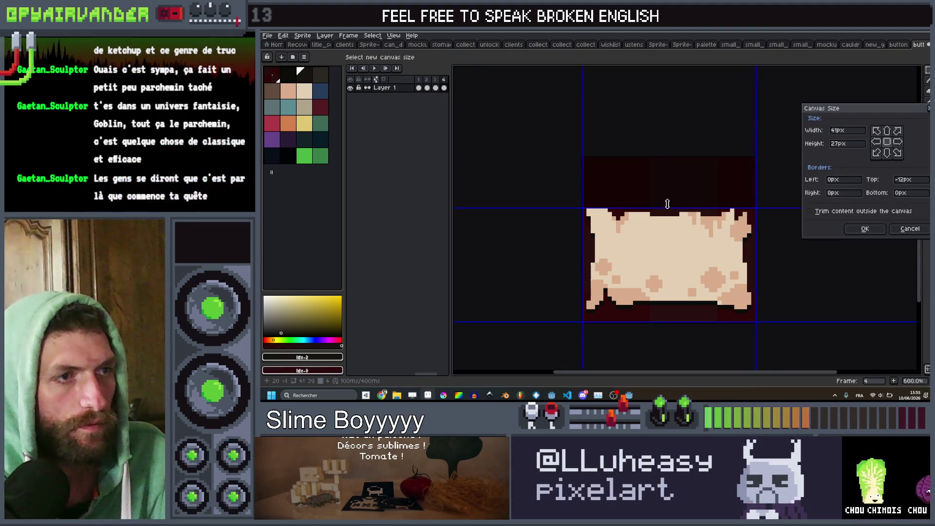
click(858, 231)
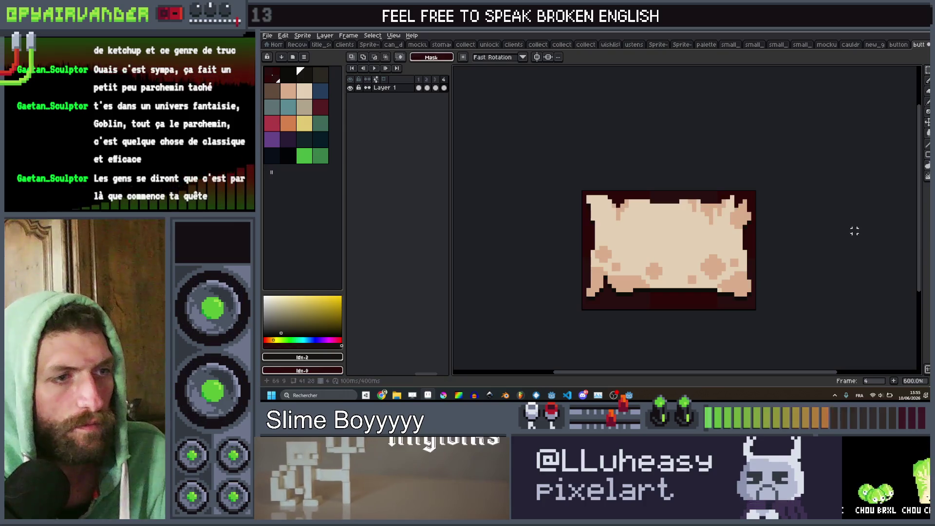
key(ctrl+alt+shift+s)
click(859, 321)
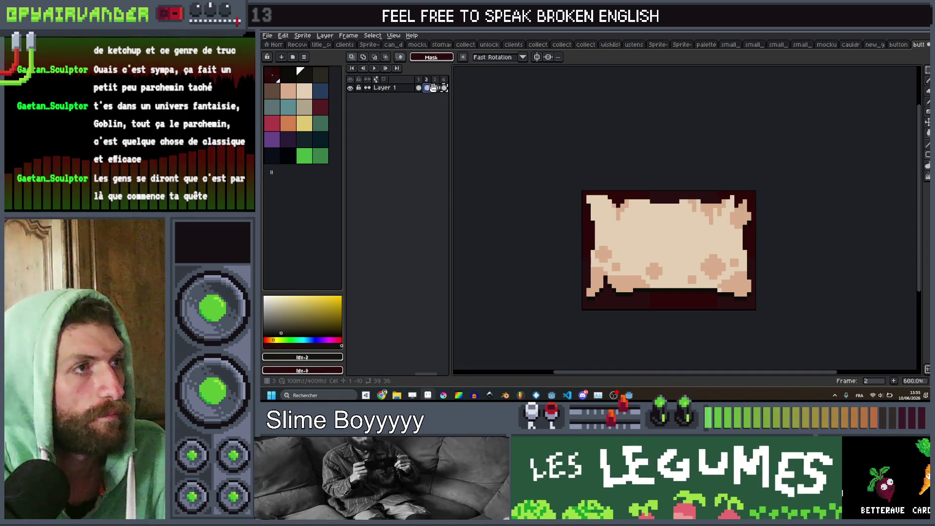
Re-export the PNG from frame 3, then select a strip along the sprite's right edge
click(435, 88)
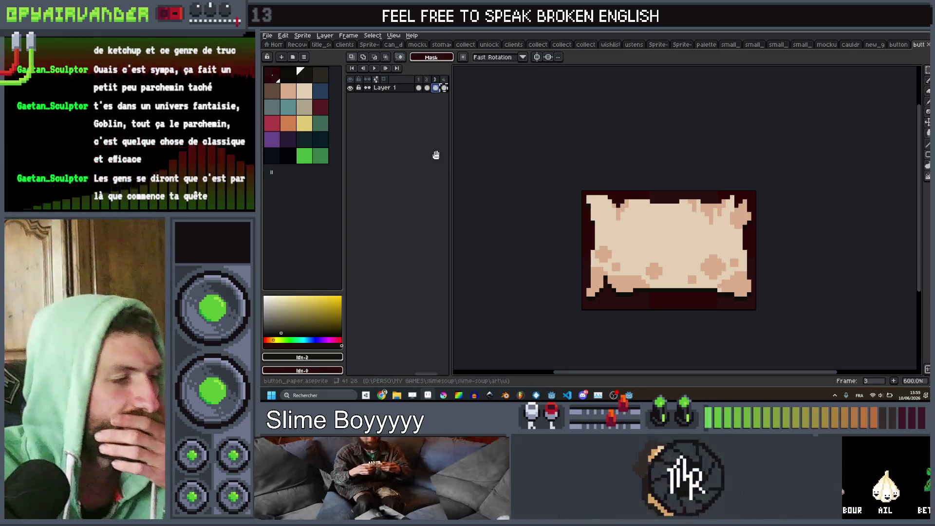
key(ctrl+alt+shift+s)
key(Return)
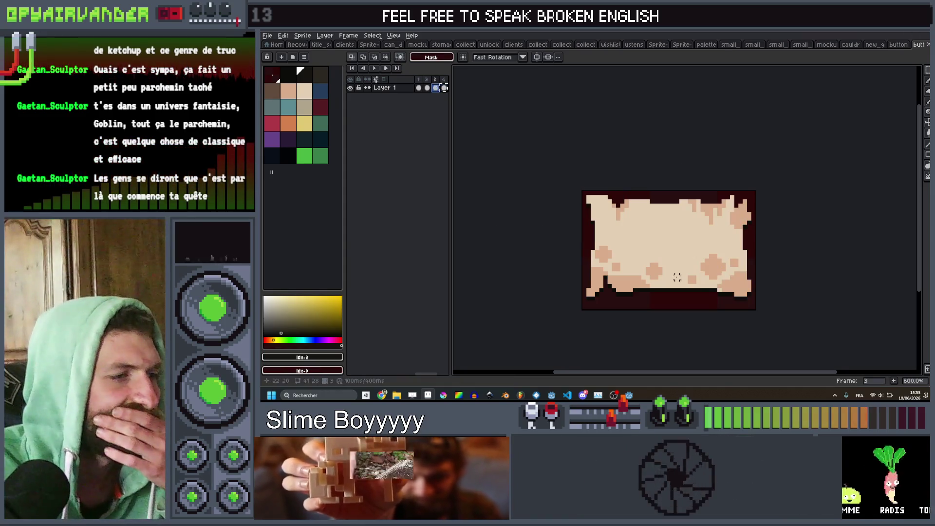
scroll(755, 214, up, 3)
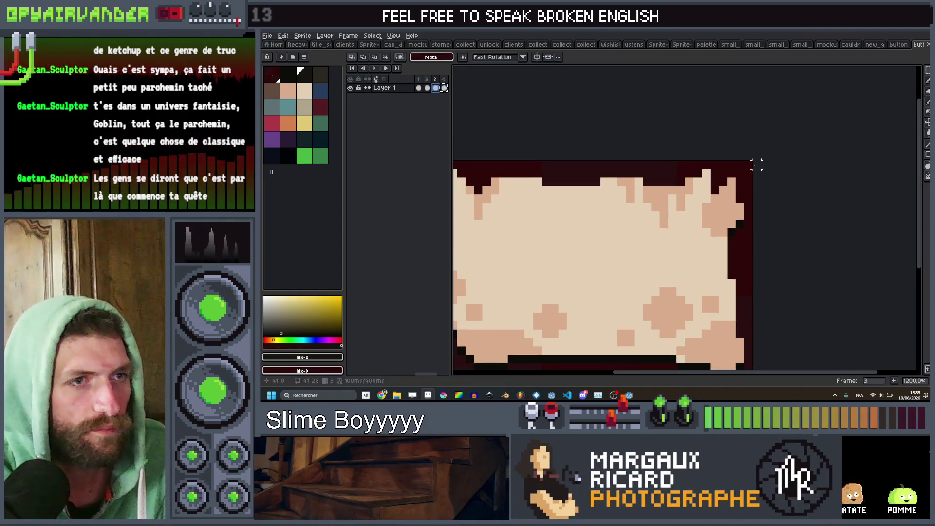
mouse_move(754, 163)
mouse_down()
mouse_move(825, 165)
mouse_move(818, 241)
mouse_up()
mouse_move(814, 313)
mouse_down()
mouse_move(791, 224)
mouse_move(802, 197)
mouse_move(795, 190)
mouse_up()
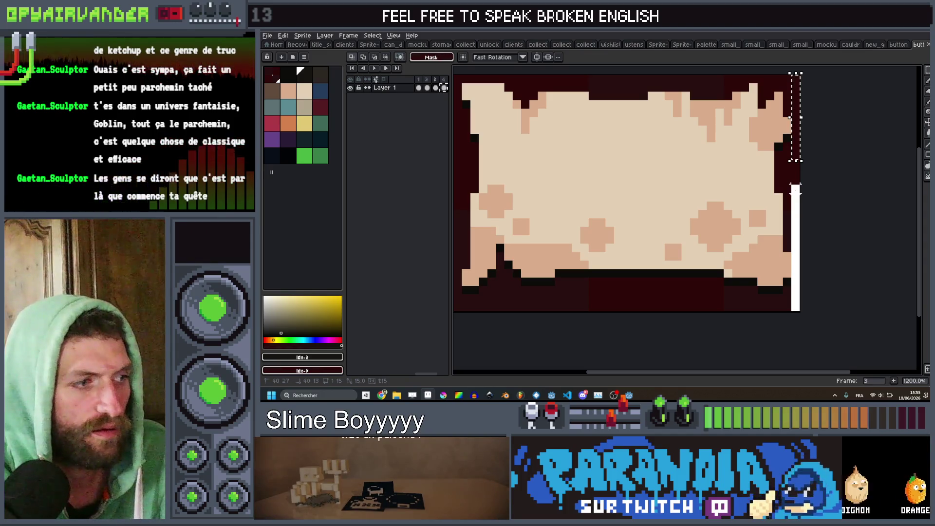
key(alt+Tab)
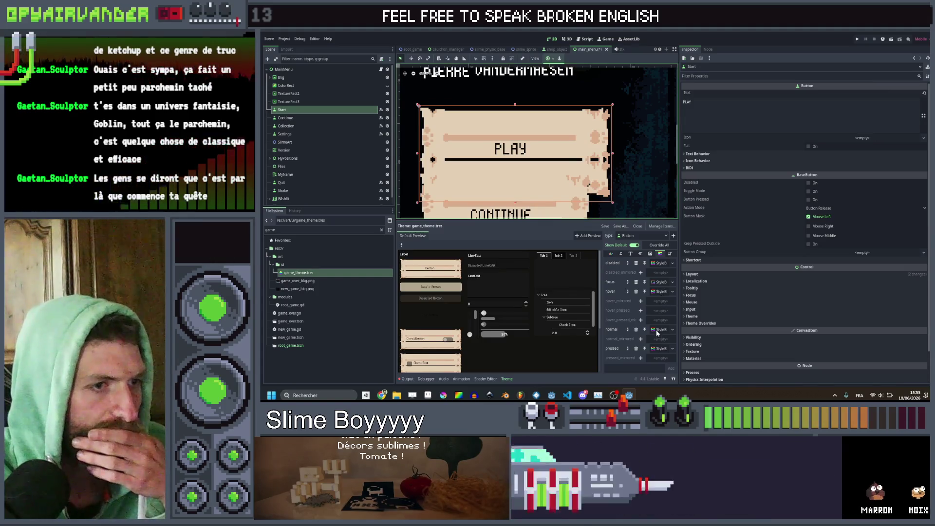
Set the normal style's top texture margin to 10 and bottom to 15, and shorten the PLAY button
click(658, 329)
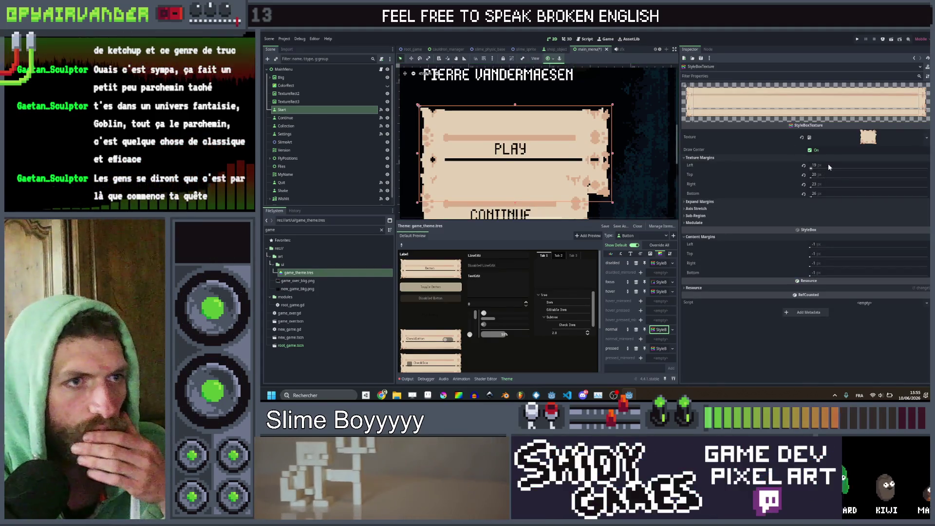
click(827, 172)
text(10)
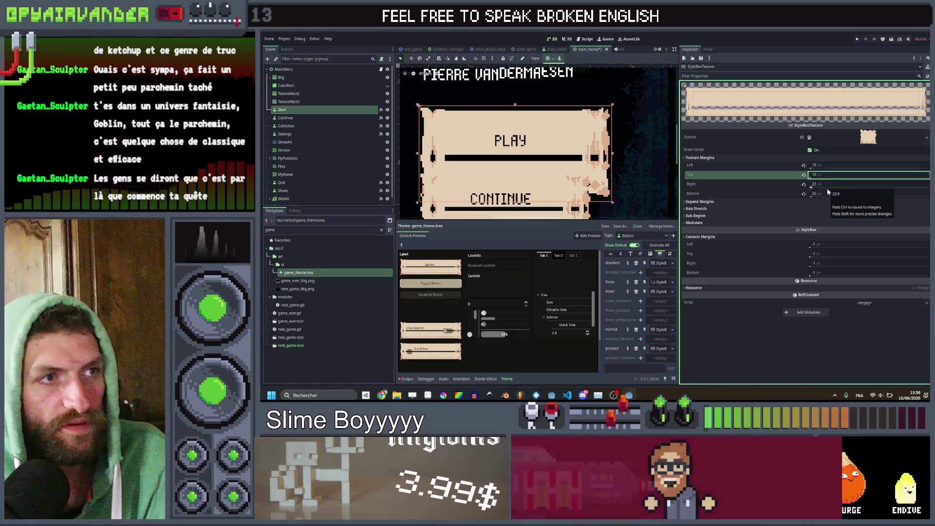
click(826, 189)
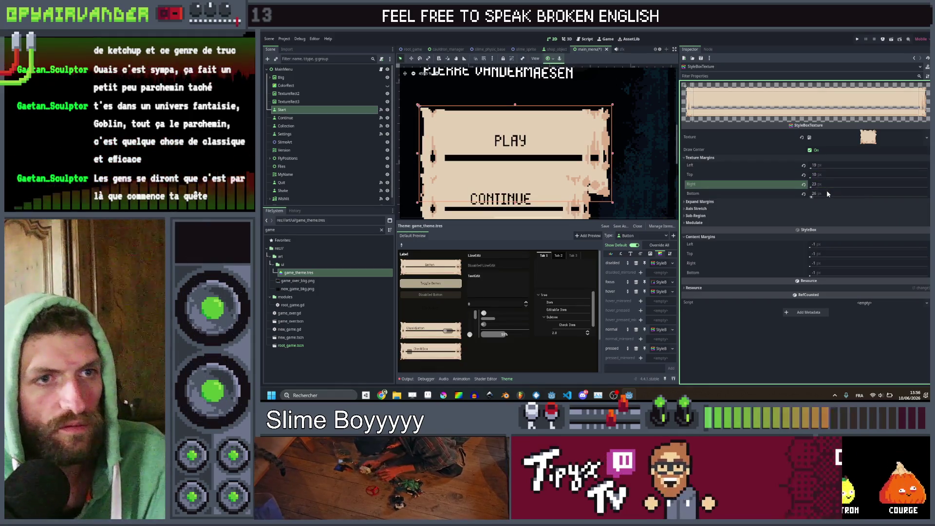
click(827, 193)
key(Return)
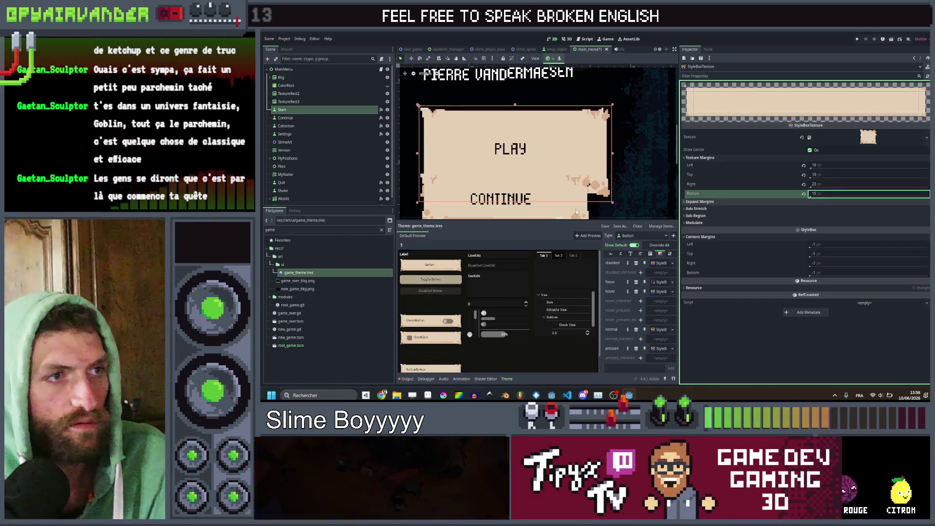
drag(521, 201, 520, 169)
scroll(534, 122, down, 4)
scroll(533, 123, up, 3)
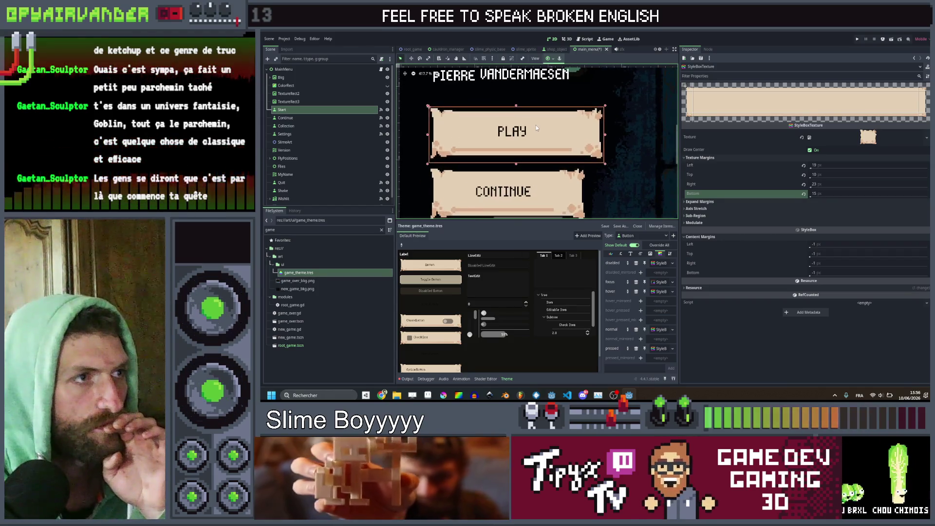
Set the left texture margin to 20 and the right to 28, then return to Aseprite
click(827, 165)
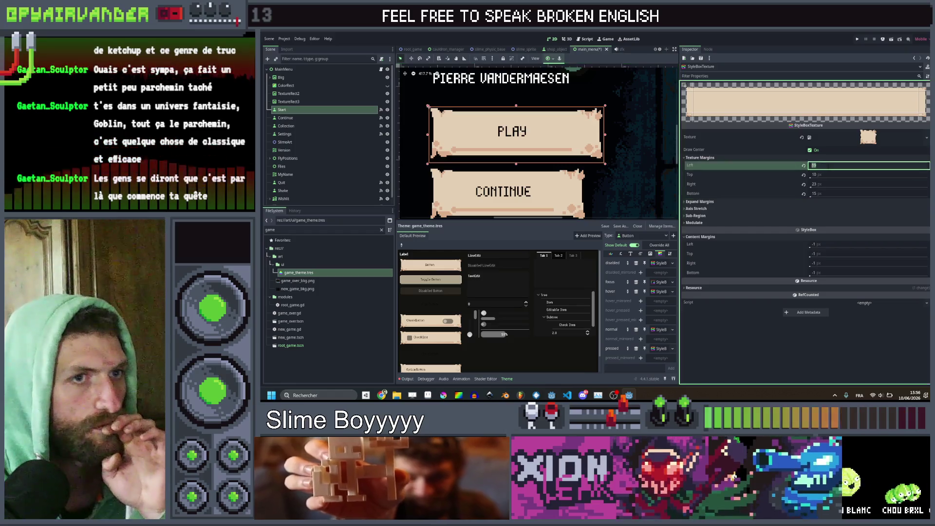
text(20)
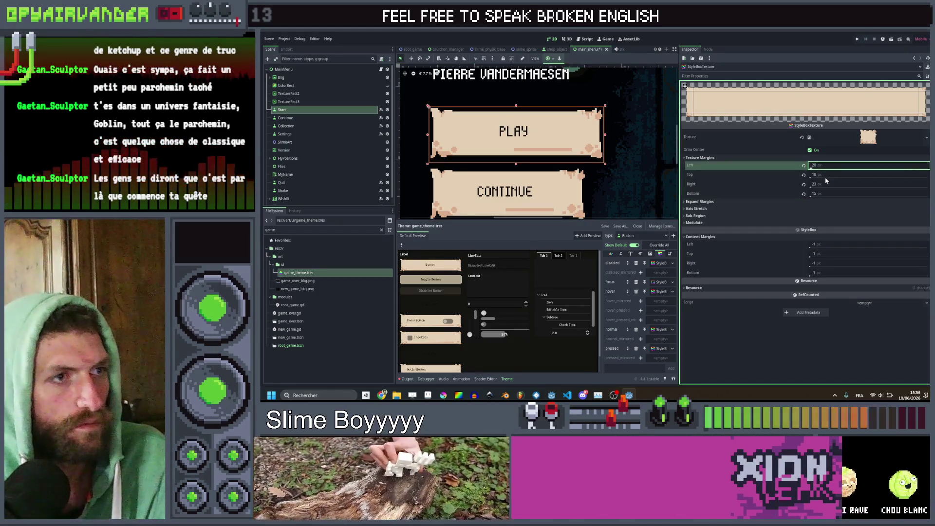
click(825, 185)
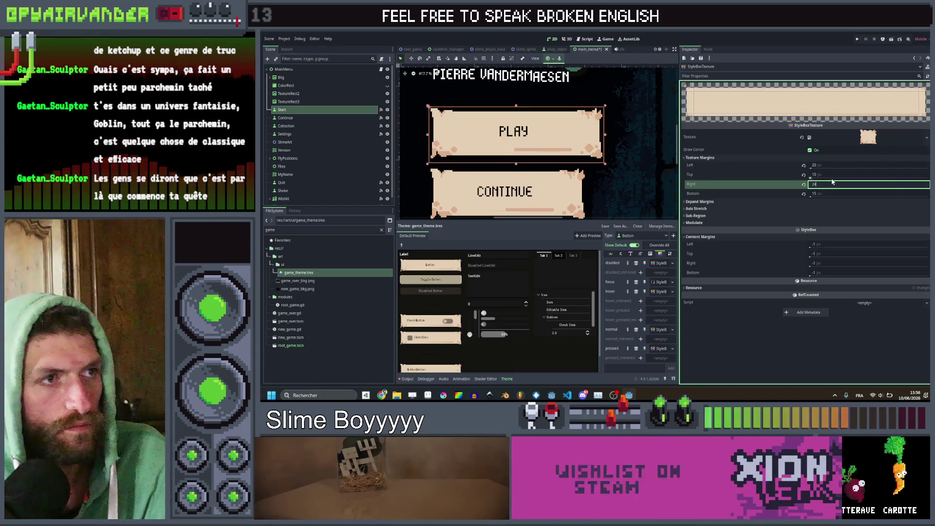
key(Return)
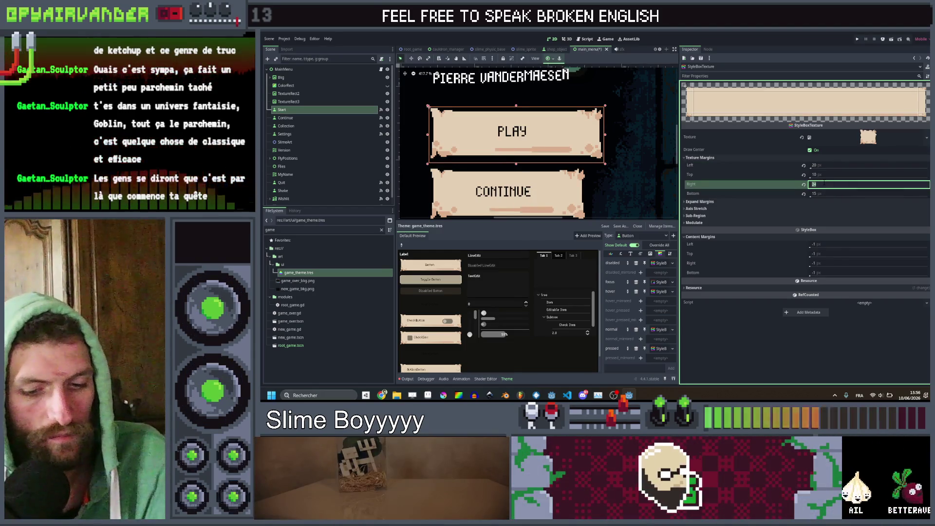
text(26)
key(Return)
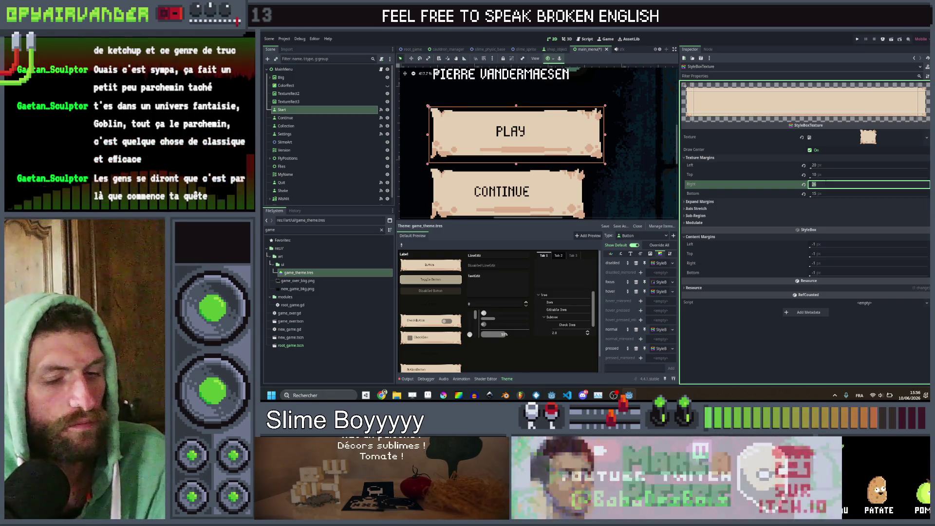
text(8)
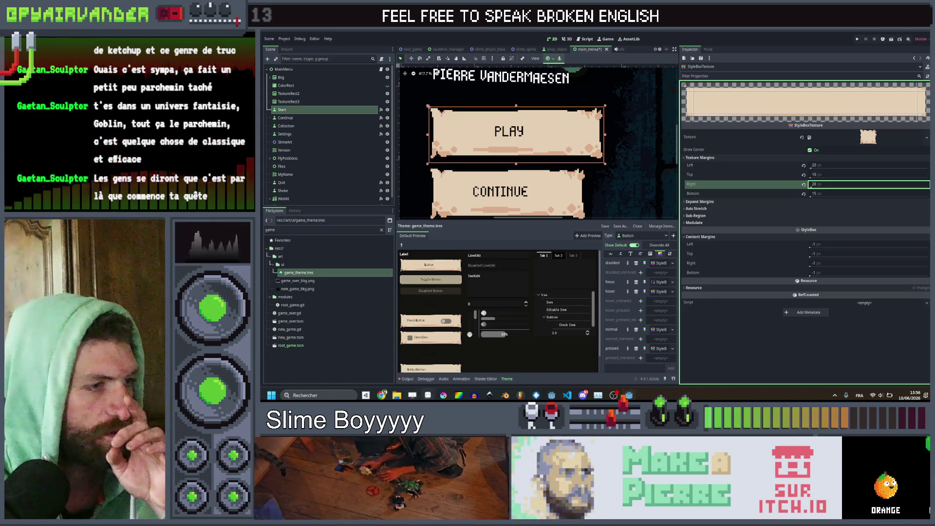
key(alt+Tab)
scroll(640, 205, down, 2)
scroll(640, 205, up, 2)
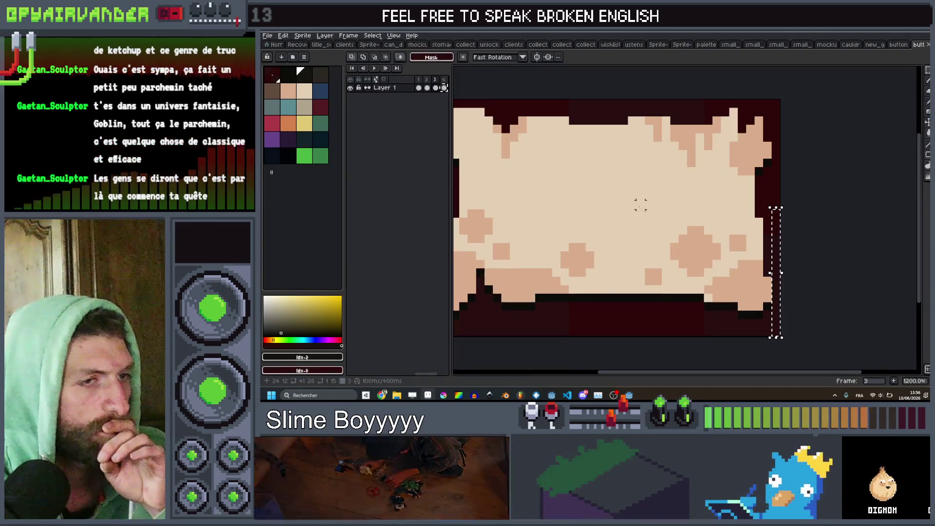
Pick the beige parchment colour, view frame 1, and save button_paper.aseprite
drag(641, 257, 691, 253)
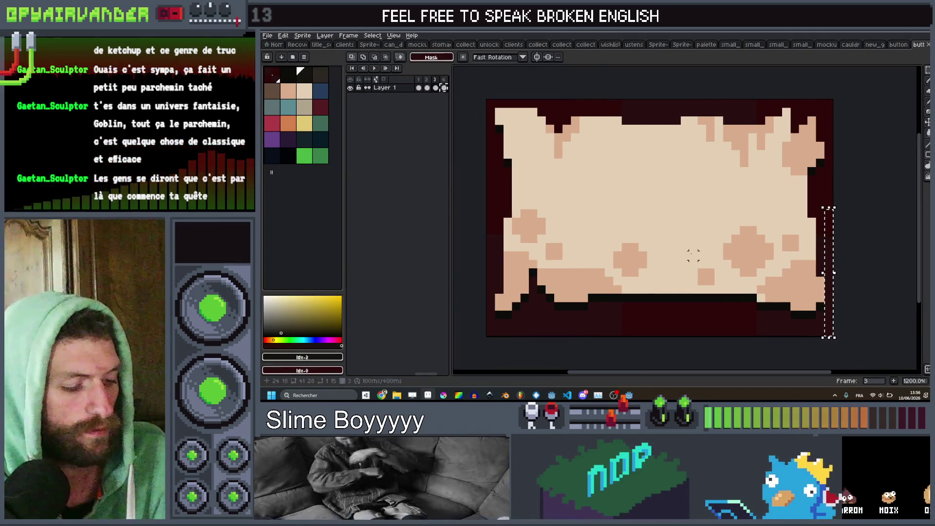
key(b)
alt+click(691, 248)
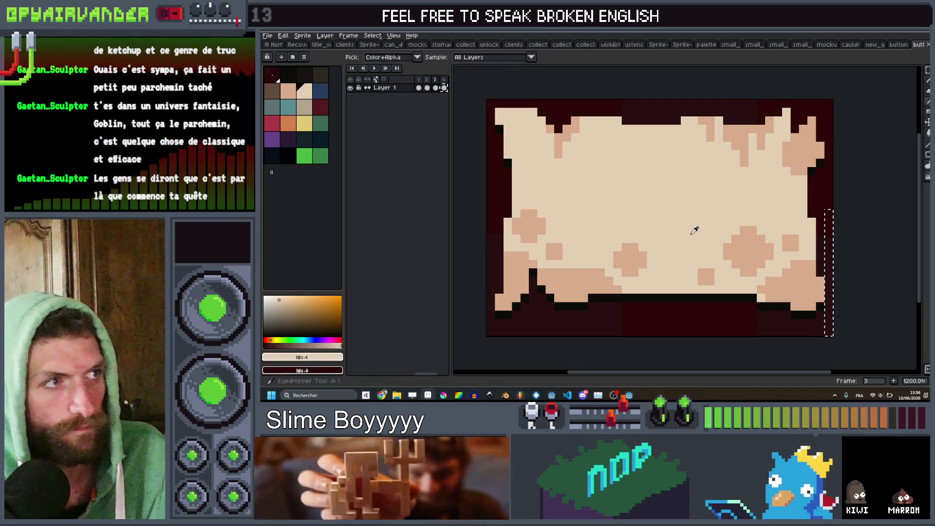
click(420, 86)
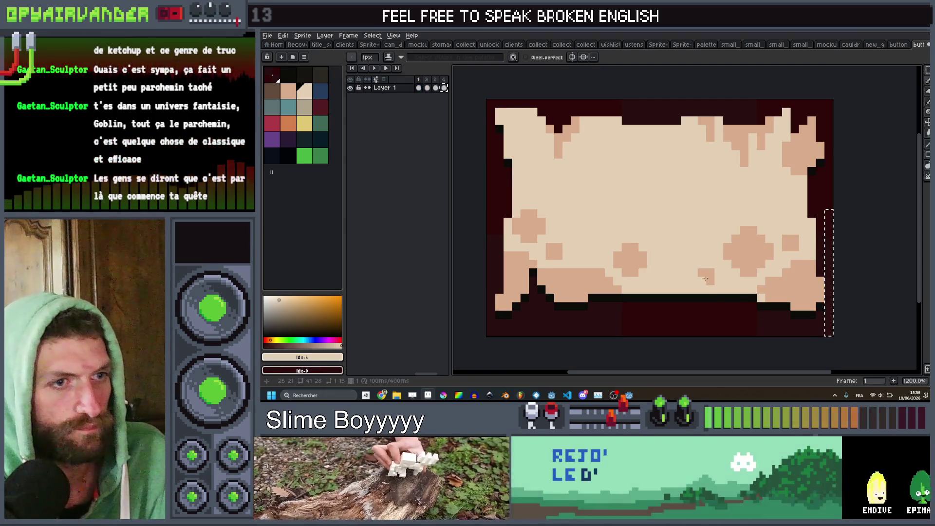
key(v)
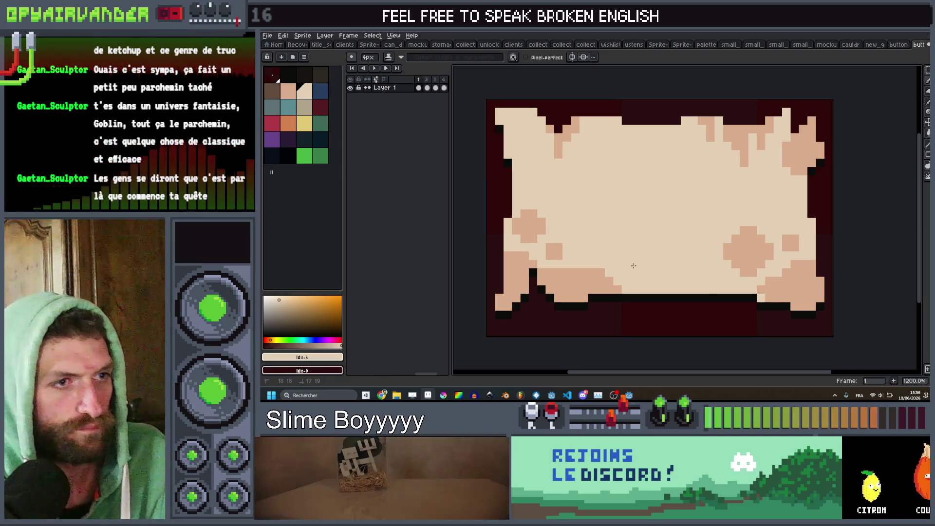
scroll(744, 267, down, 5)
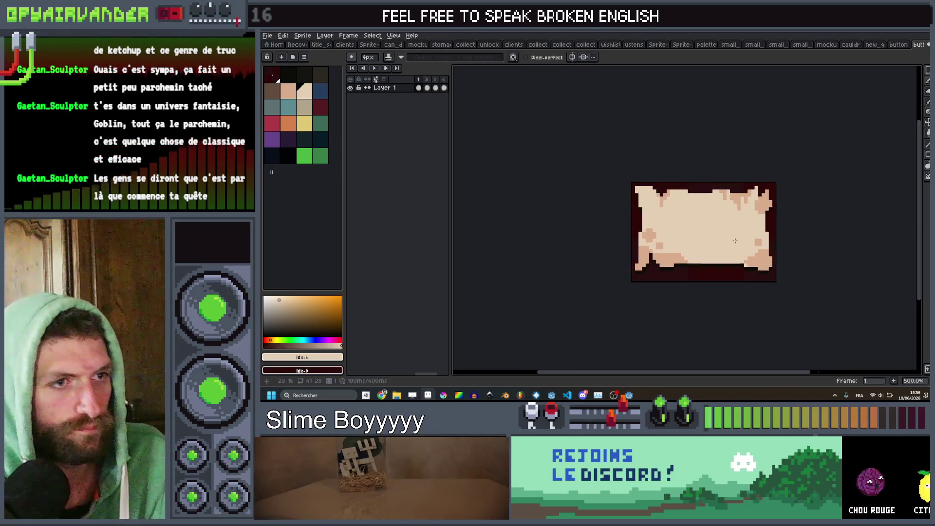
scroll(729, 234, up, 3)
key(ctrl+s)
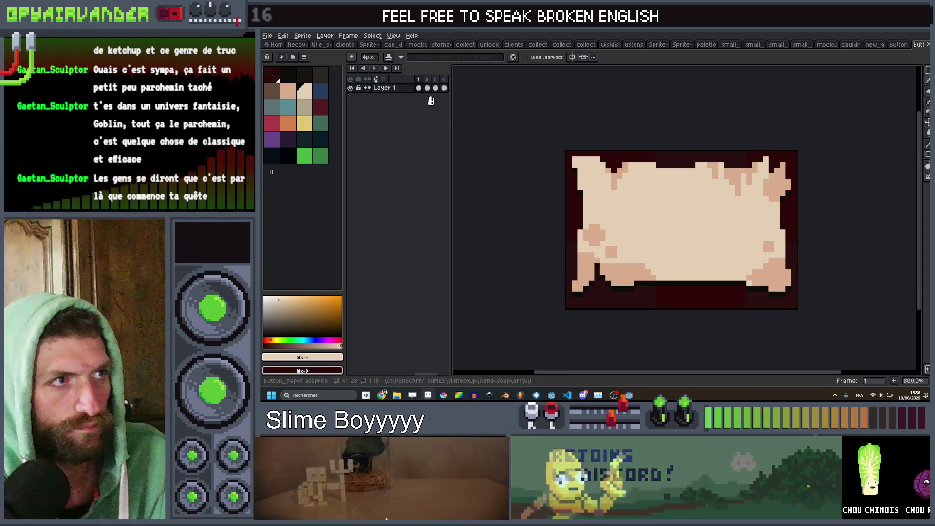
Re-export the sprite to PNG from frame 4 and return to Godot
click(428, 88)
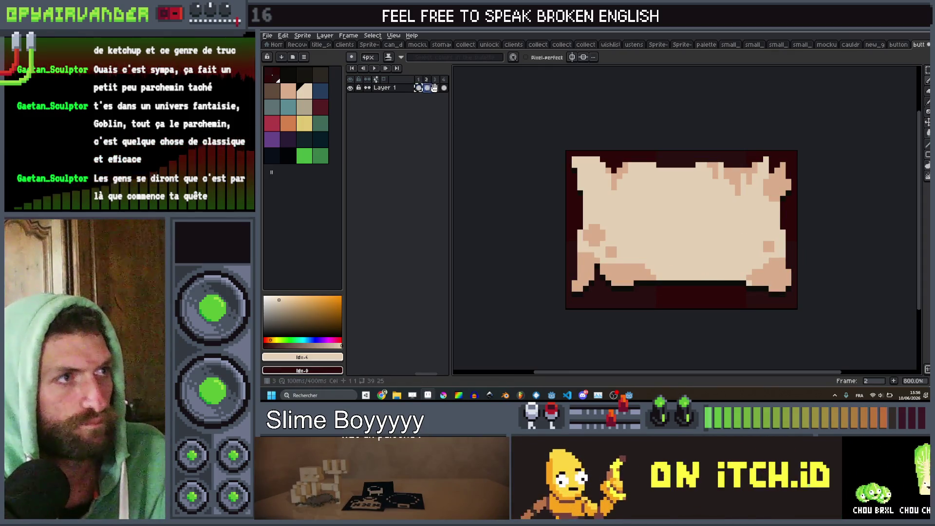
click(444, 88)
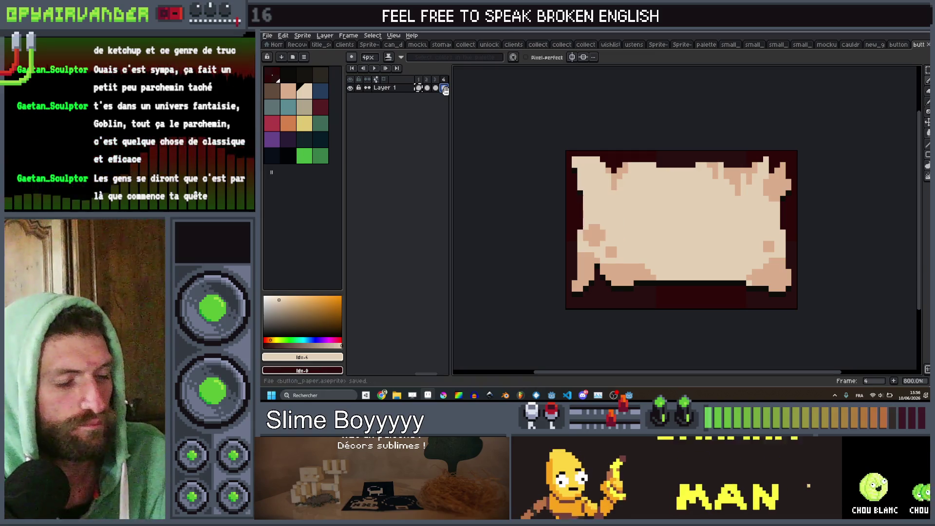
key(ctrl+alt+shift+s)
key(Return)
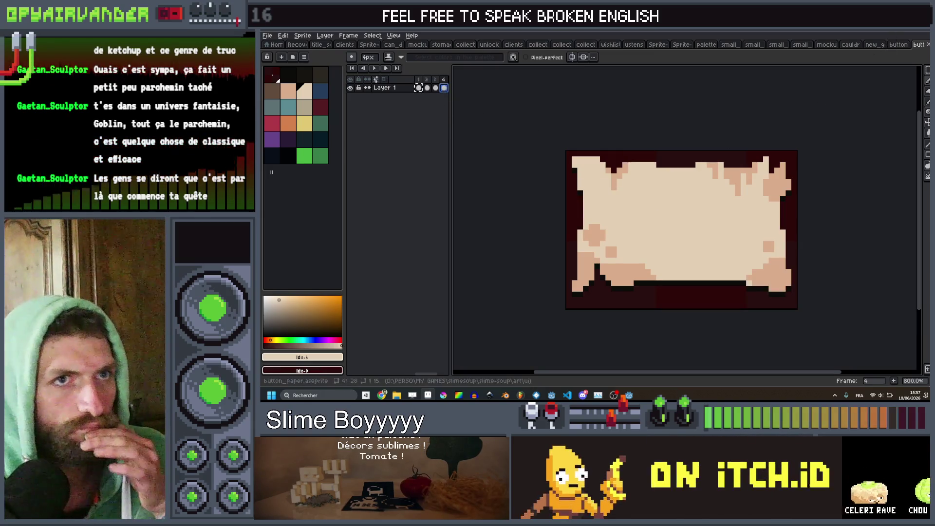
key(alt+Tab)
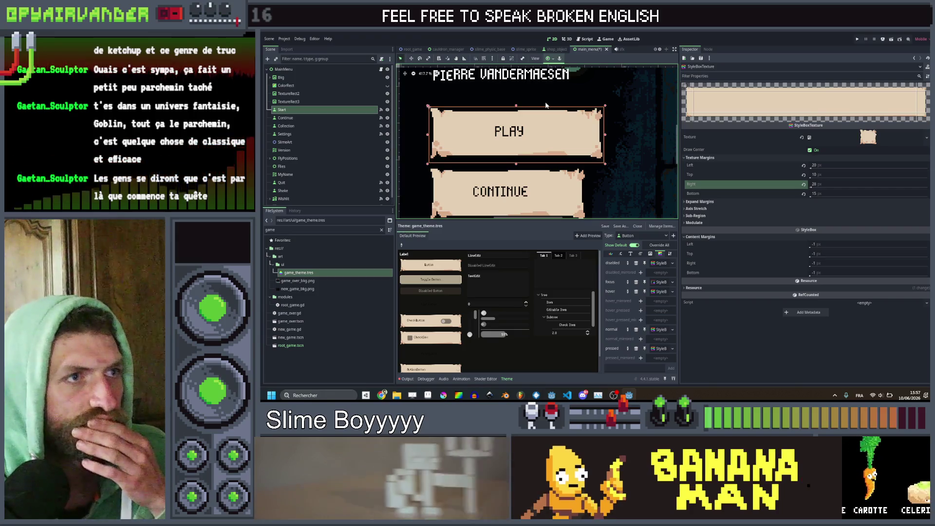
Frame the PLAY button and compare it against frame 3 of the parchment sprite in Aseprite
scroll(545, 104, up, 1)
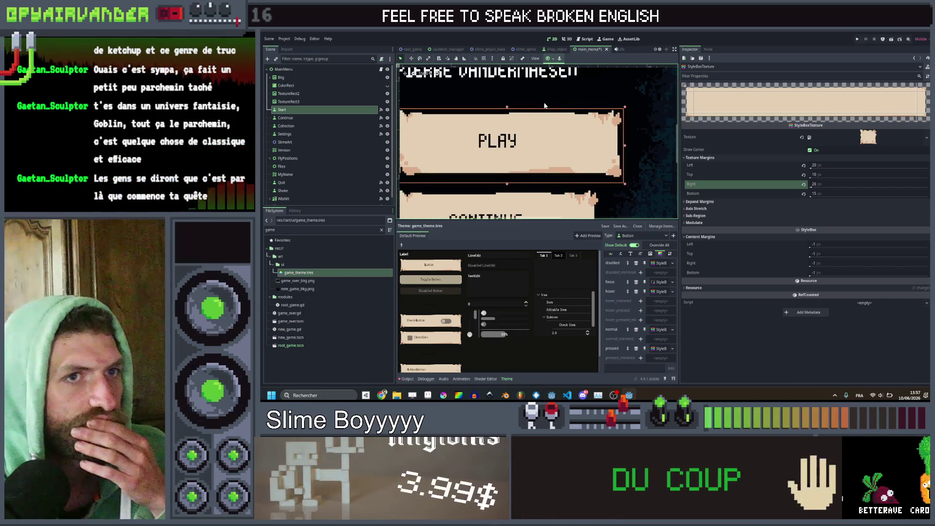
mouse_move(542, 127)
mouse_down()
mouse_move(579, 146)
mouse_move(603, 183)
mouse_up()
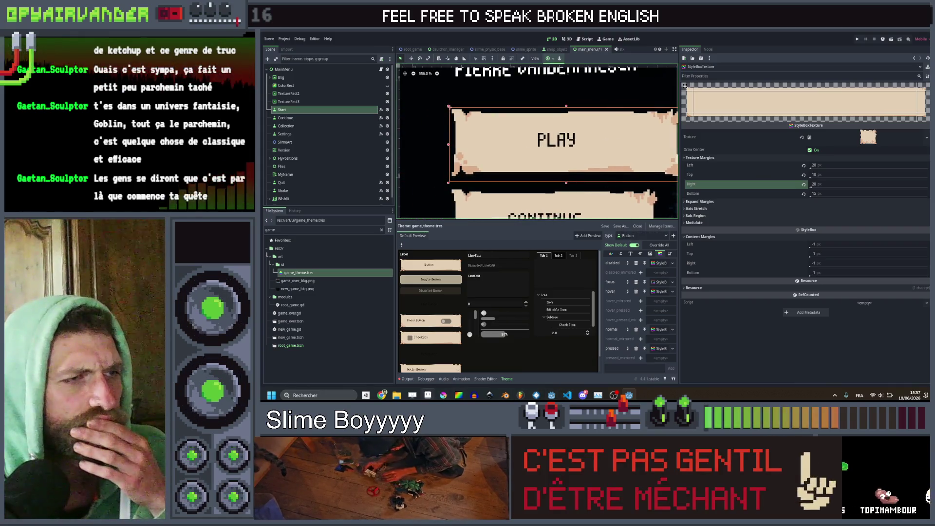
key(alt+Tab)
key(alt+Tab)
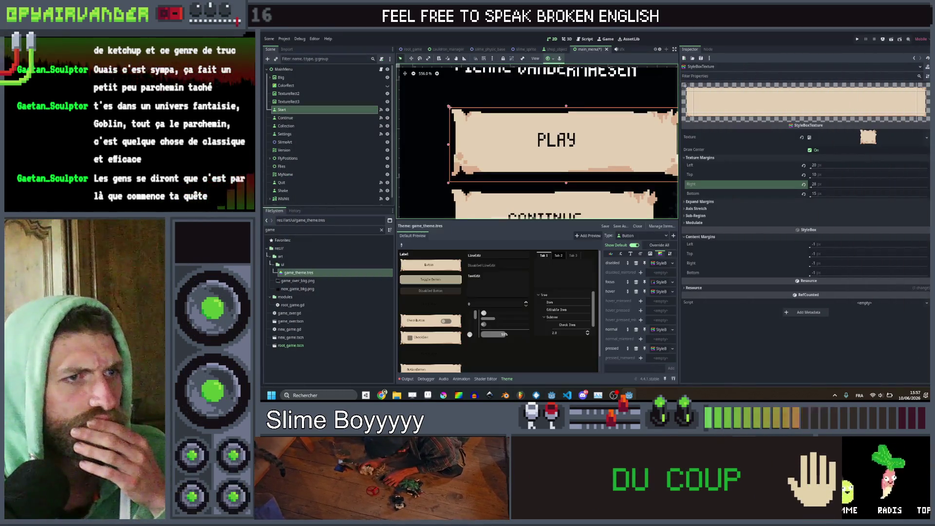
key(alt+Tab)
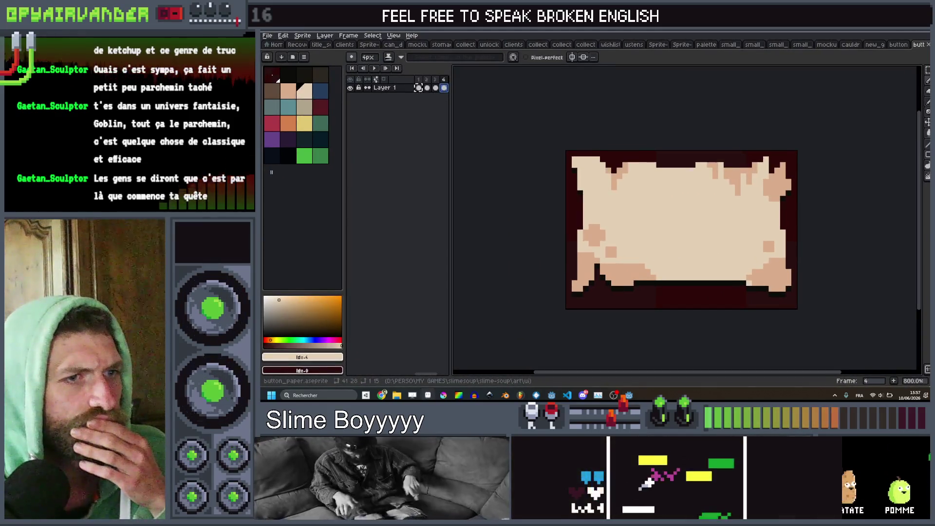
key(alt+Tab)
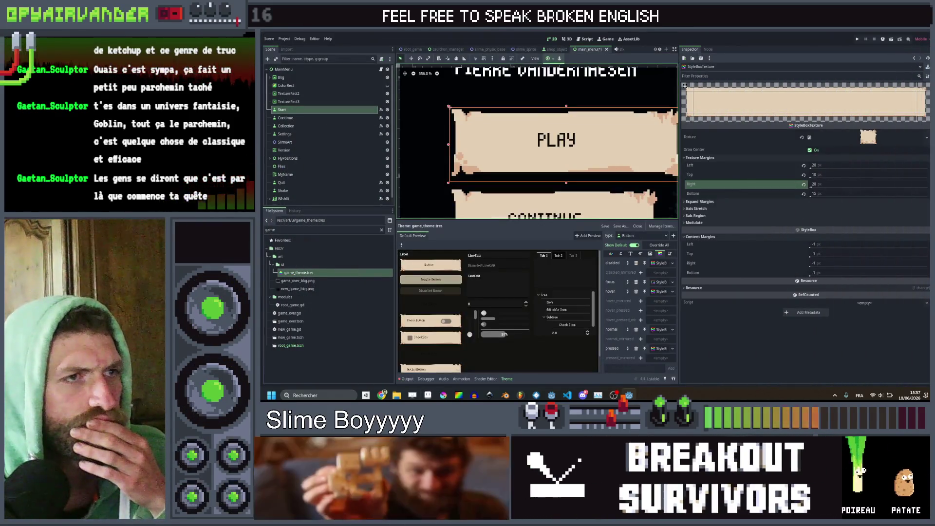
key(alt+Tab)
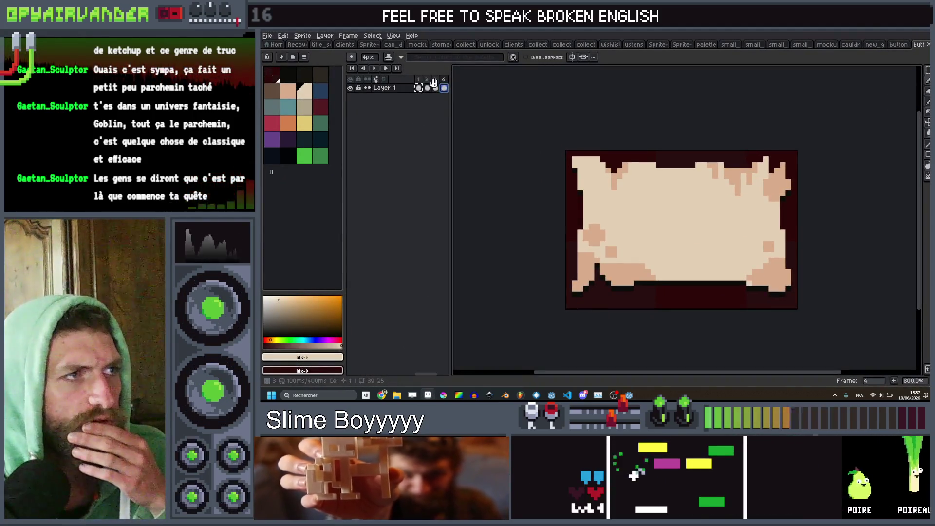
click(436, 80)
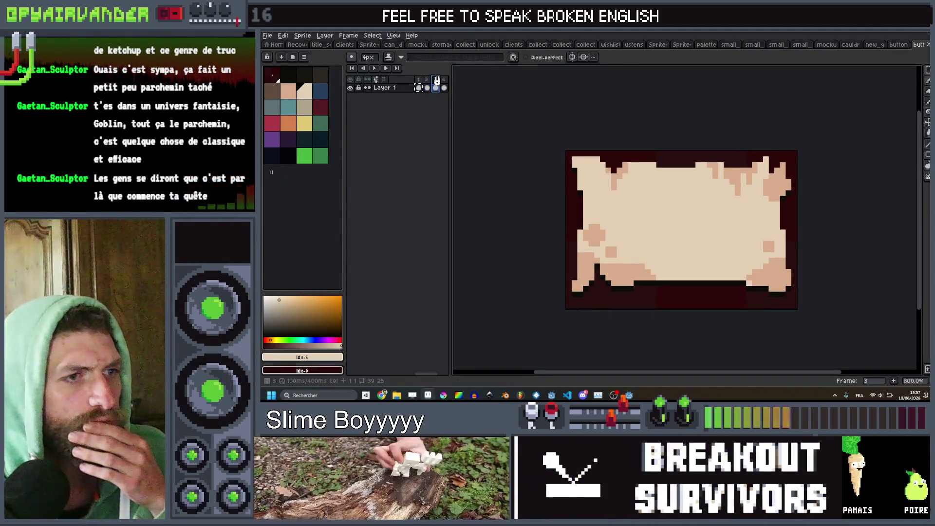
key(alt+Tab)
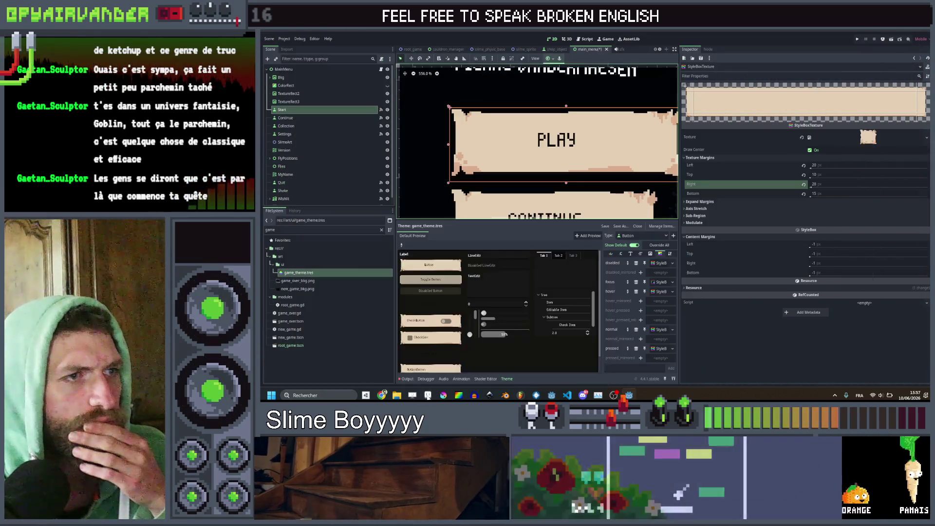
key(alt+Tab)
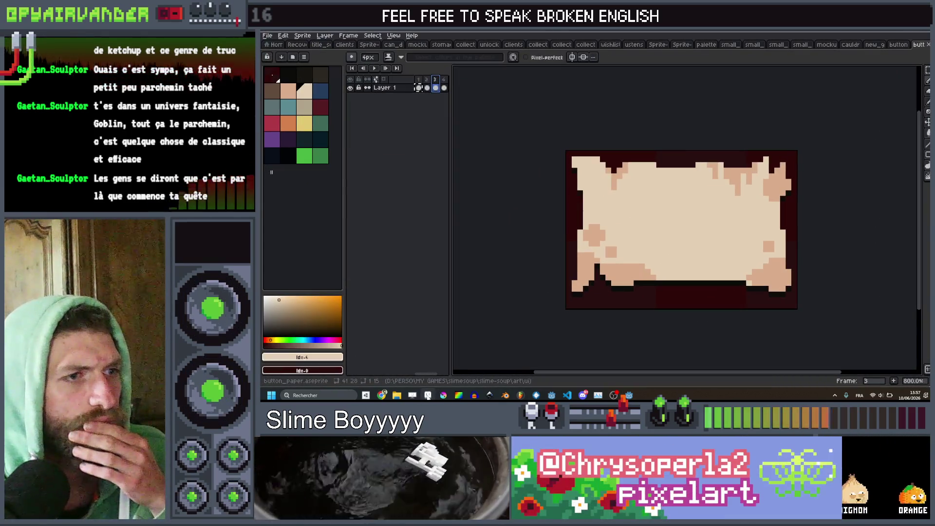
key(alt+Tab)
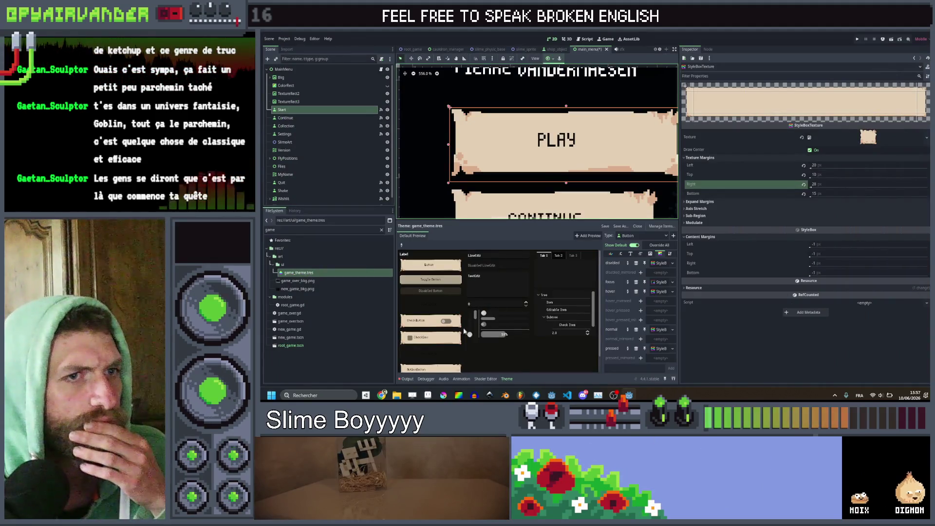
Change the right texture margin to 20 and make the PLAY button narrower
click(763, 175)
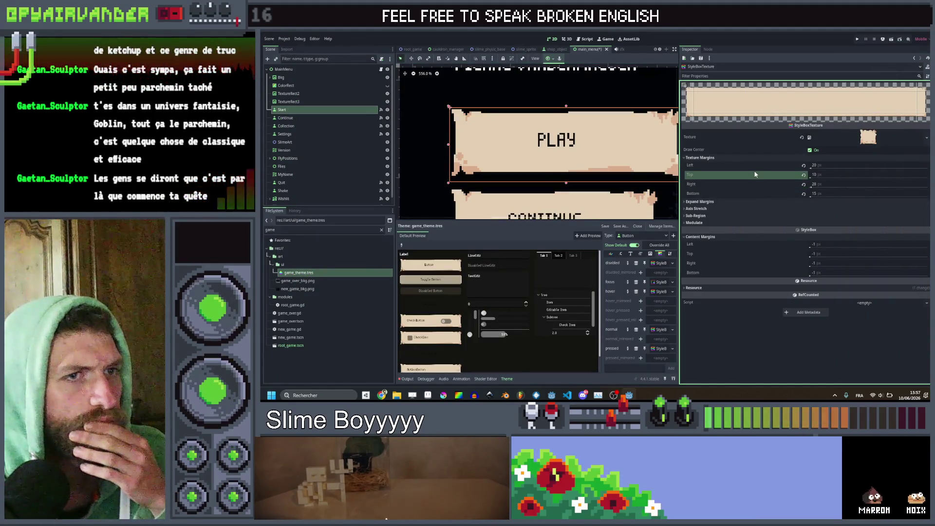
click(767, 165)
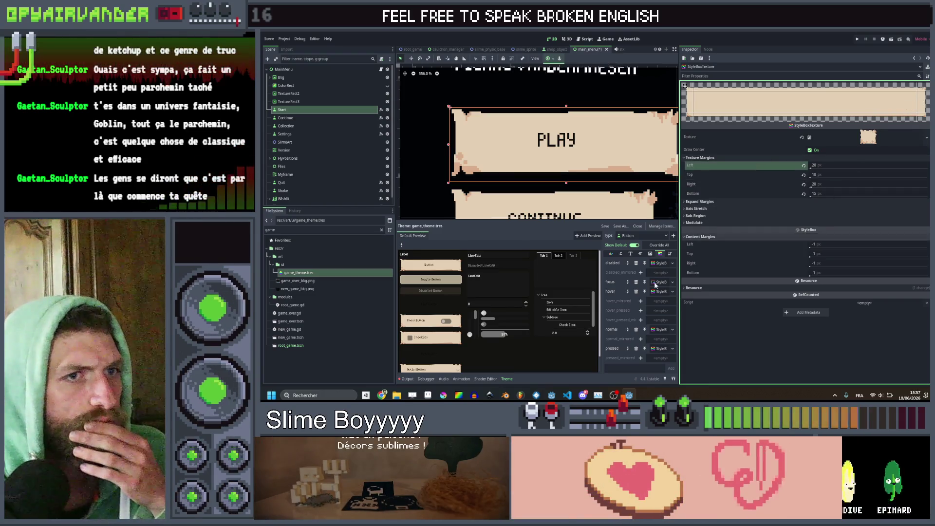
click(835, 184)
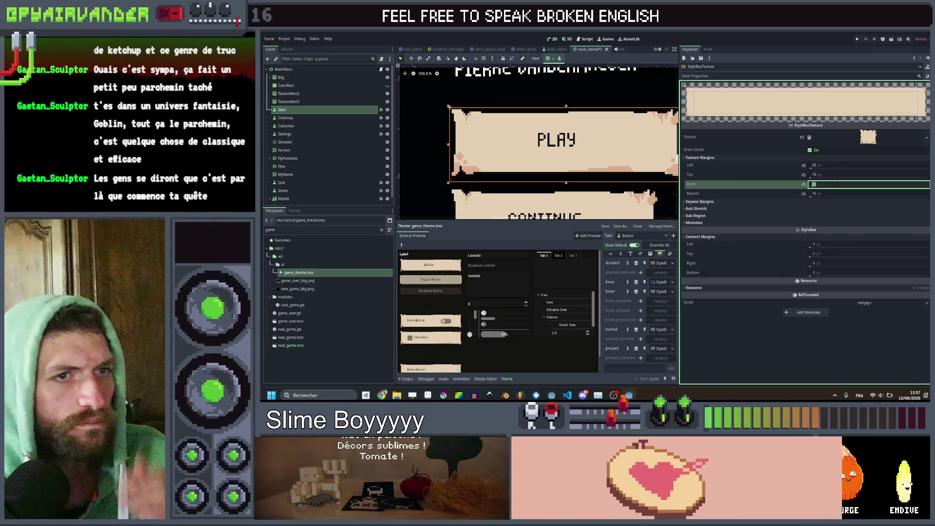
text(20)
key(Return)
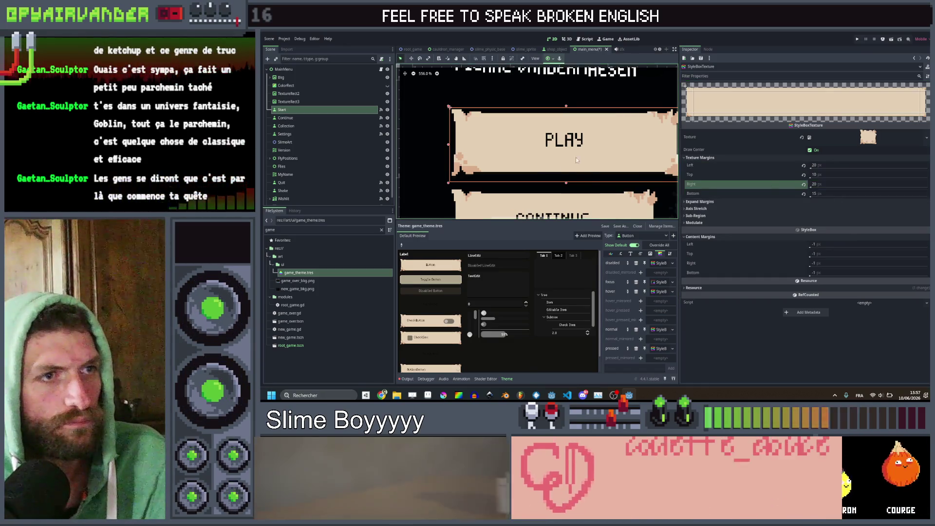
scroll(576, 159, down, 3)
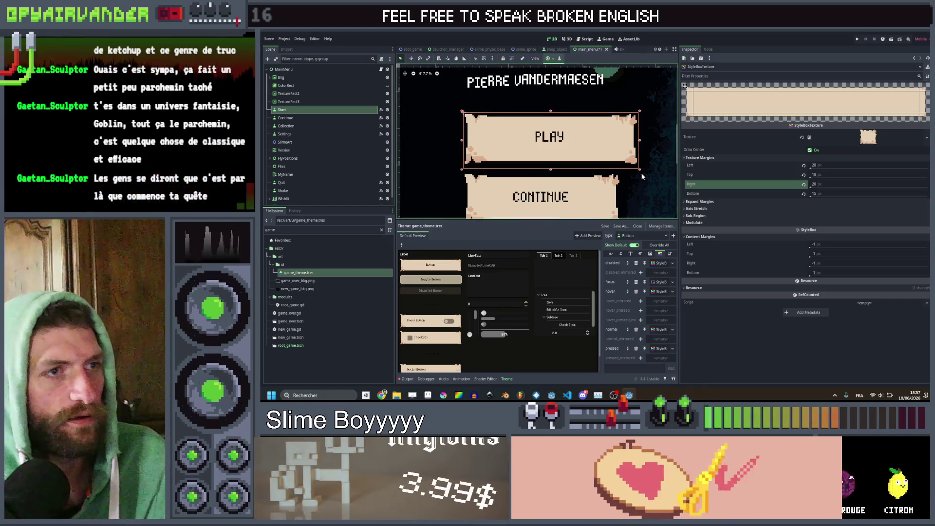
mouse_move(642, 177)
mouse_down()
mouse_move(546, 155)
mouse_move(612, 149)
mouse_up()
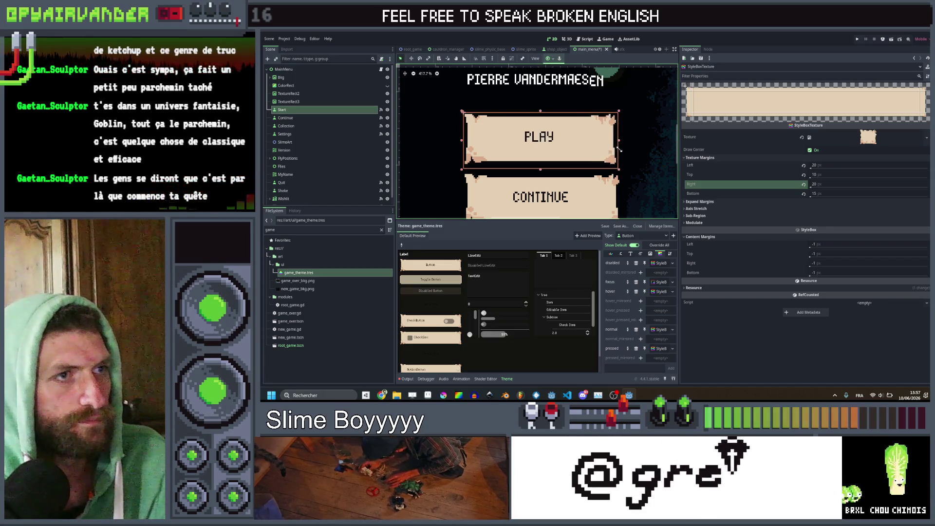
Select the TextureRect3 node to check it, then go back to the parchment sprite in Aseprite
scroll(532, 153, down, 11)
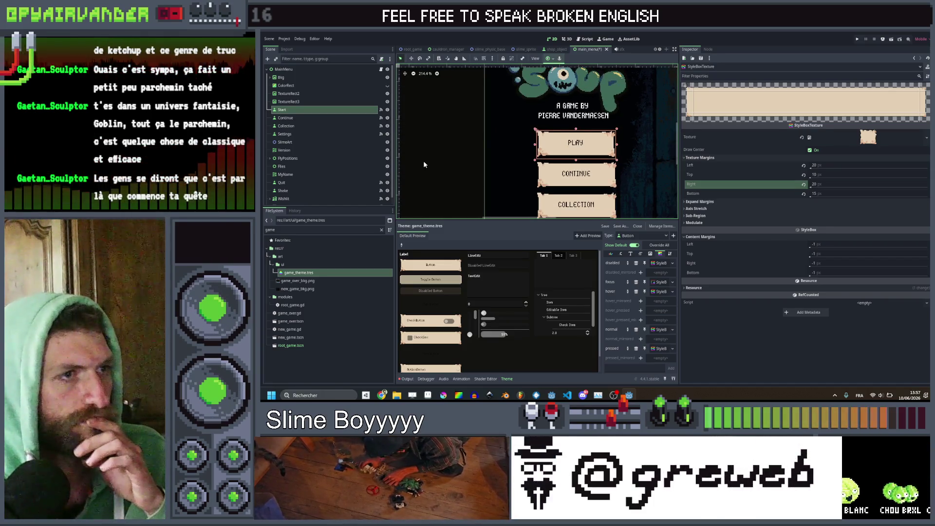
click(423, 160)
scroll(506, 112, up, 11)
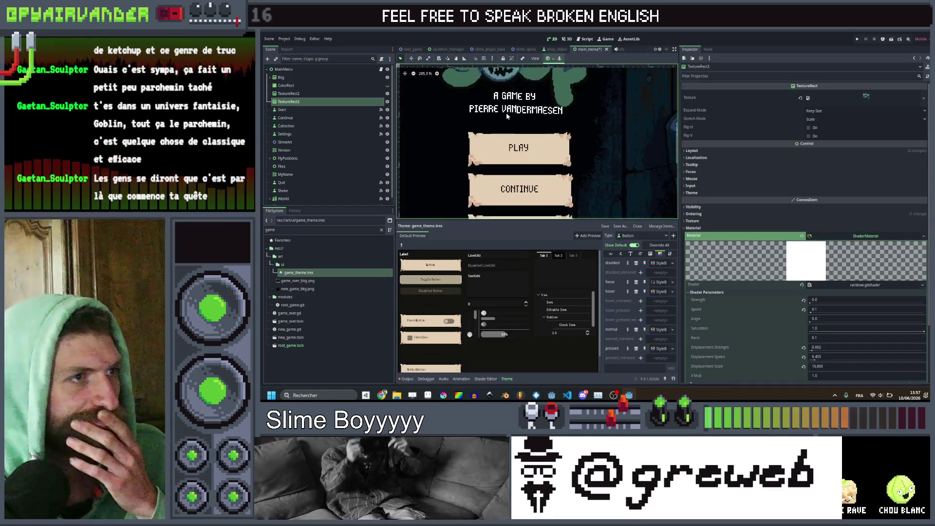
scroll(503, 124, down, 2)
scroll(503, 124, up, 2)
scroll(503, 124, down, 4)
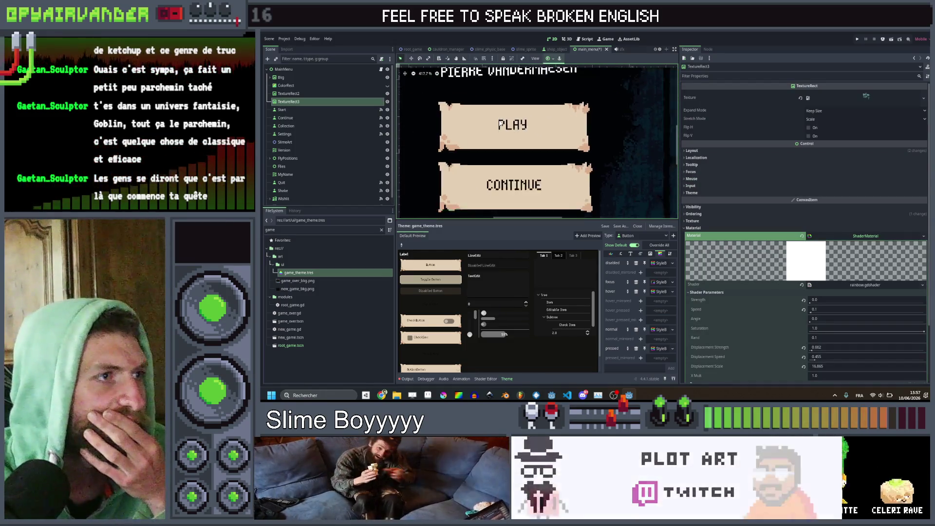
scroll(504, 126, up, 2)
scroll(507, 128, up, 5)
scroll(508, 131, down, 4)
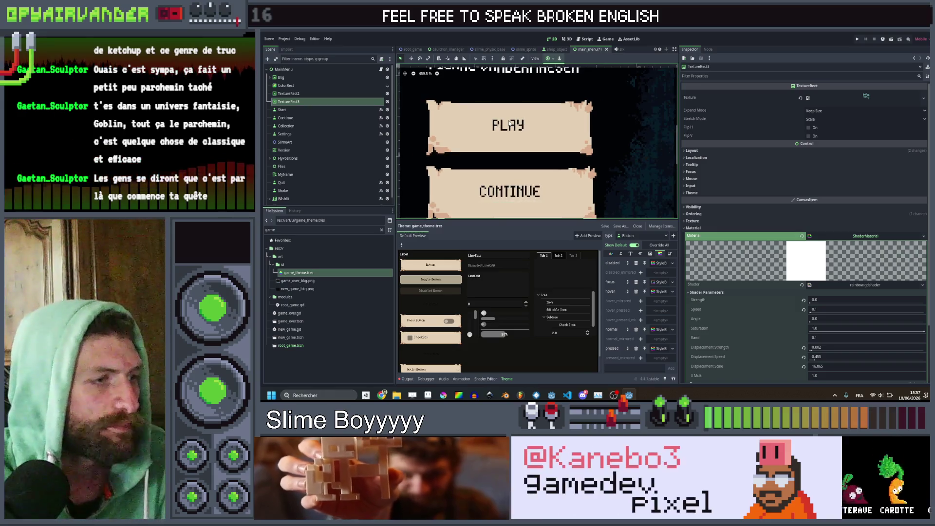
scroll(510, 132, up, 1)
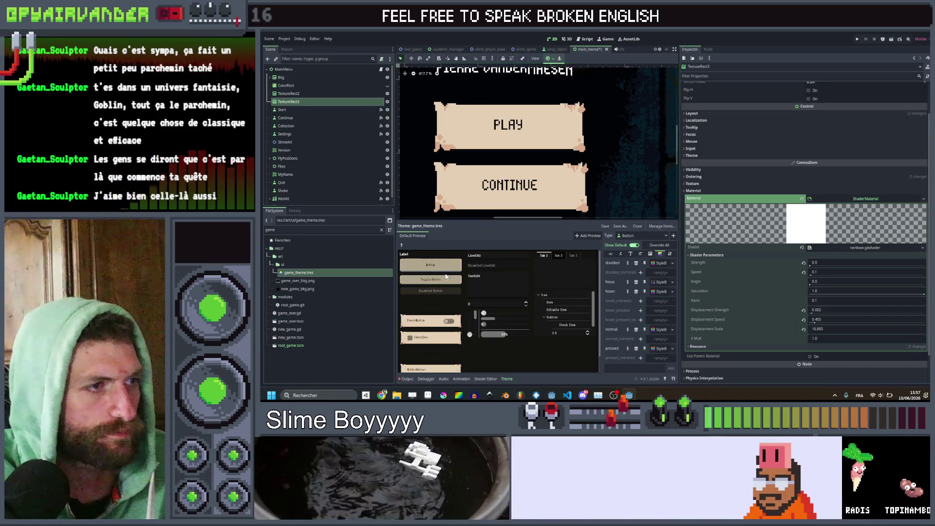
click(427, 395)
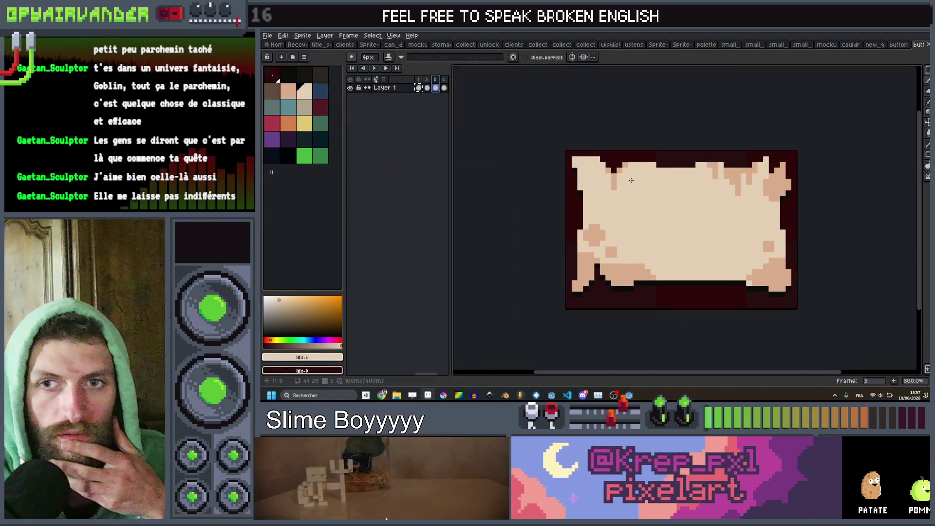
Add a yellow outline around the parchment on frame 2
mouse_move(721, 140)
mouse_down()
mouse_move(718, 119)
mouse_move(676, 111)
mouse_up()
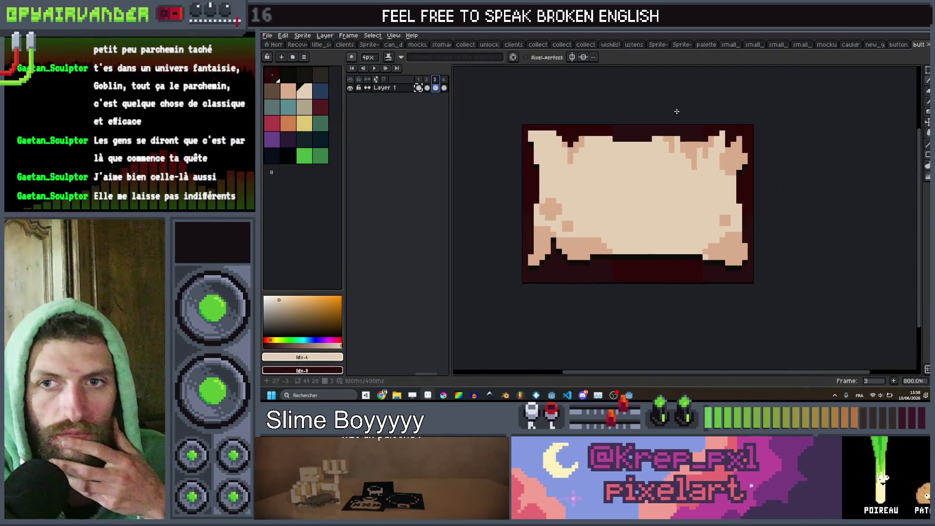
click(427, 87)
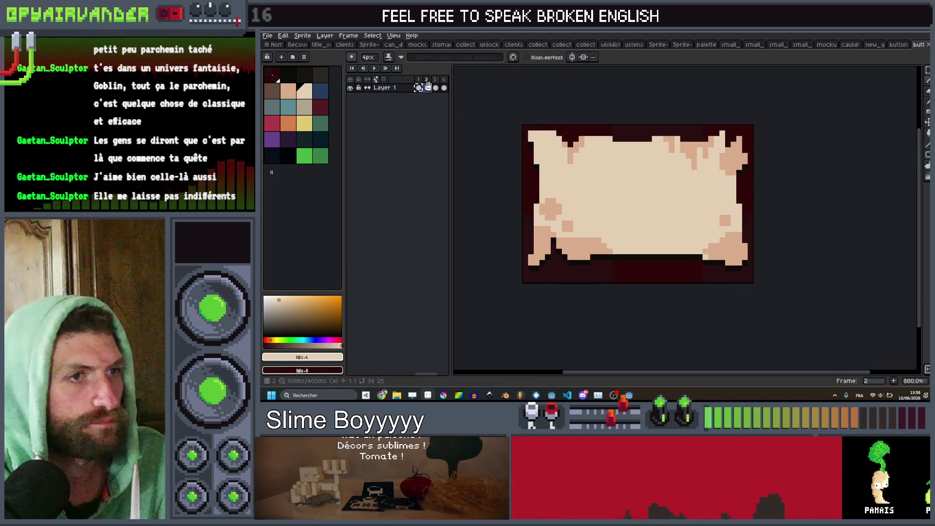
key(g)
scroll(628, 262, up, 5)
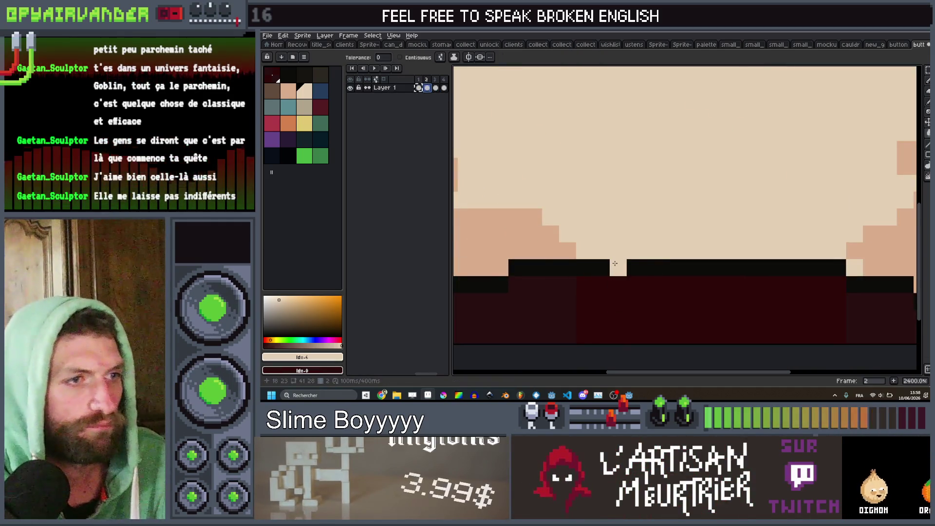
scroll(615, 263, down, 6)
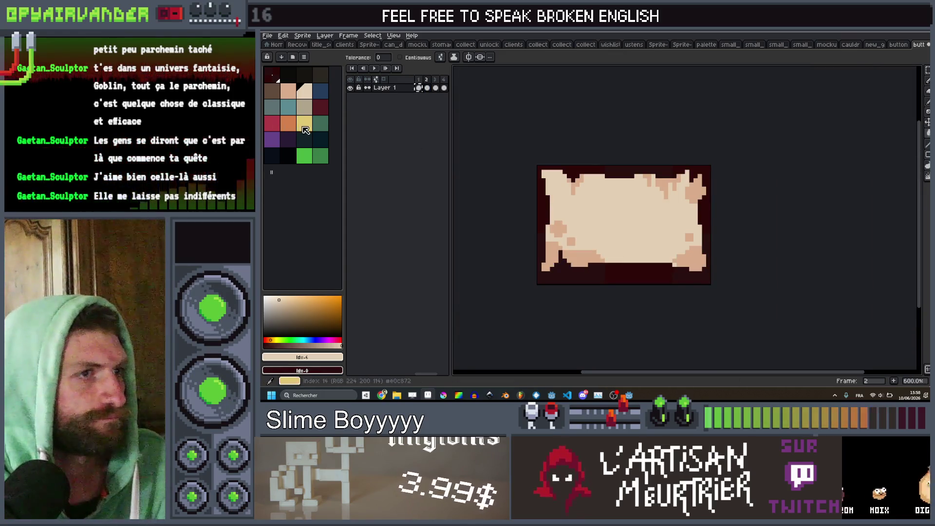
key(shift+o)
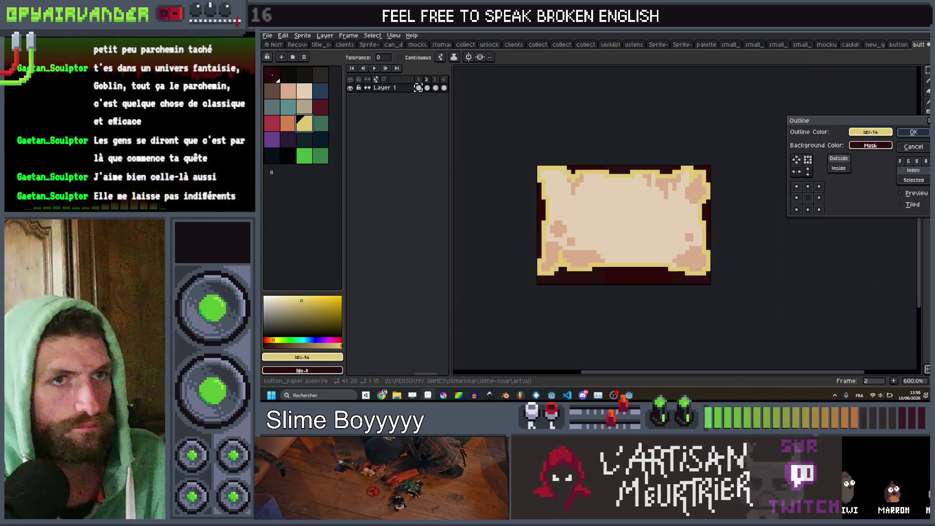
click(914, 132)
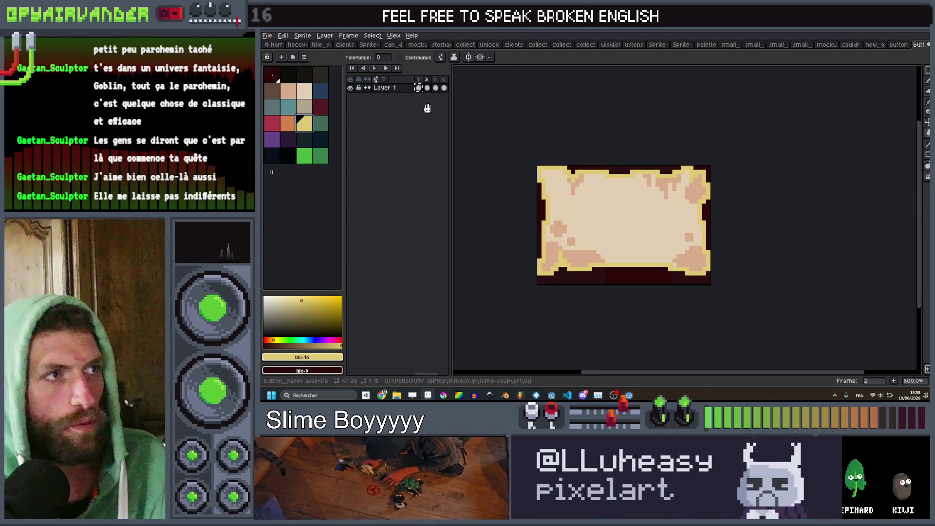
Shift frame 3's parchment down three pixels
click(437, 87)
scroll(625, 246, up, 4)
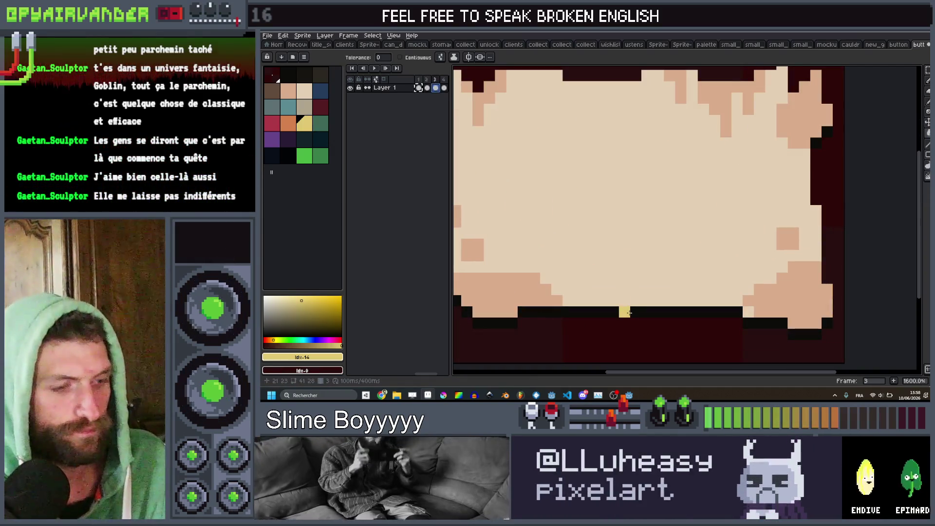
key(v)
drag(626, 257, 631, 274)
scroll(565, 209, down, 6)
scroll(568, 212, up, 2)
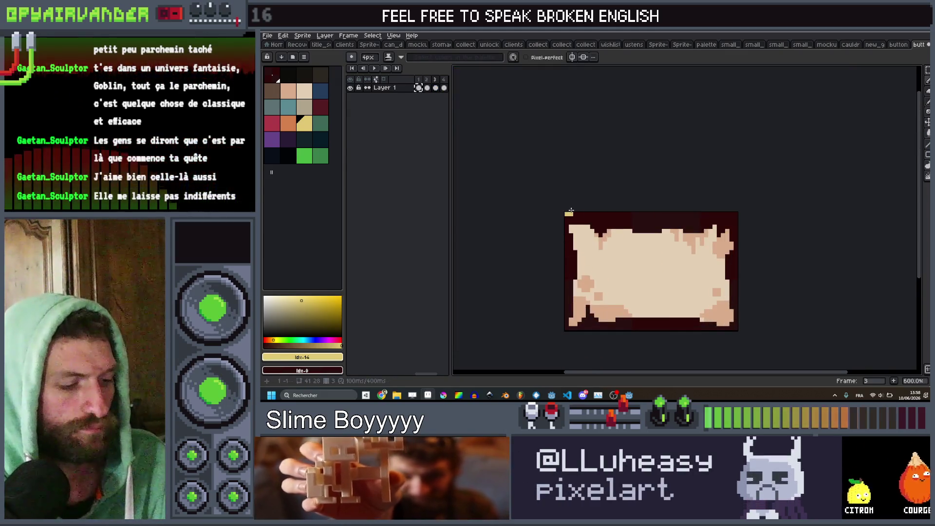
On frame 4, drag away the yellow blob and fill the tan shadow areas black
click(440, 88)
scroll(643, 326, up, 4)
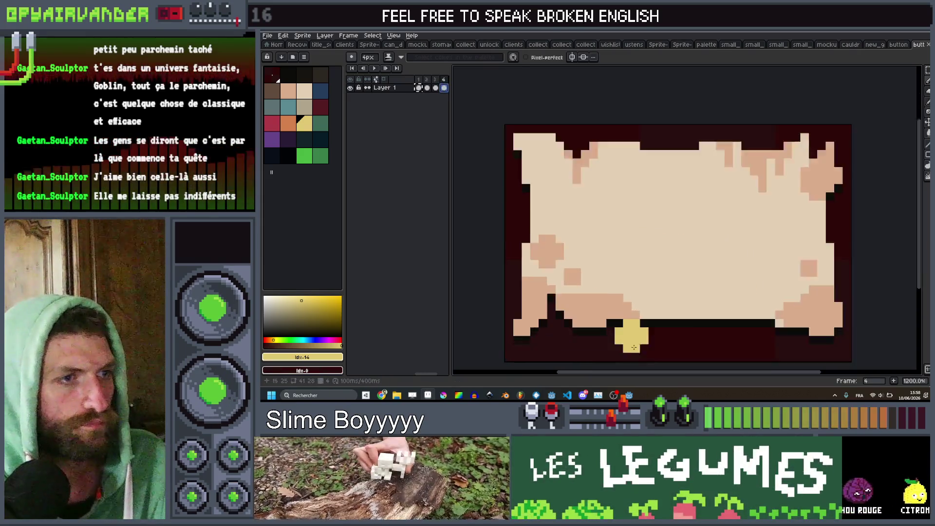
mouse_move(643, 326)
mouse_down()
mouse_move(560, 234)
mouse_move(462, 185)
mouse_move(480, 163)
mouse_move(671, 247)
mouse_up()
key(g)
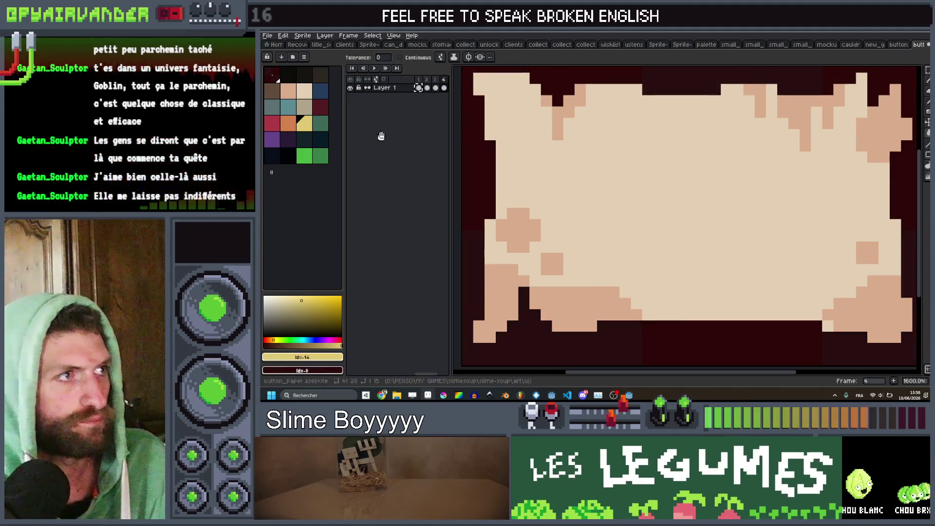
click(288, 74)
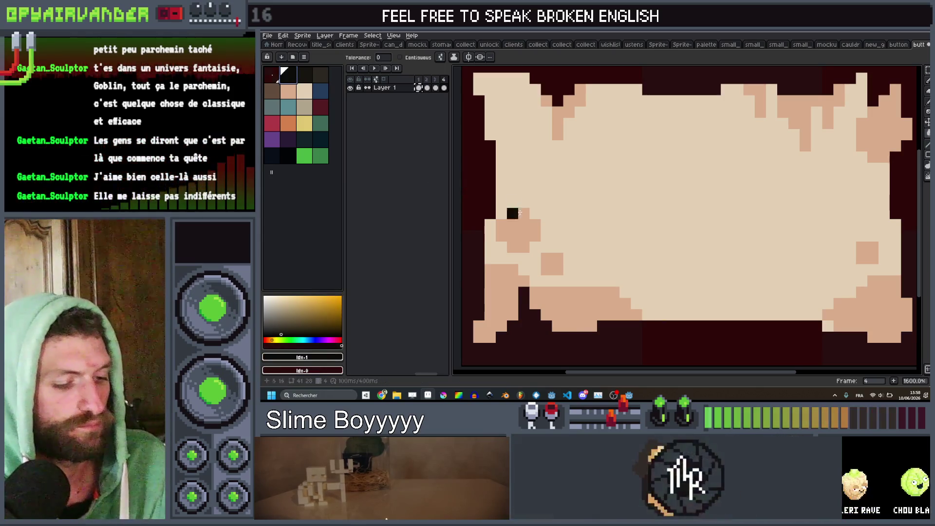
click(518, 234)
Fill the light parchment with the next darker shade and export as button_paper.png
key(])
click(681, 227)
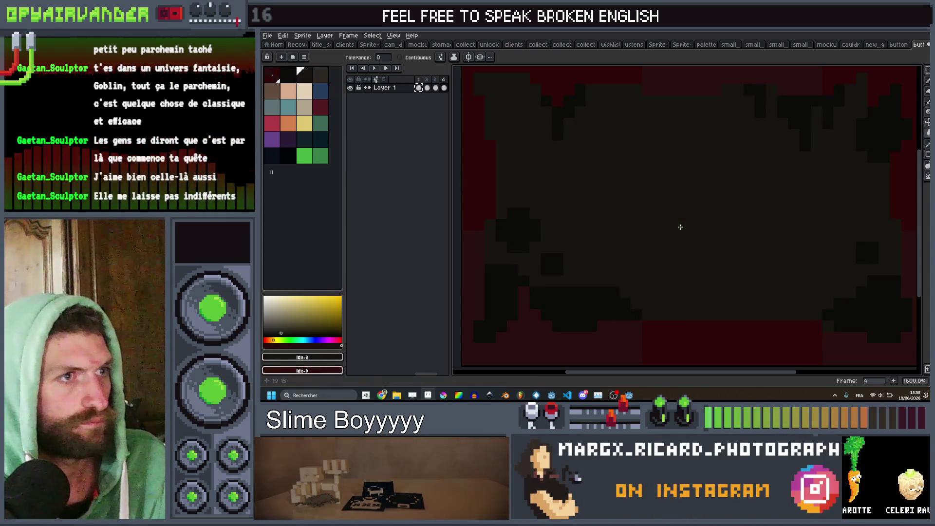
scroll(681, 227, down, 5)
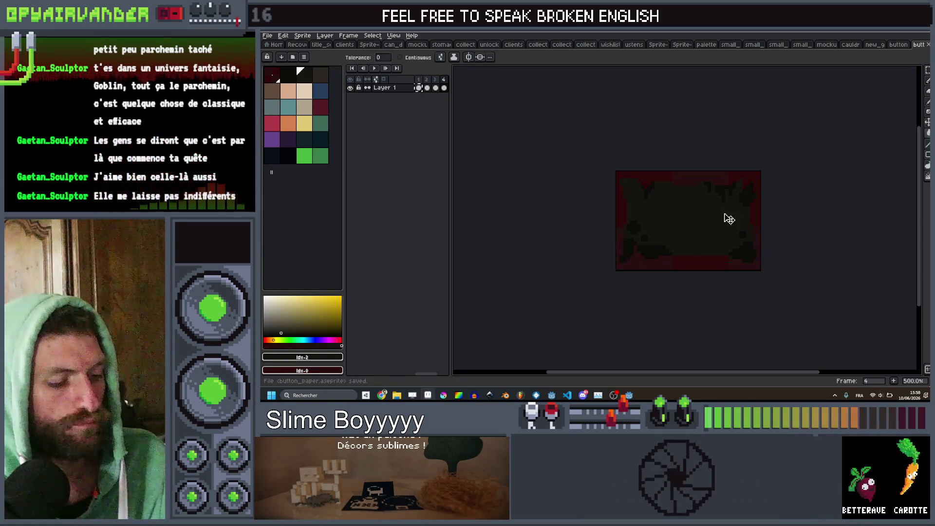
key(ctrl+shift+e)
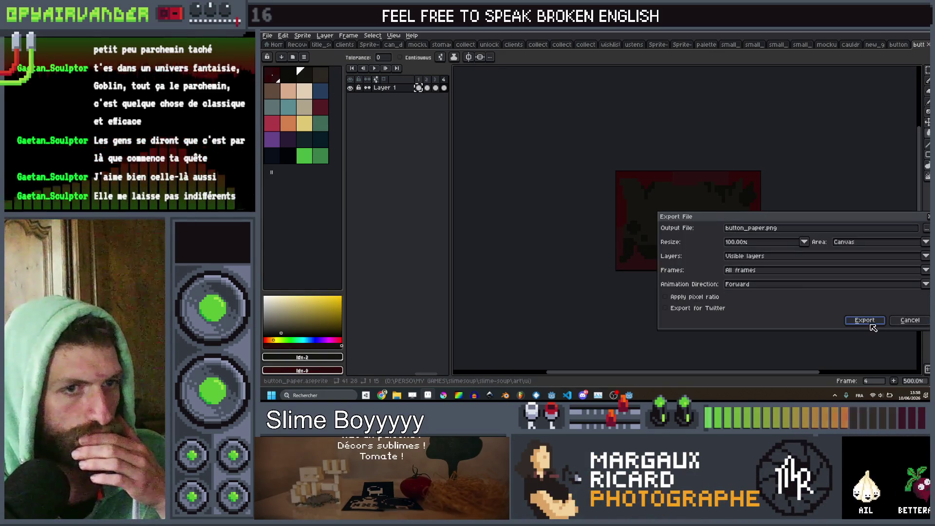
click(865, 320)
key(alt+Tab)
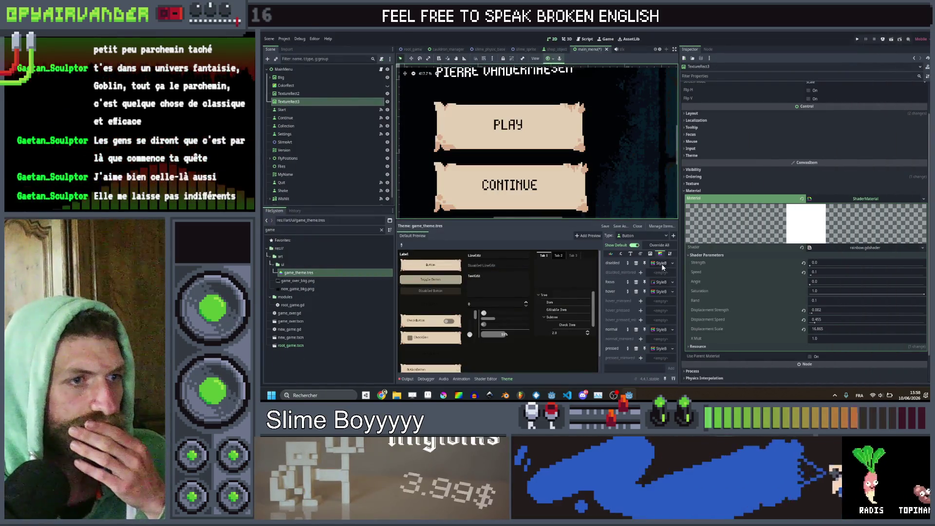
Copy the normal state's parchment StyleBoxTexture and paste it into another state slot
click(663, 282)
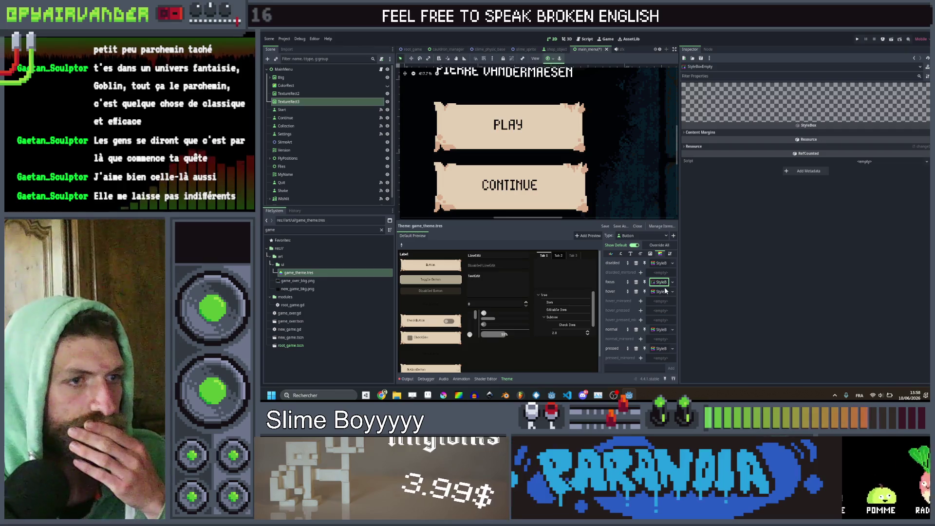
click(665, 292)
click(661, 332)
right_click(662, 332)
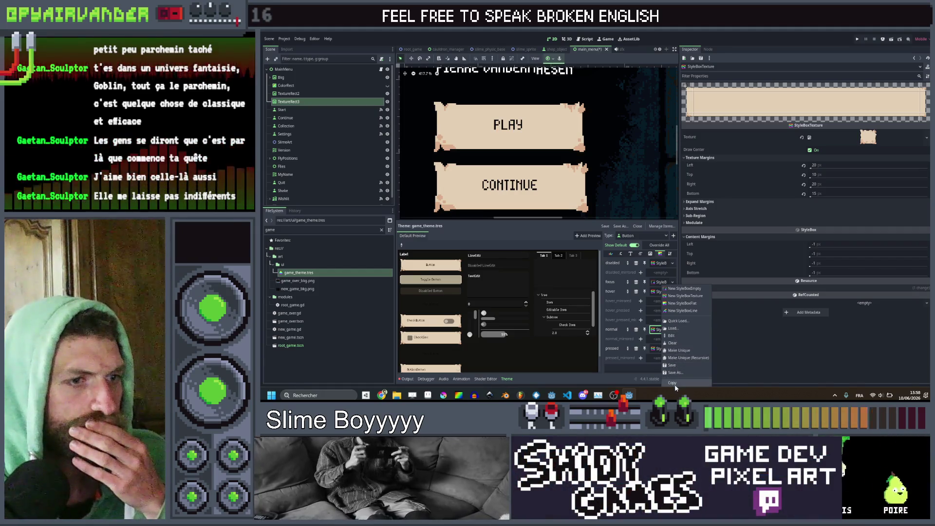
click(674, 384)
right_click(665, 348)
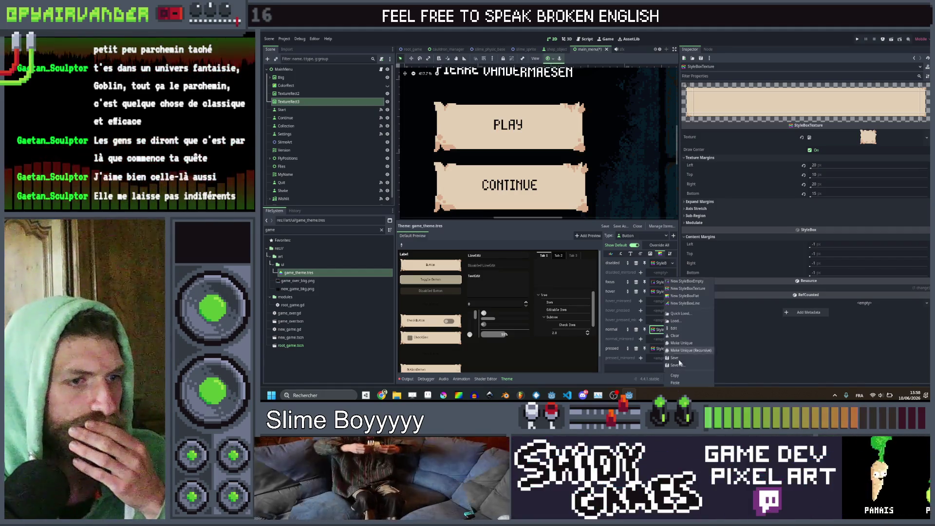
click(682, 383)
Make the hover and pressed style boxes unique
right_click(663, 287)
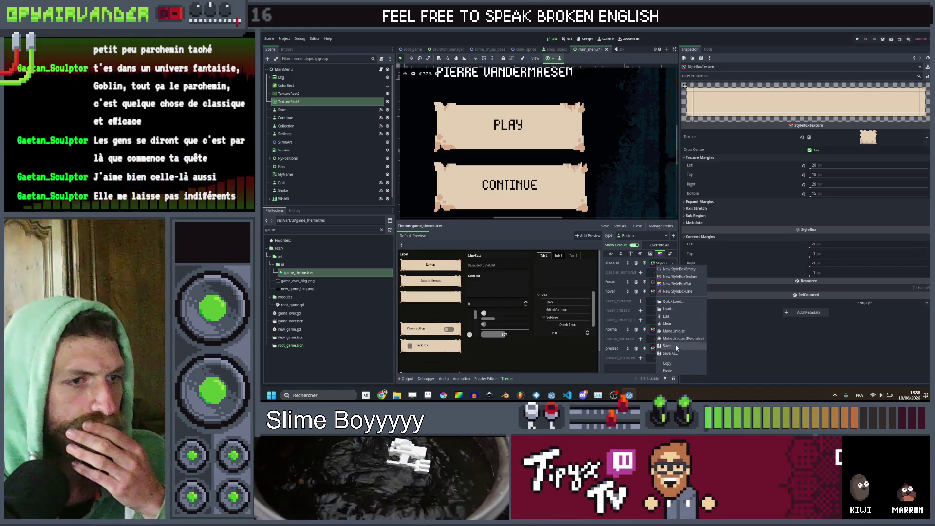
click(658, 302)
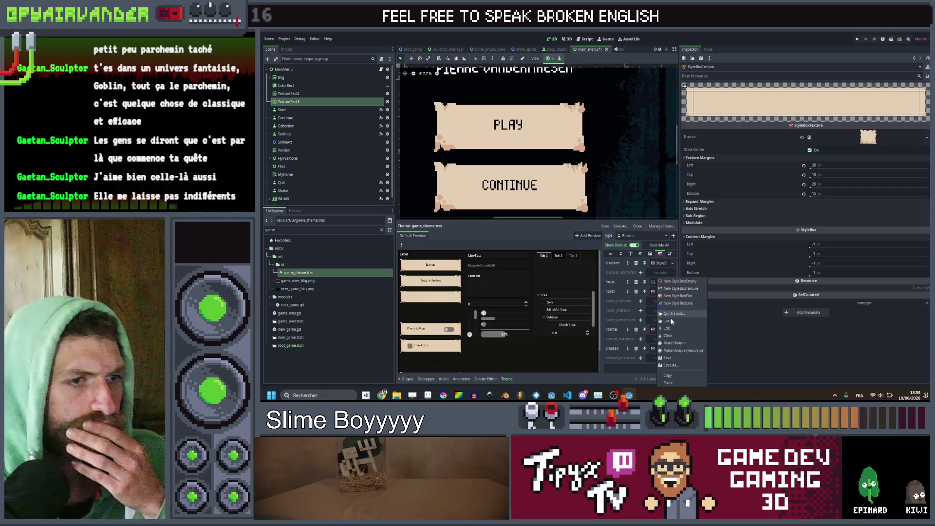
click(669, 344)
right_click(662, 348)
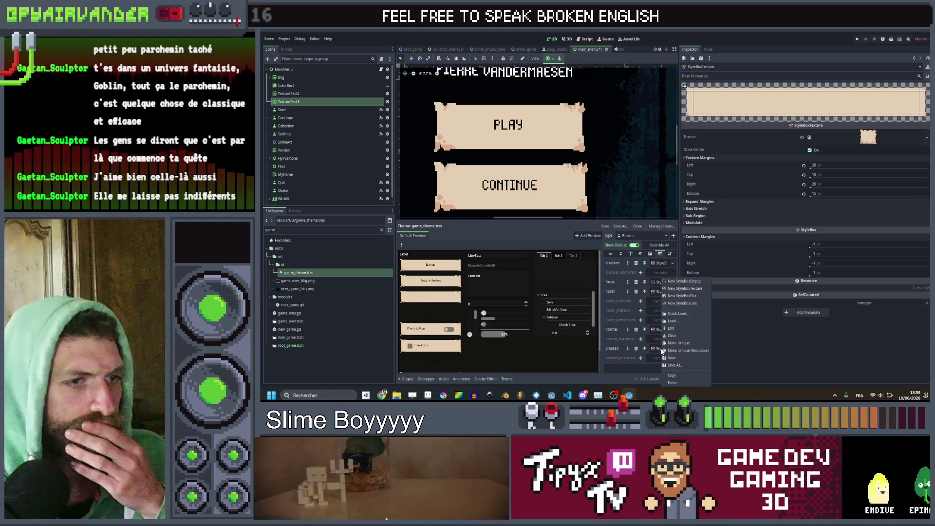
click(675, 344)
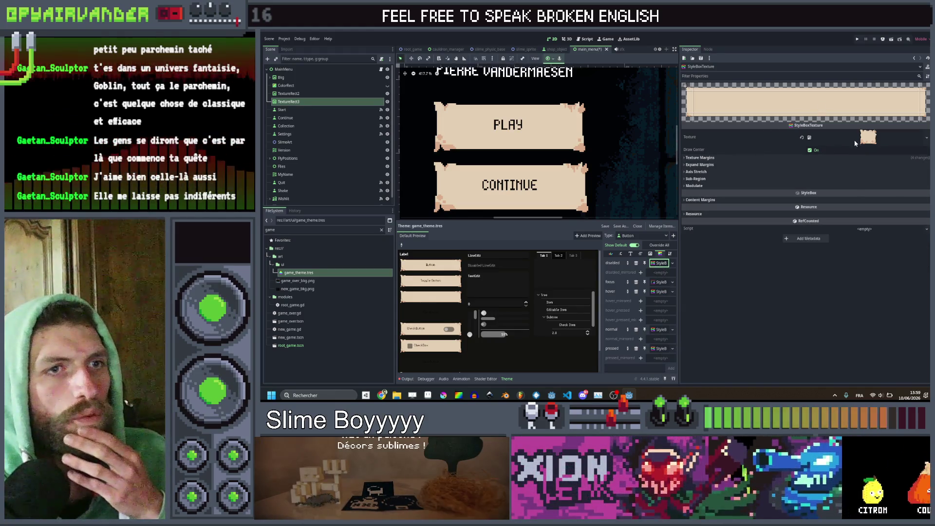
Quick-load the dark paper texture into the disabled button style
right_click(855, 140)
click(885, 274)
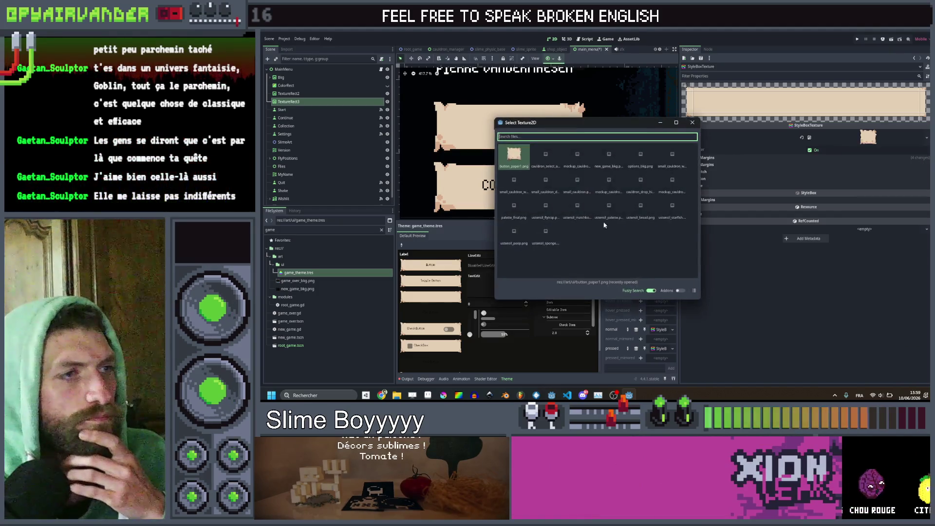
text(BU)
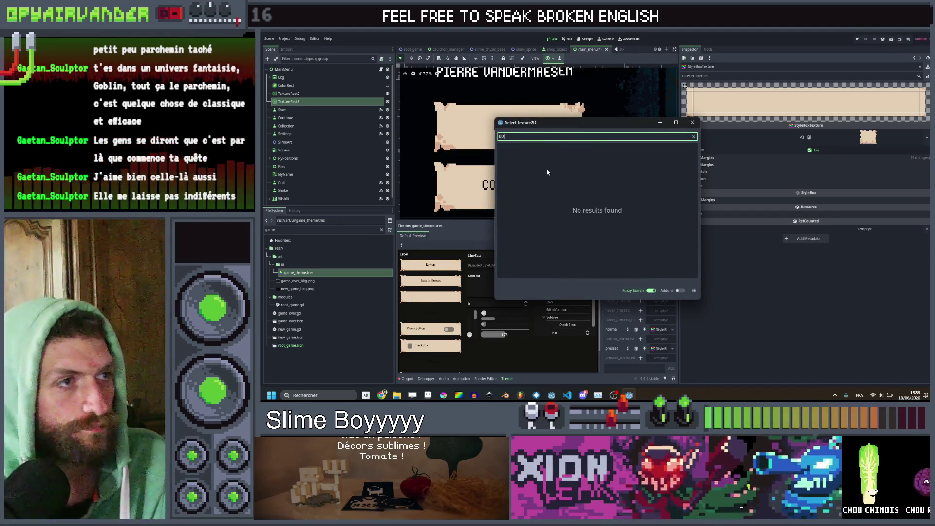
key(BackSpace)
key(BackSpace)
text(bu)
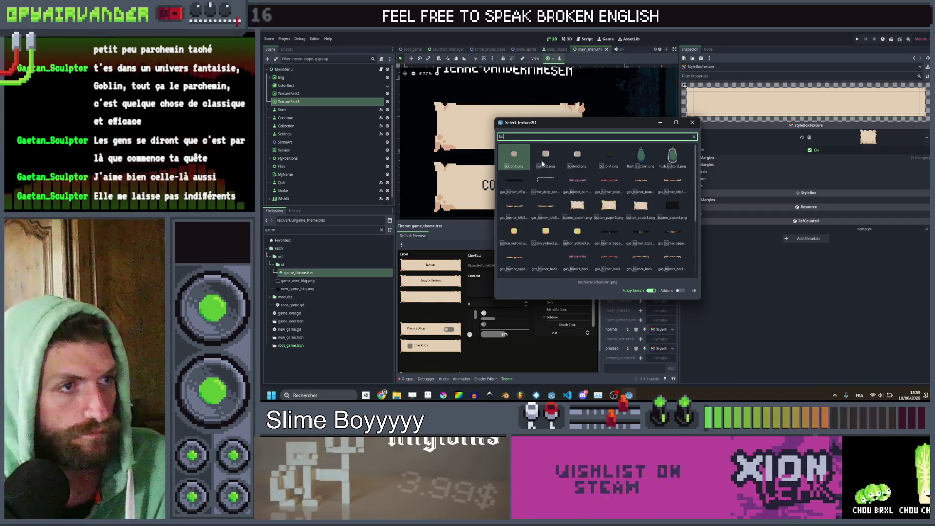
double_click(672, 206)
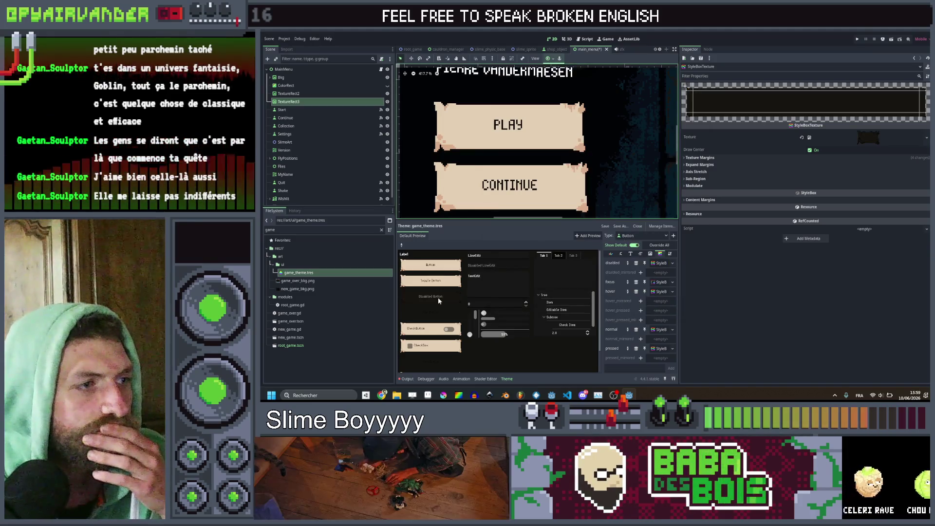
Quick-load button_paper2.png as the hover style's texture
click(661, 292)
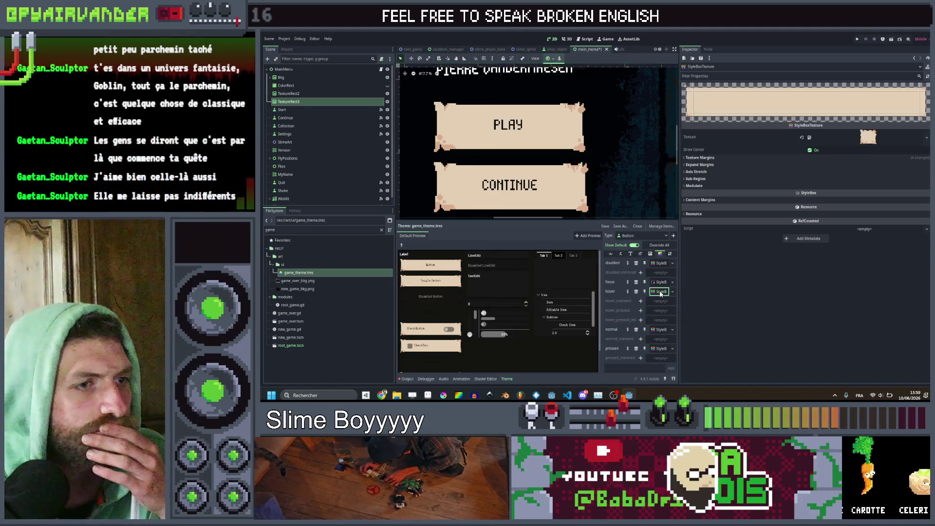
right_click(852, 139)
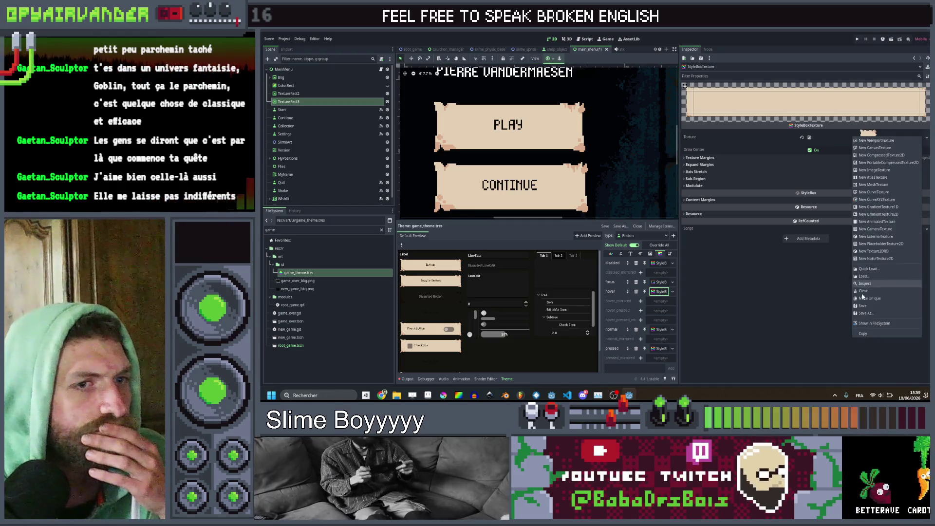
click(868, 269)
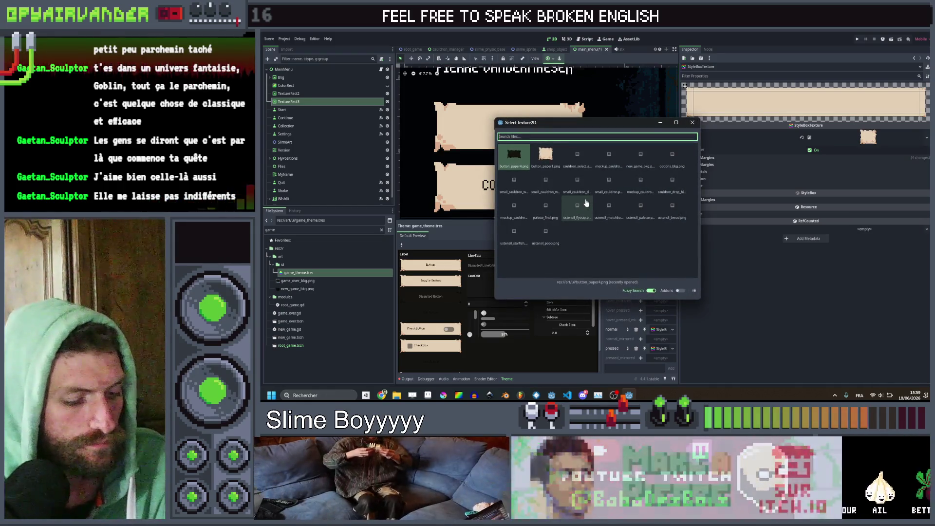
text(bu)
click(616, 211)
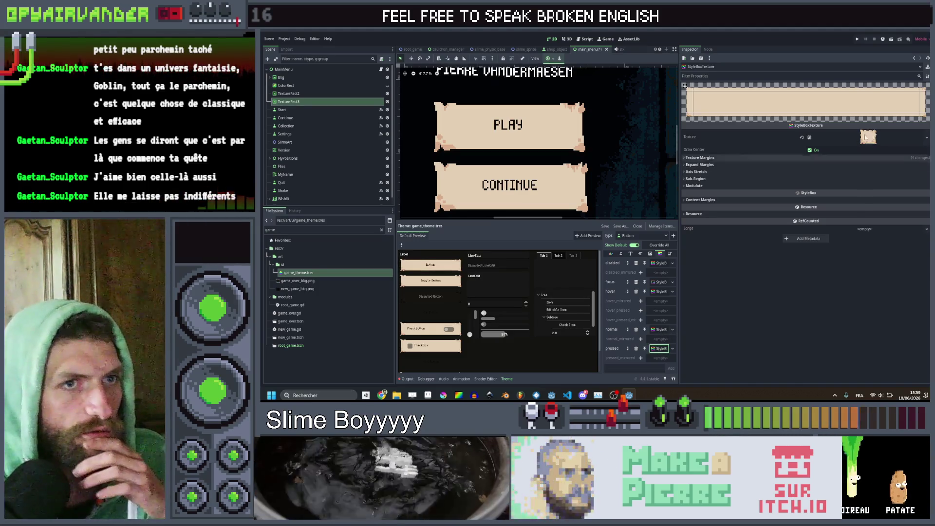
Quick-load a parchment button texture into the pressed style and show its content margins
click(927, 137)
click(880, 270)
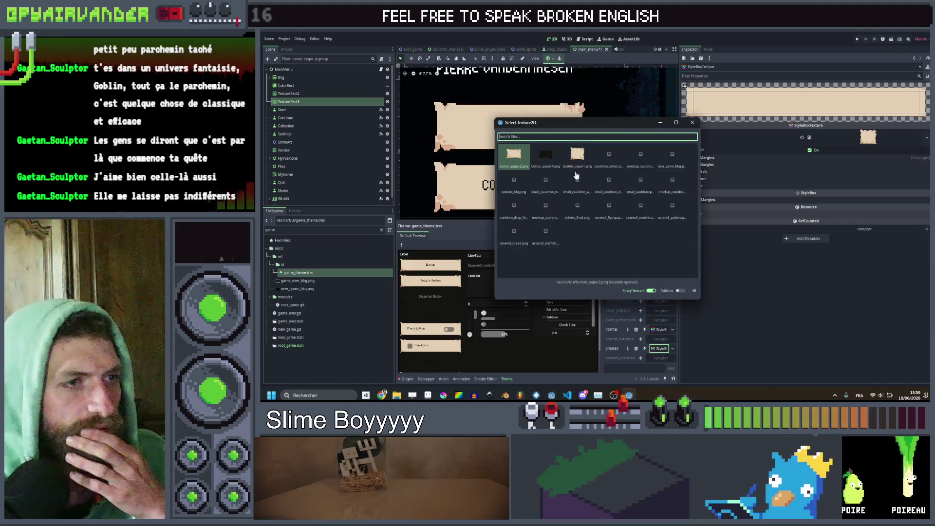
text(butt)
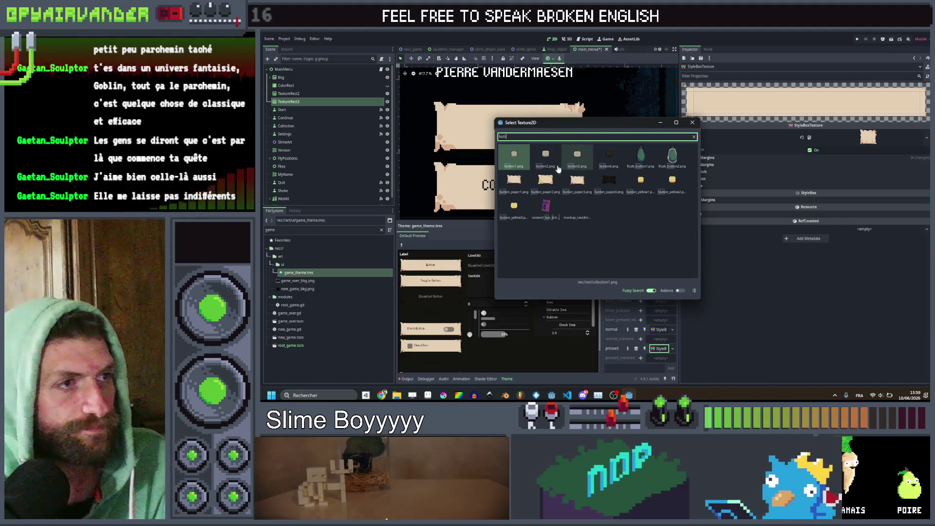
double_click(578, 188)
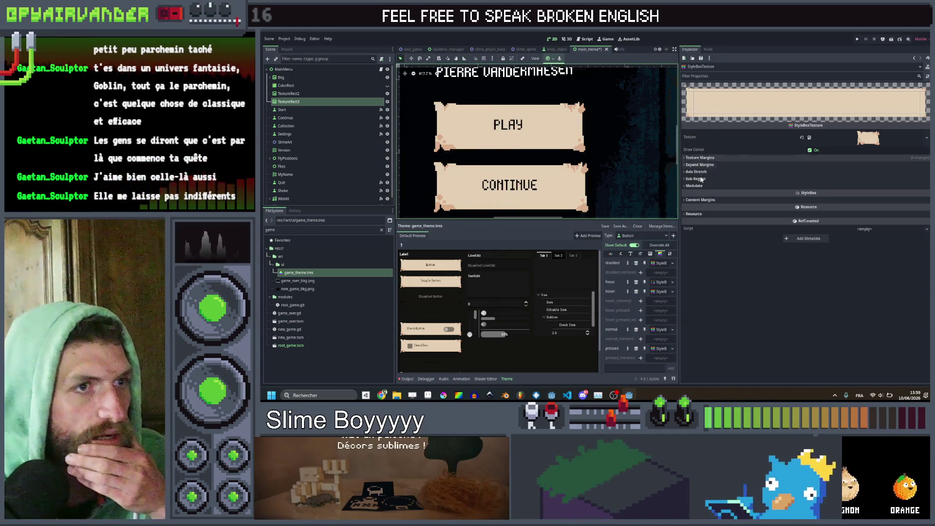
click(701, 200)
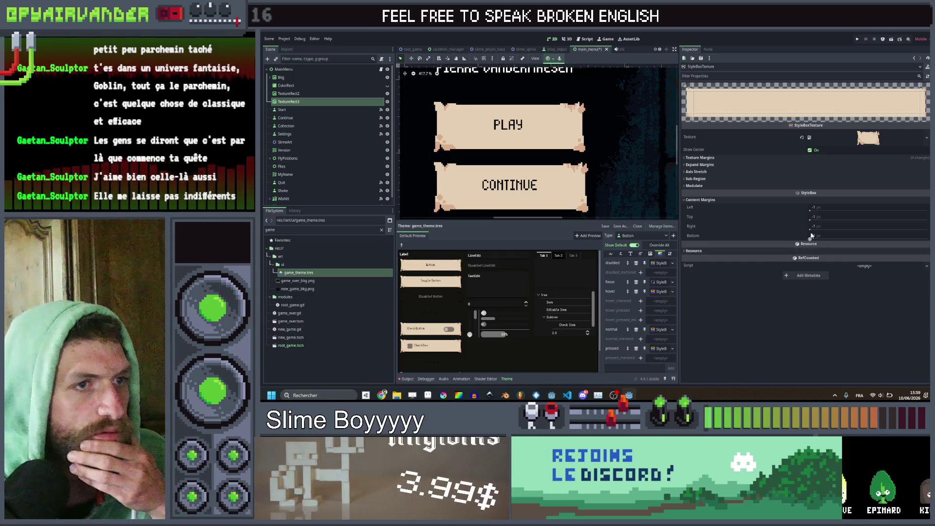
Reset the parchment button style box's top and bottom content margins to their defaults
text(2)
key(Return)
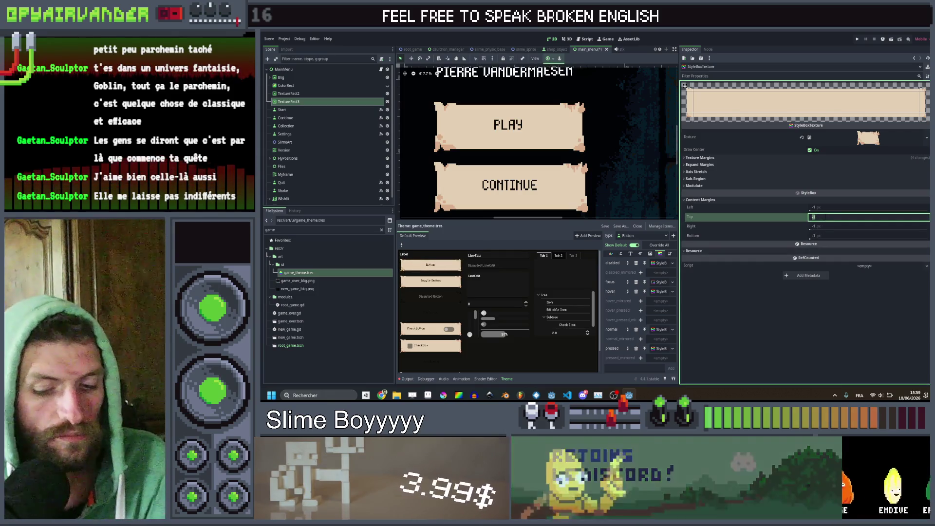
click(448, 269)
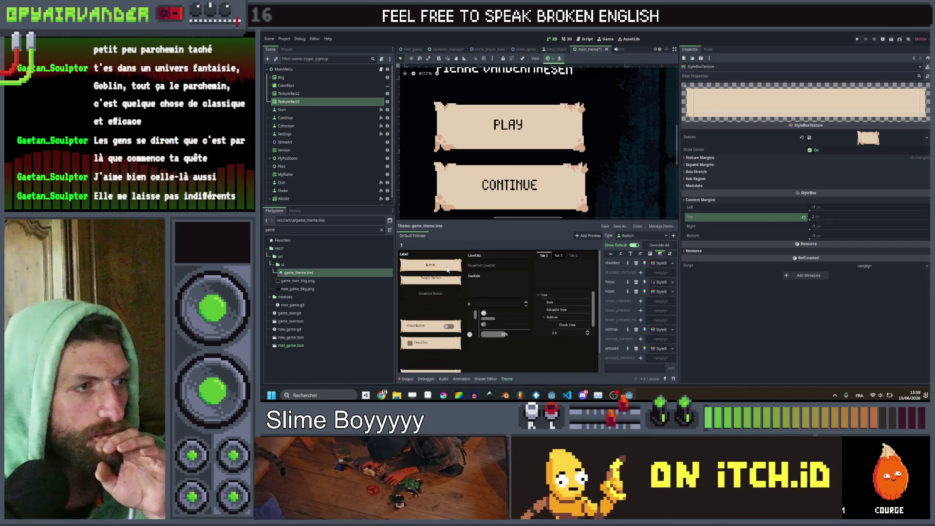
click(849, 218)
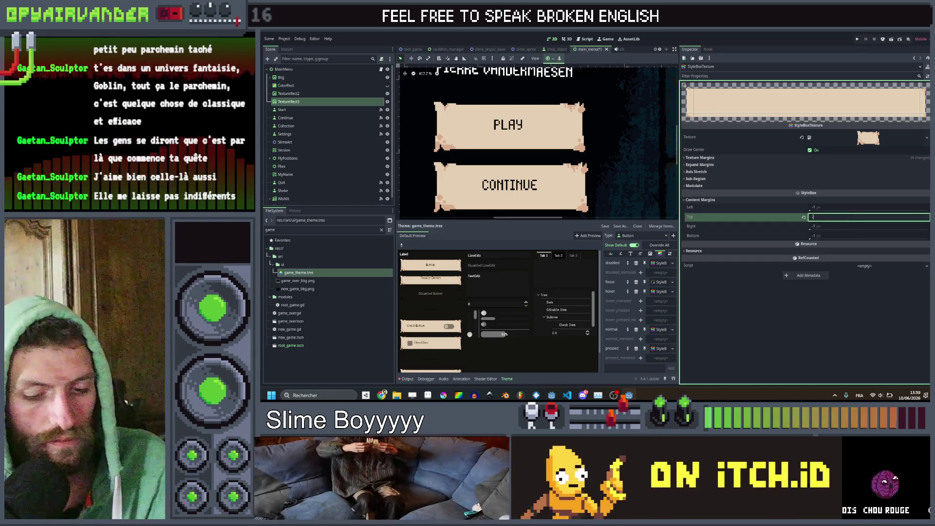
text(1)
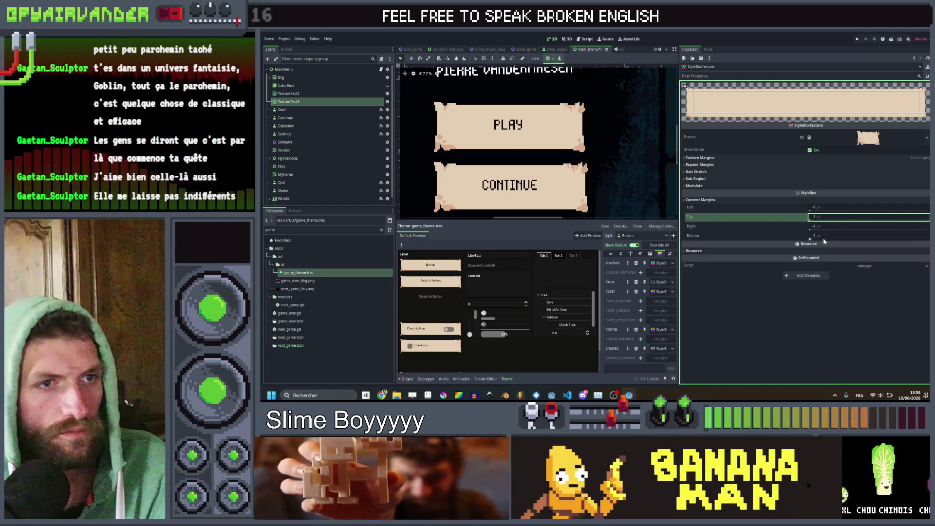
click(823, 236)
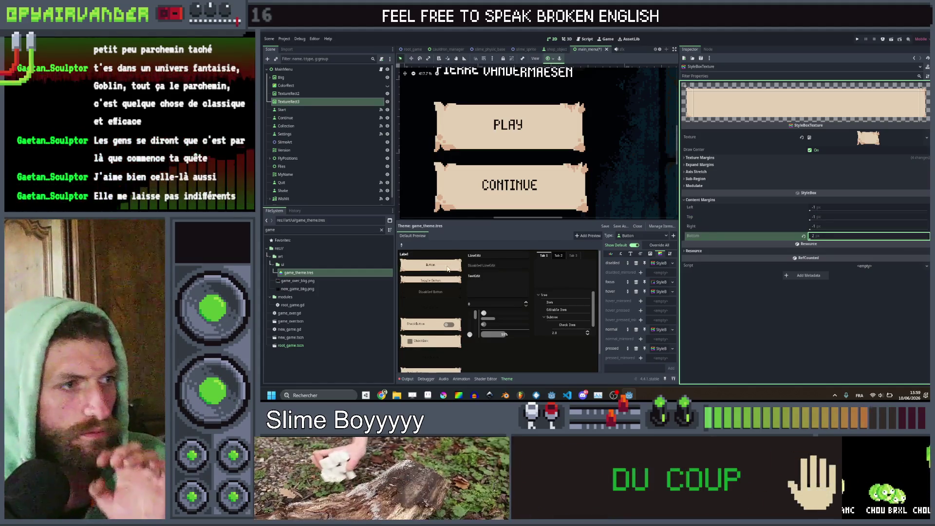
key(Return)
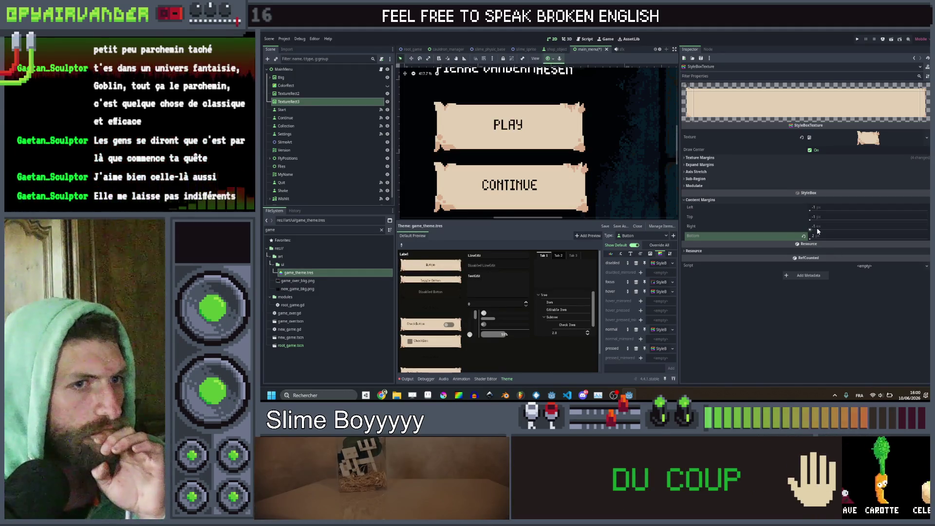
key(BackSpace)
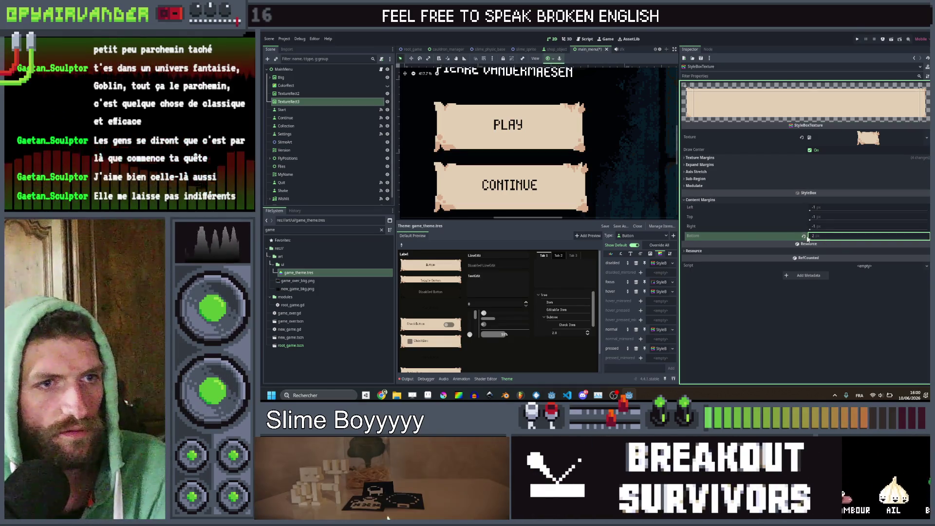
click(803, 236)
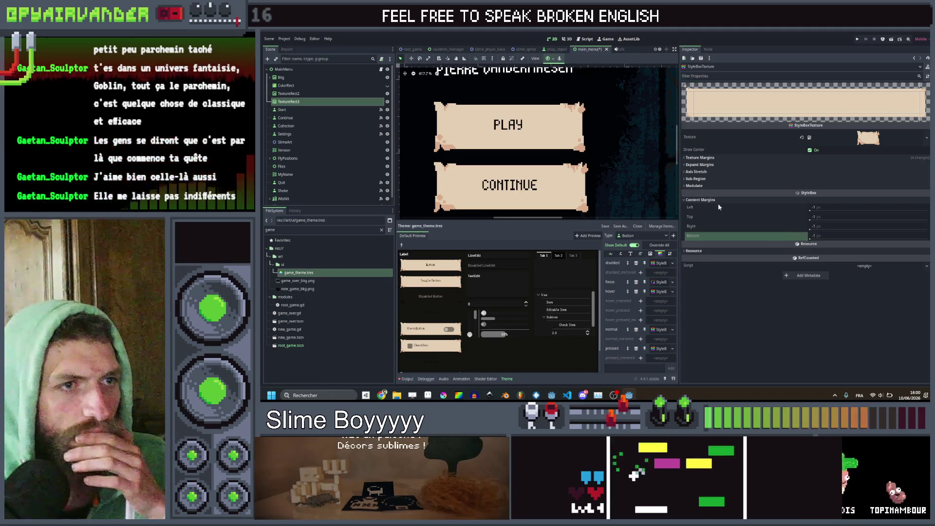
Set the texture margins to top 12 and bottom 13, leaving left and right at 20
click(706, 193)
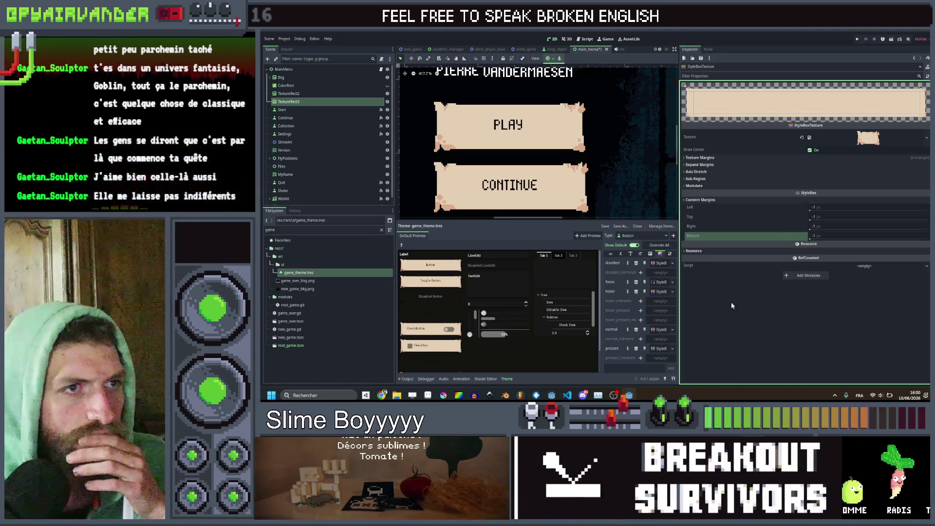
click(696, 158)
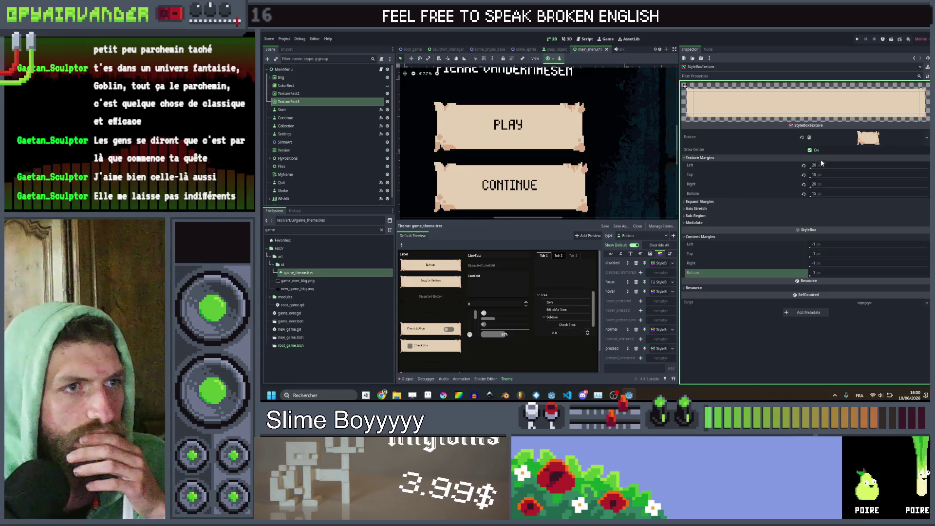
click(817, 175)
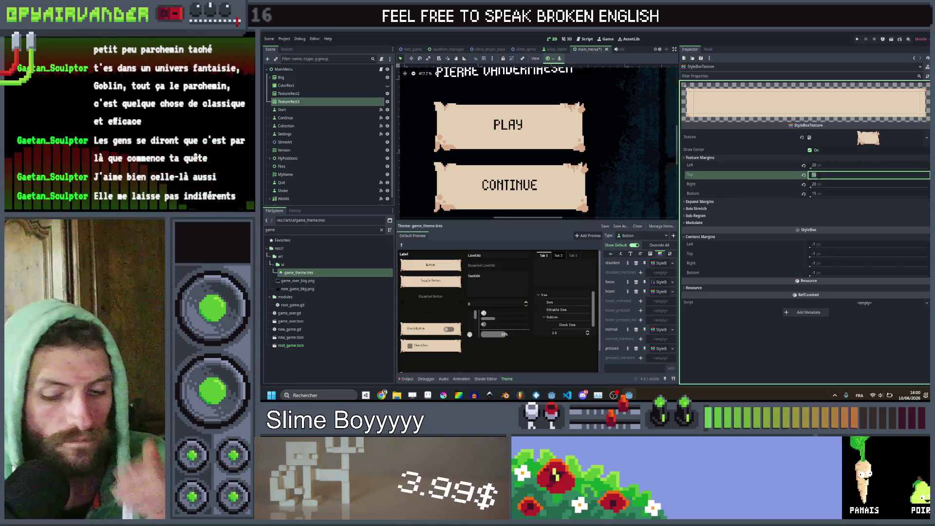
click(827, 193)
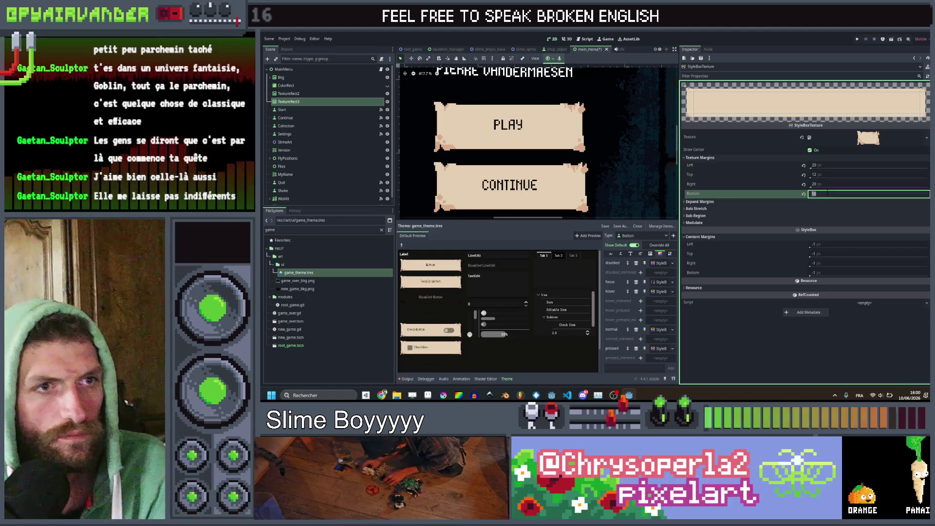
text(13)
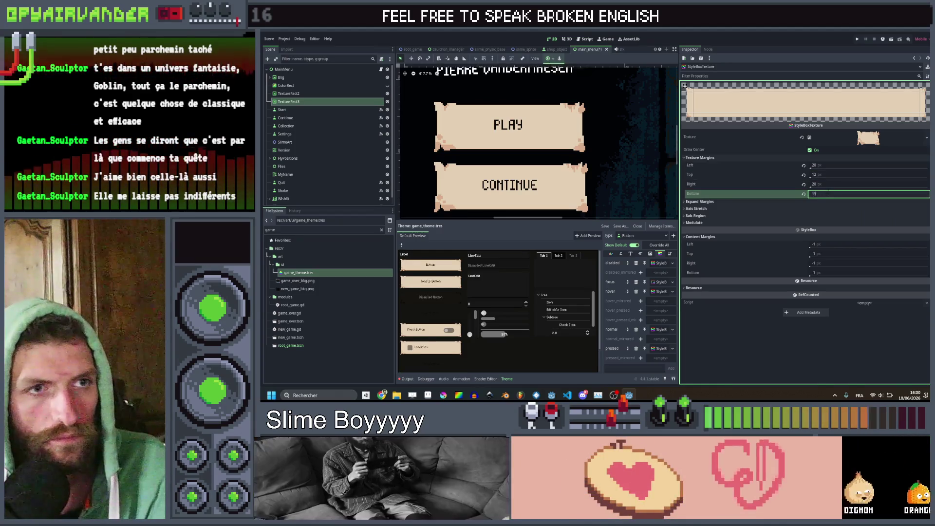
key(Return)
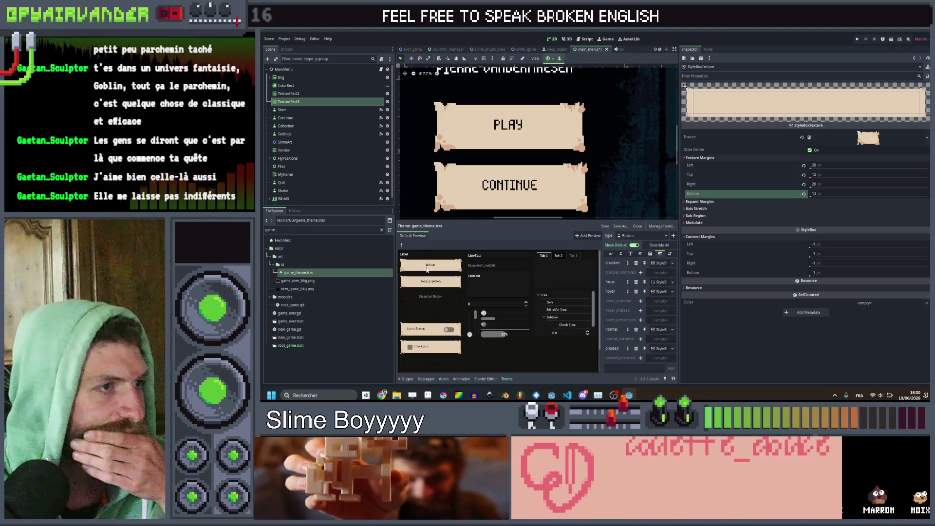
Drag the QUIT GAME button 57 px left beside the settings gear and save the menu scene
scroll(482, 174, down, 8)
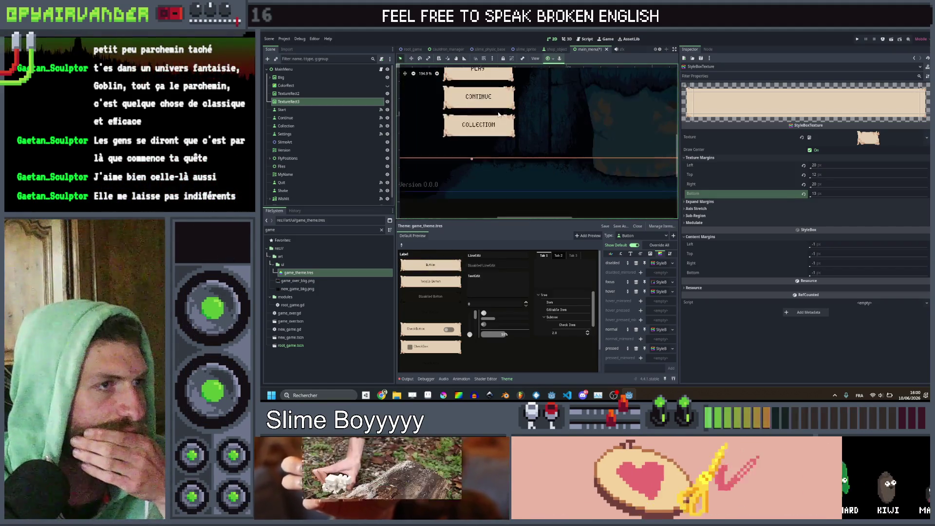
scroll(583, 118, up, 6)
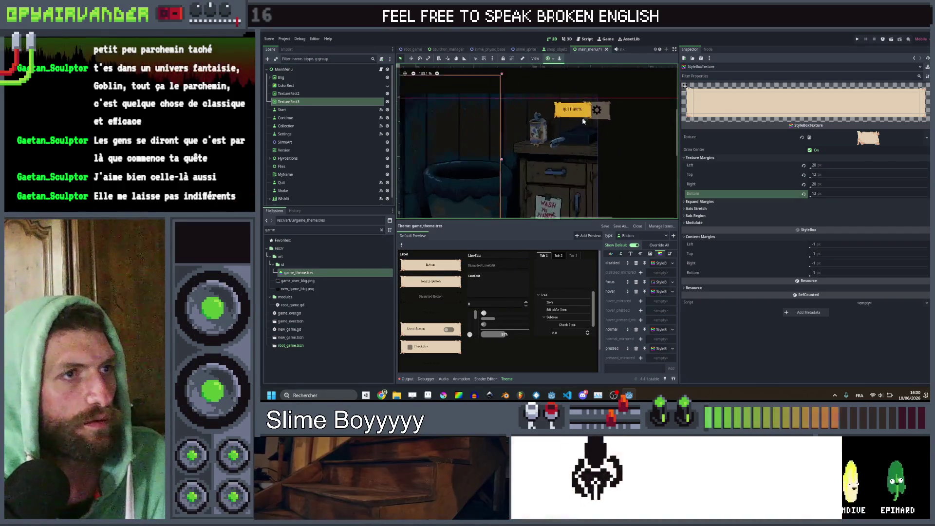
click(608, 108)
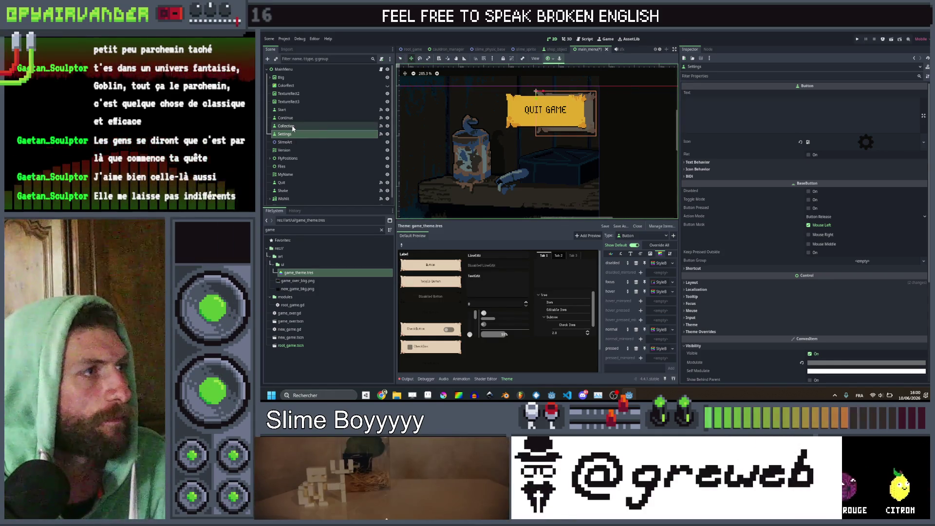
click(309, 181)
drag(509, 95, 451, 95)
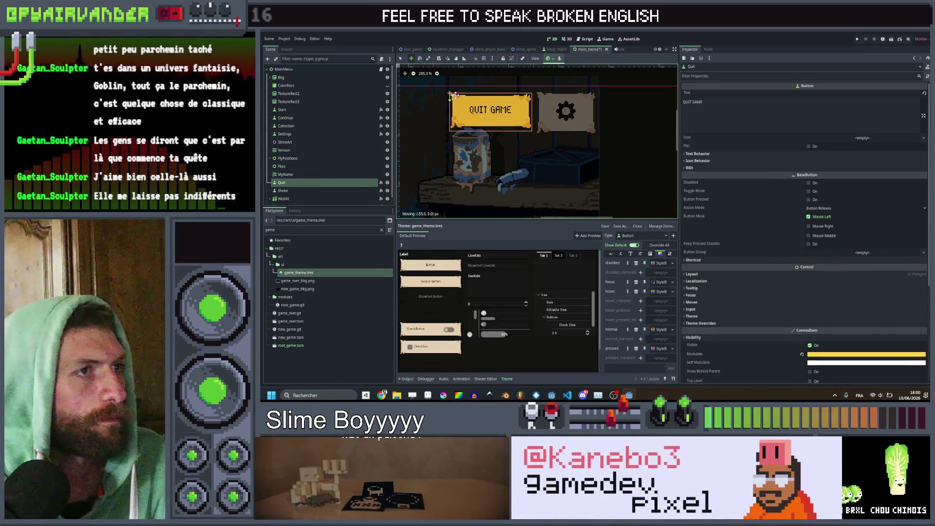
key(ctrl+s)
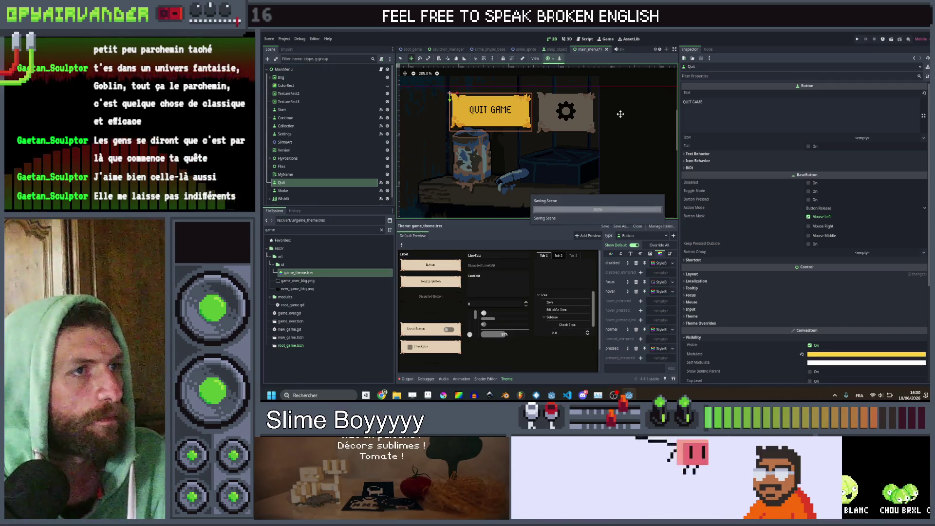
scroll(620, 114, down, 5)
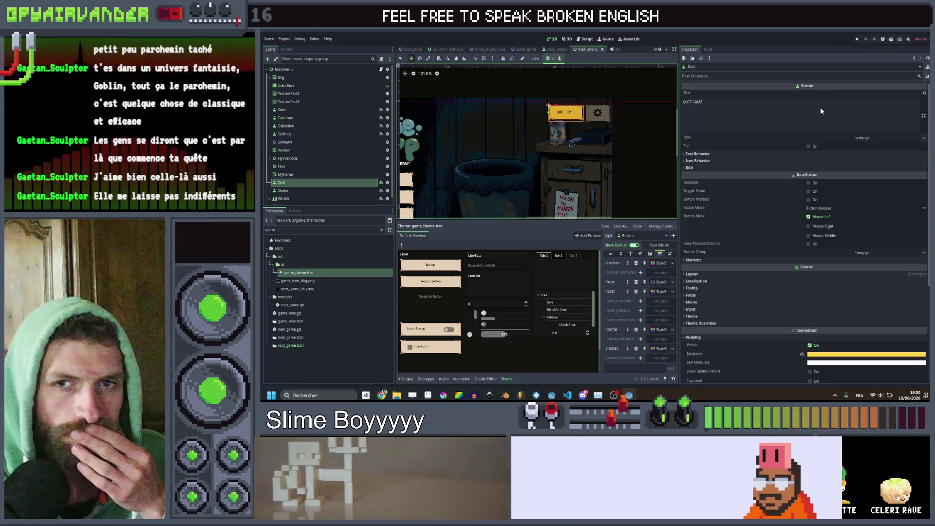
key(ctrl+s)
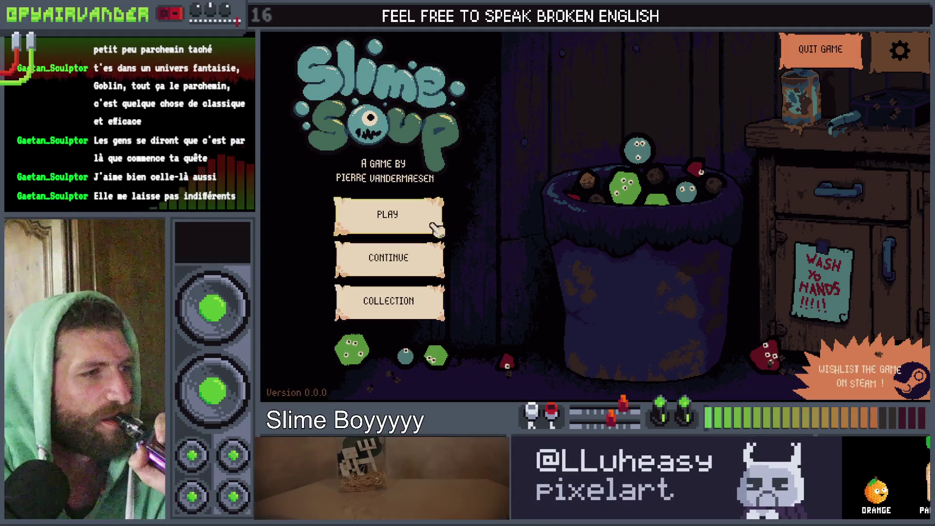
Page through three Collection pages, view the settings screen, then start a new game with PLAY
click(431, 305)
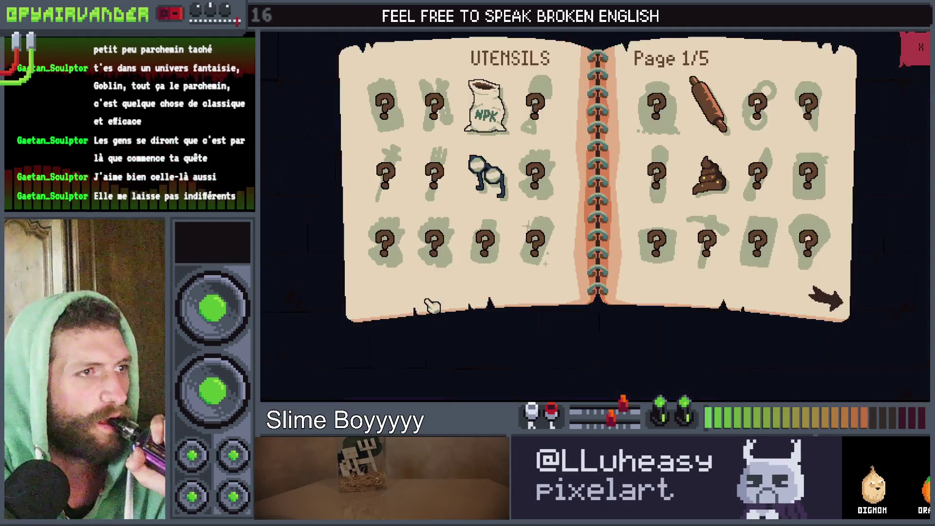
click(823, 296)
click(824, 296)
click(823, 296)
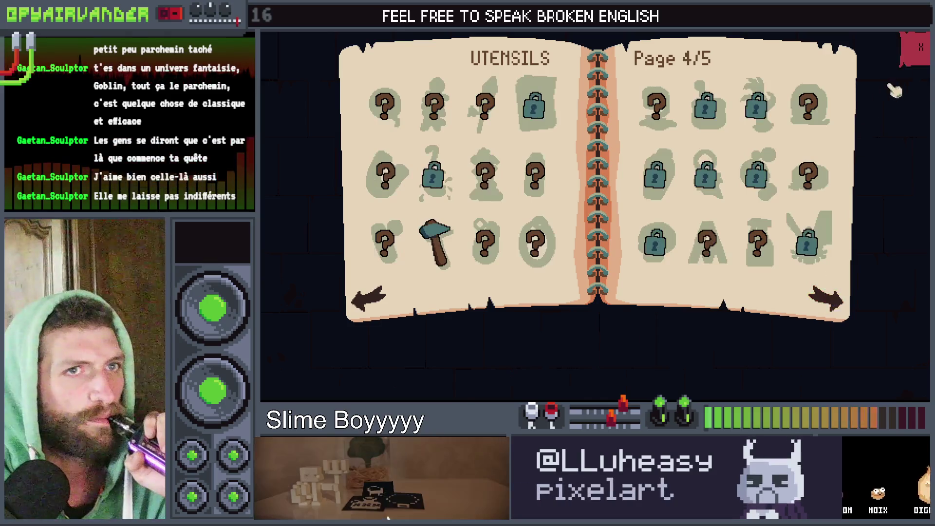
click(920, 49)
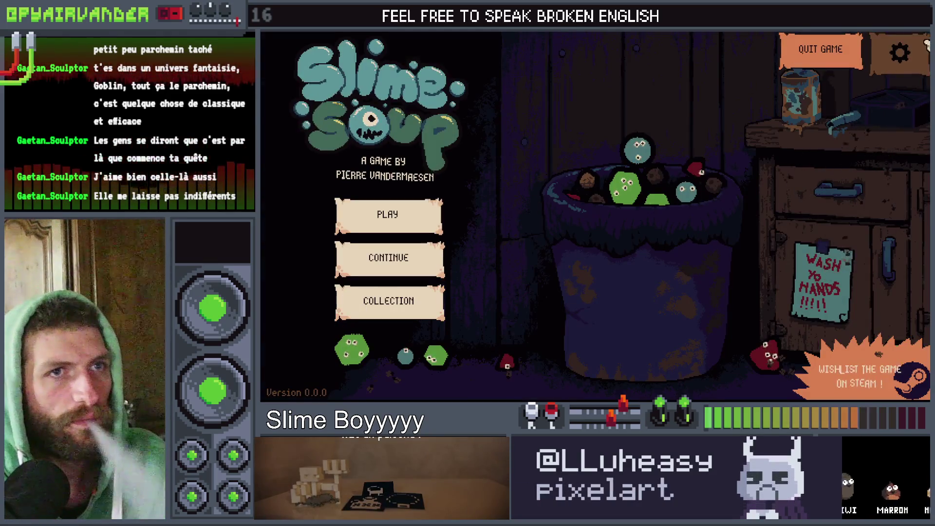
click(901, 52)
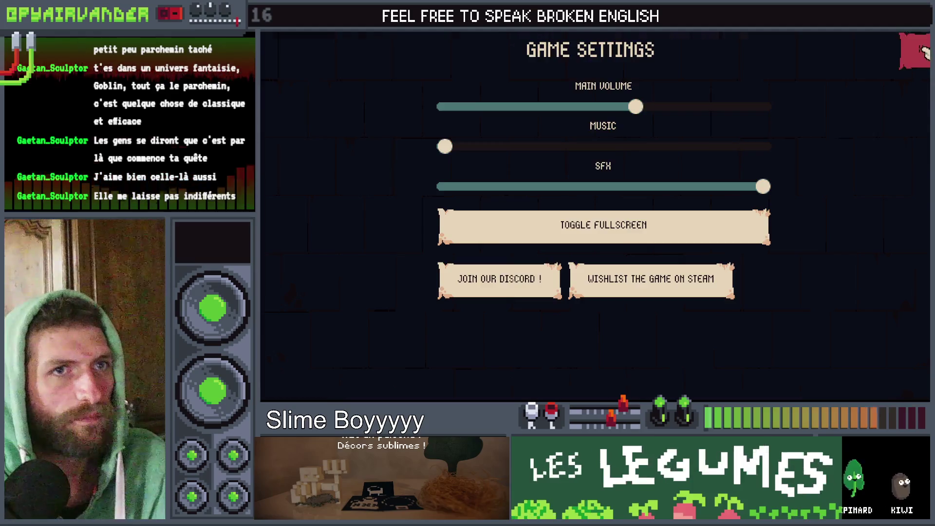
click(922, 51)
click(374, 218)
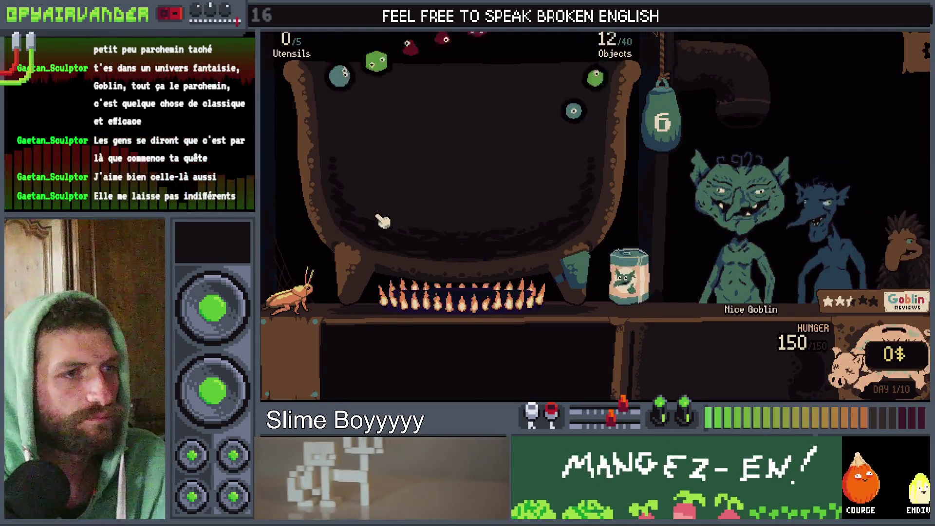
Add 7 slimes from the jar, merge blue and red chains, and feed 140 points to the goblin
mouse_move(487, 307)
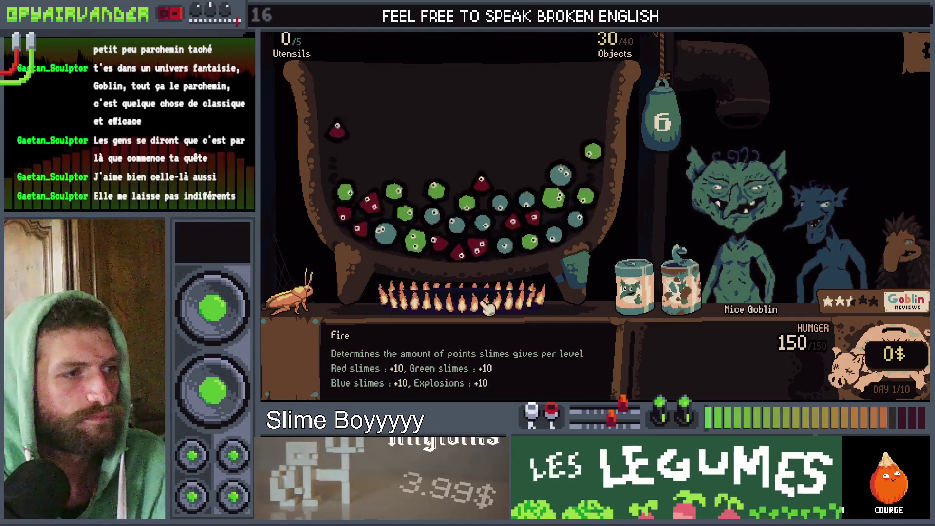
click(633, 285)
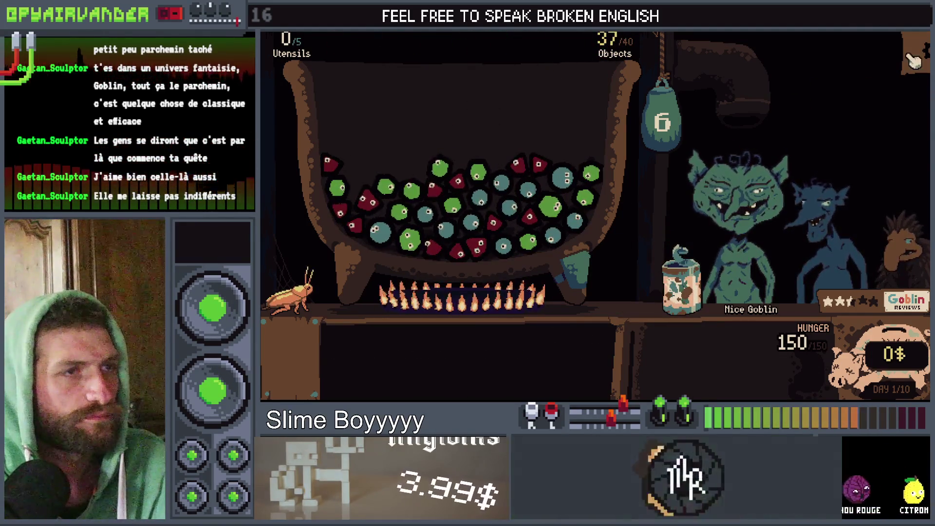
mouse_move(532, 204)
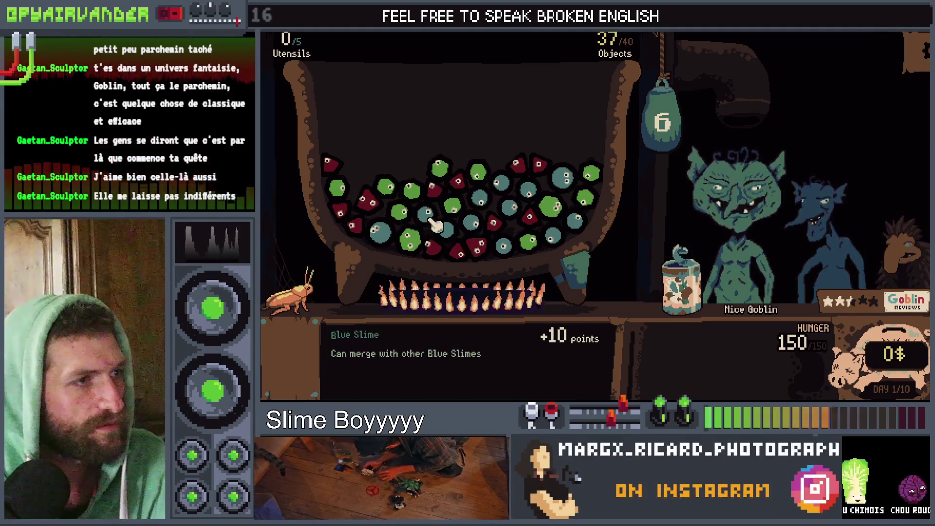
mouse_move(470, 242)
mouse_down()
mouse_move(497, 199)
mouse_move(538, 200)
mouse_up()
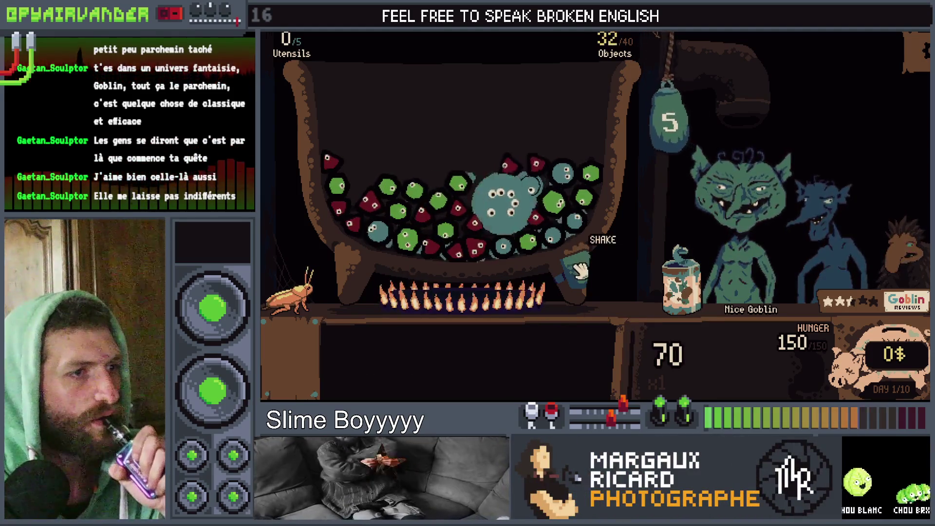
click(721, 292)
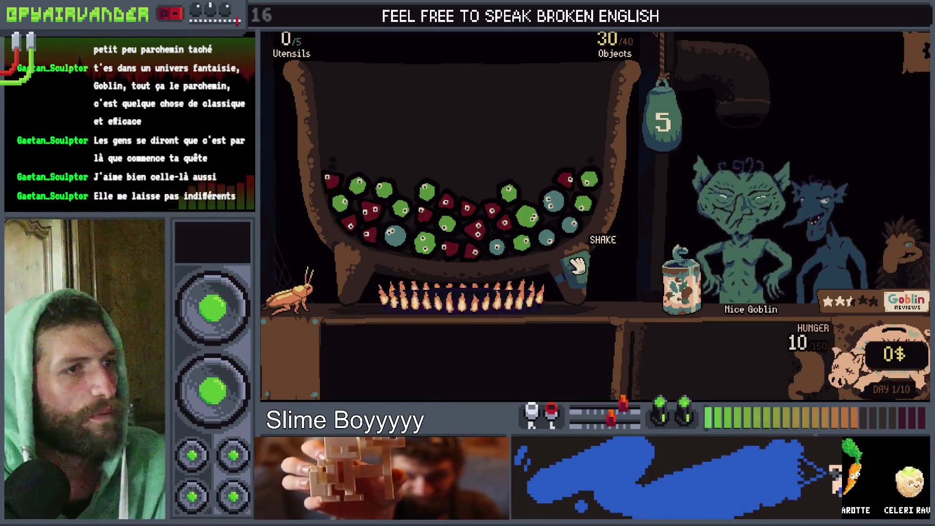
mouse_move(446, 249)
mouse_down()
mouse_move(475, 250)
mouse_move(509, 229)
mouse_up()
drag(455, 212, 450, 215)
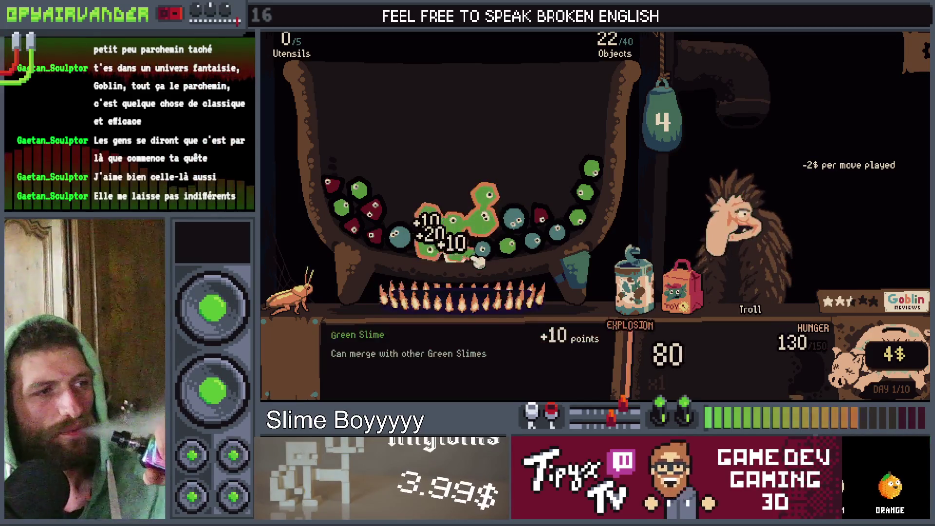
drag(648, 125, 653, 270)
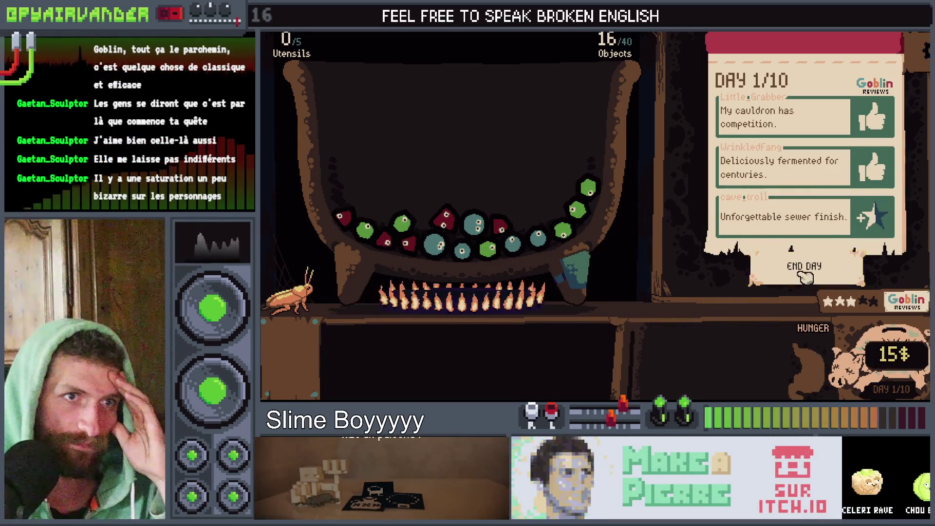
End day 1, buy the 6$ cardboard box, drop its knife in the cauldron, and buy 2$ trash
click(804, 276)
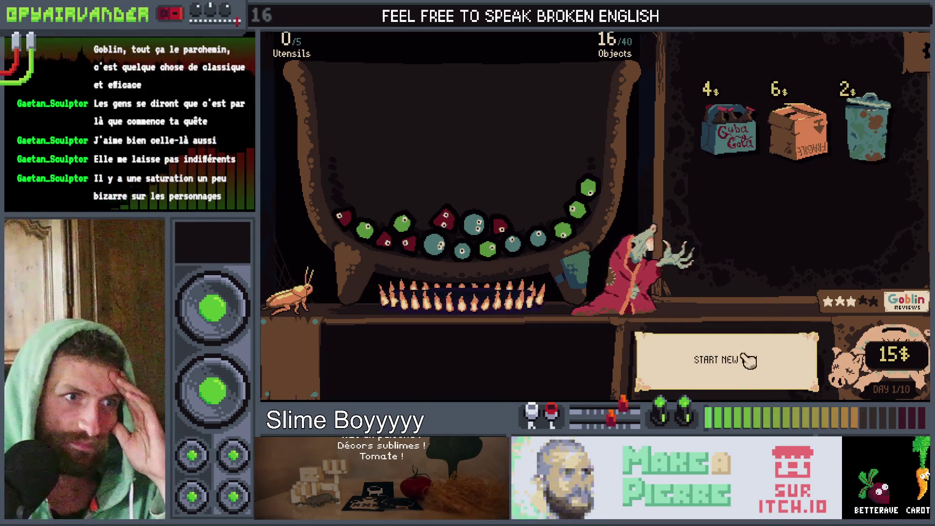
mouse_move(784, 148)
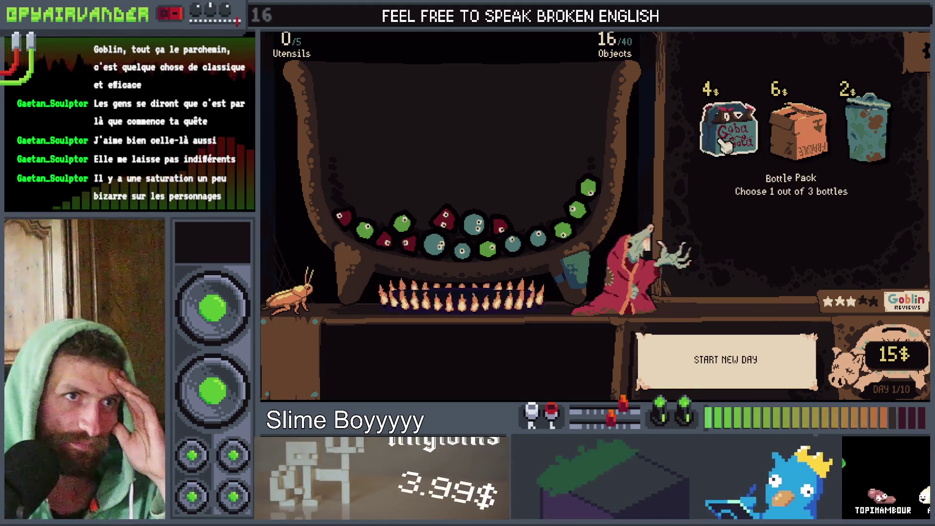
click(818, 144)
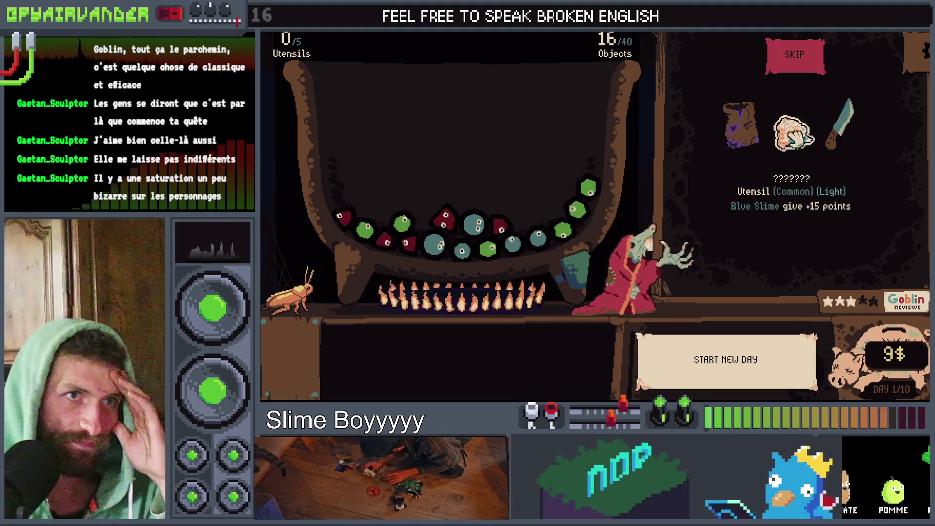
mouse_move(838, 124)
mouse_down()
mouse_move(553, 155)
mouse_move(537, 179)
mouse_up()
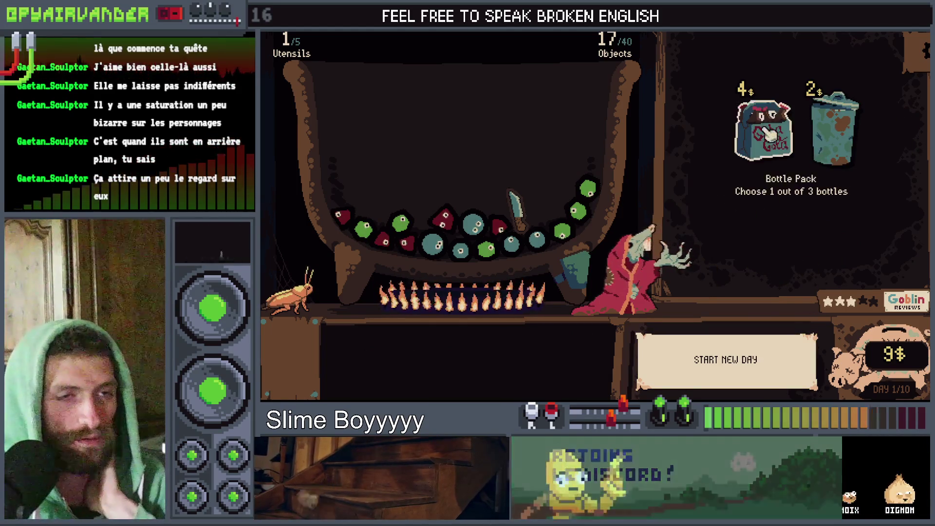
click(841, 155)
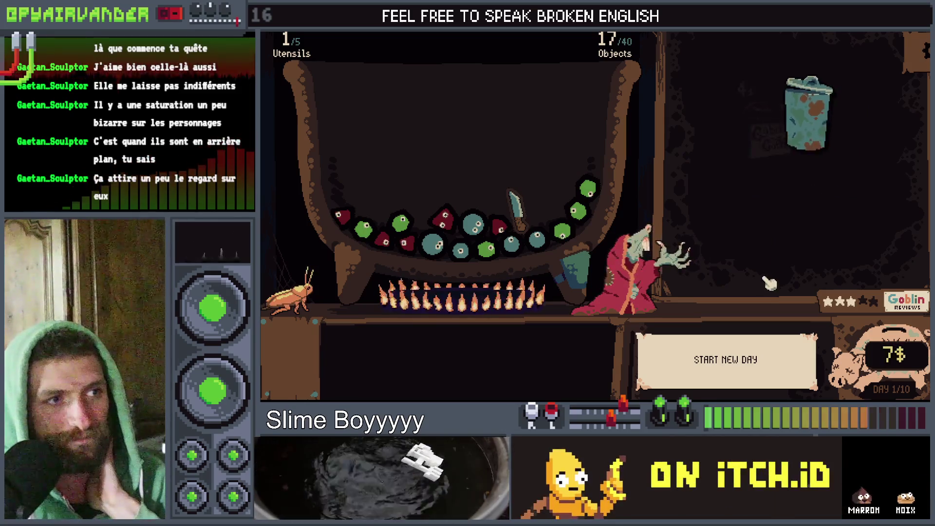
Pick the bottle, merge a red chain, pour the XXL can into the cauldron, and merge the blue slimes
click(809, 127)
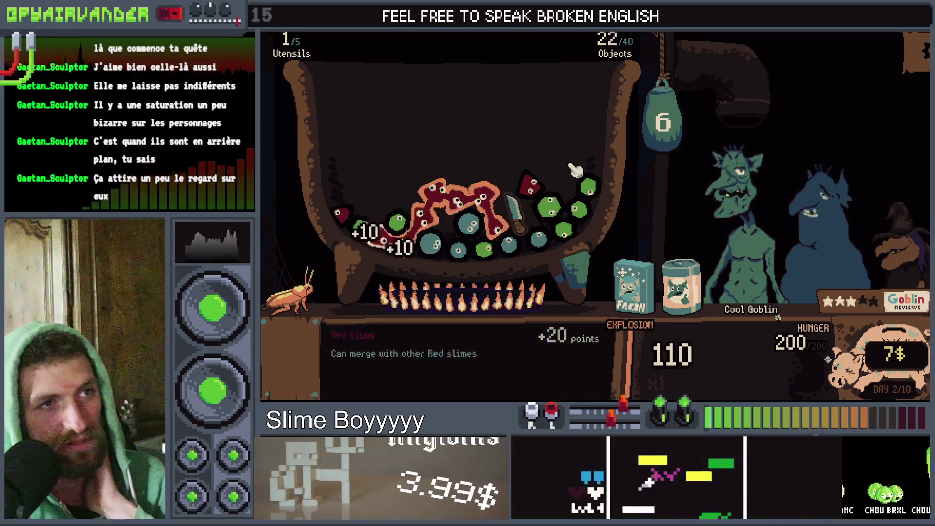
click(672, 149)
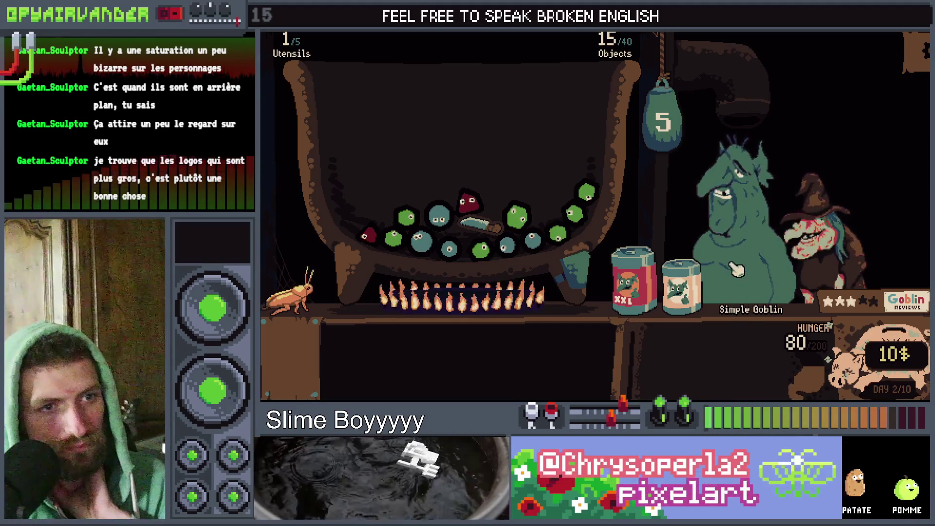
mouse_move(633, 285)
mouse_down()
mouse_move(569, 189)
mouse_move(582, 175)
mouse_up()
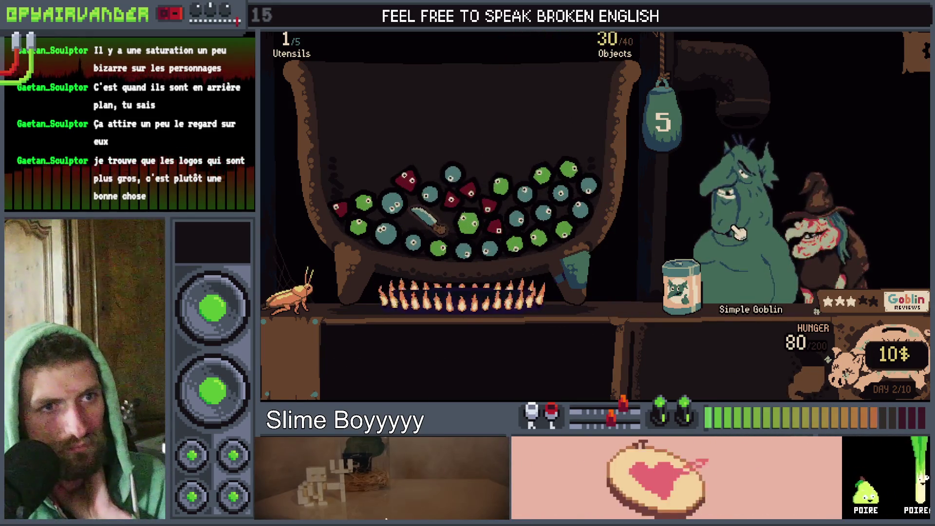
click(576, 200)
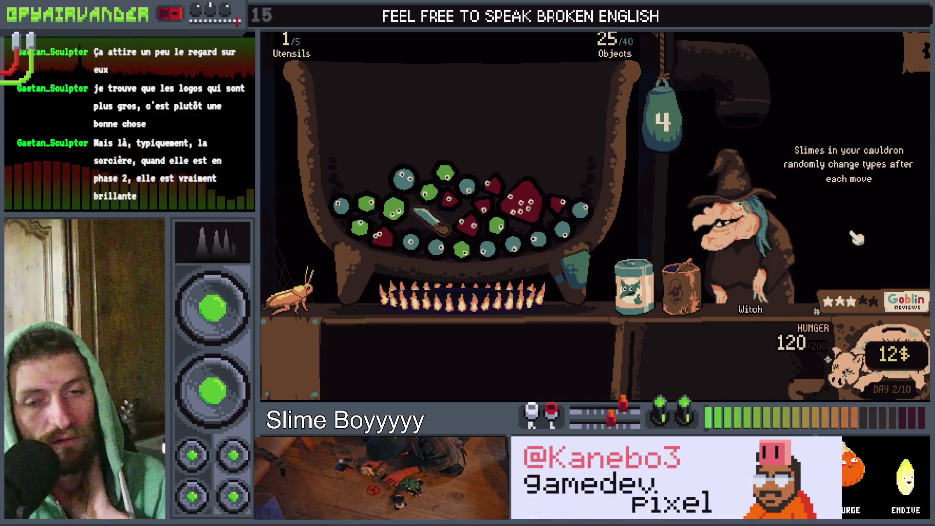
Close the running game and open client.gd in the Script editor
key(alt+F4)
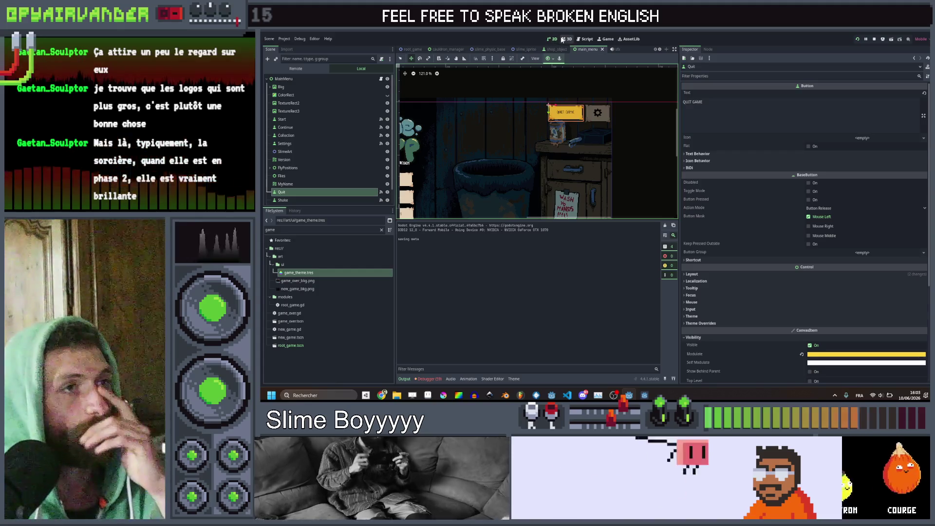
click(579, 40)
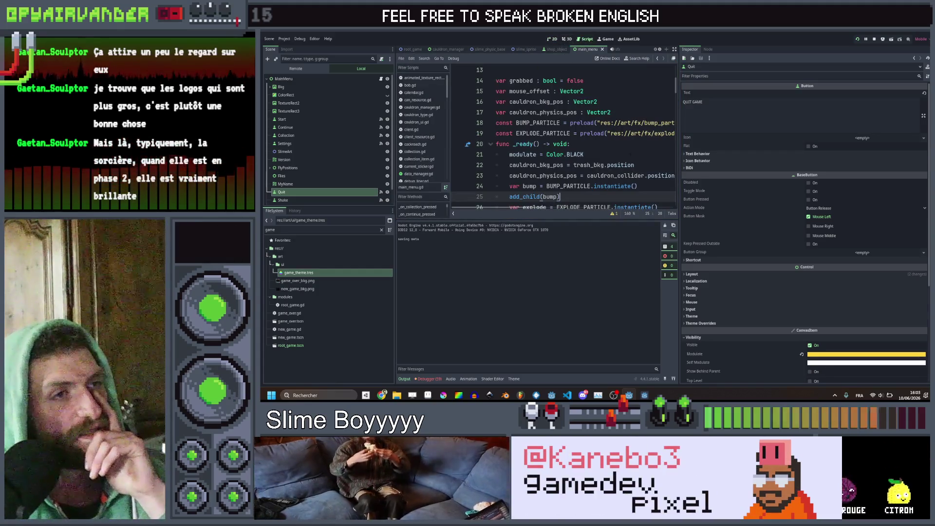
click(599, 155)
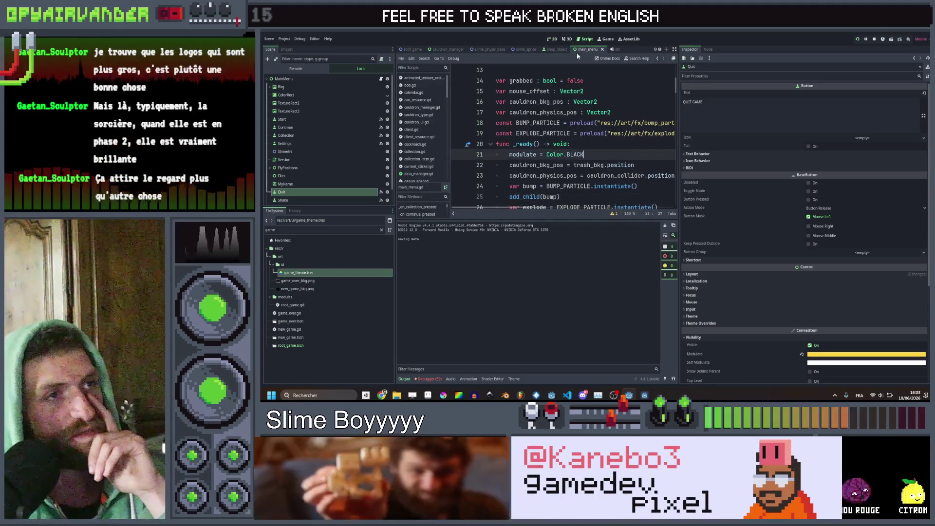
click(412, 130)
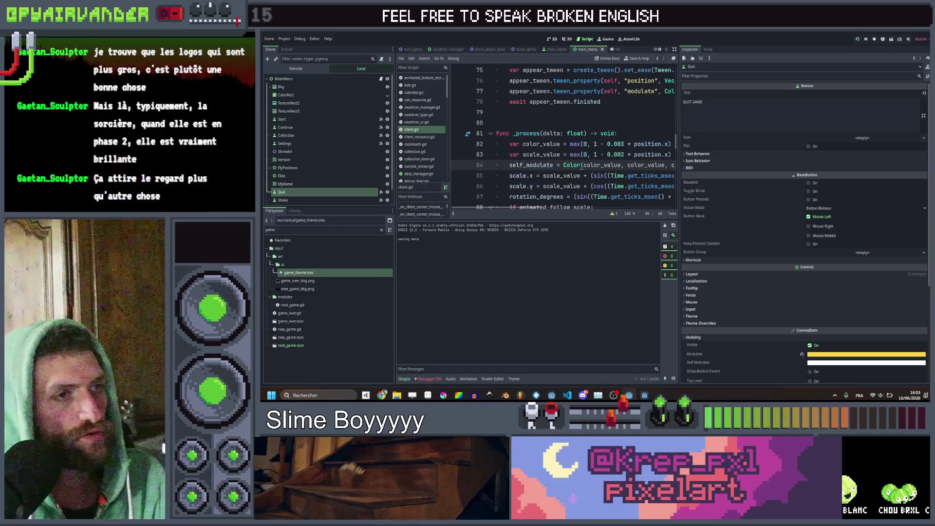
Comment out the self_modulate line, save client.gd, and relaunch the game with F5
key(ctrl+k)
key(ctrl+s)
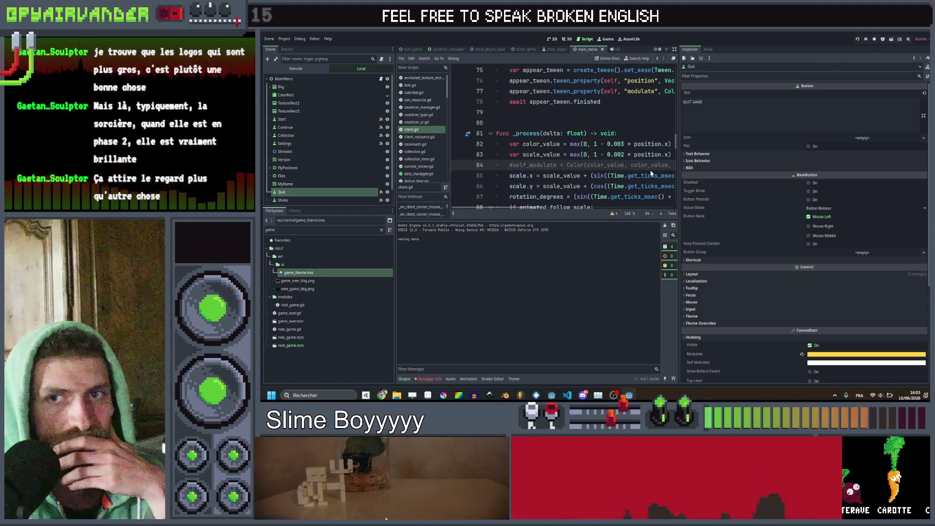
key(F5)
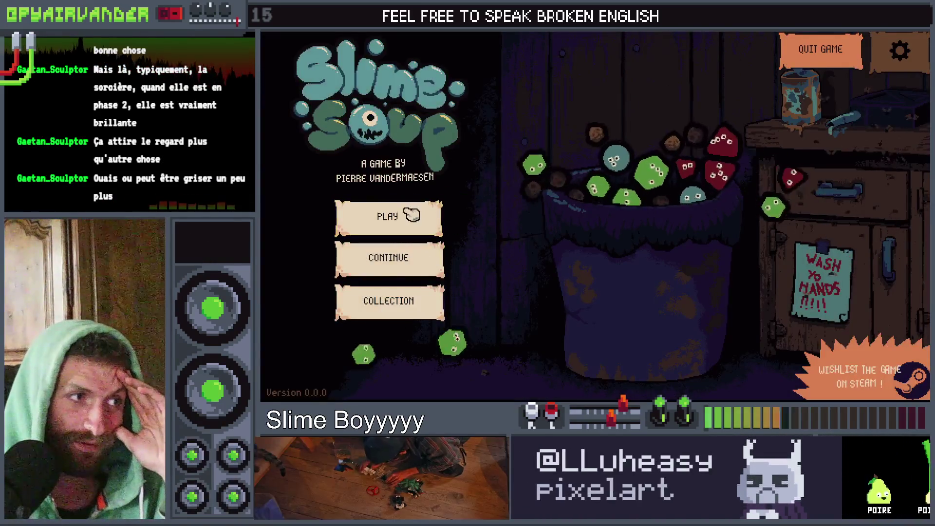
Start a new game, drop both jars in, merge green, red and blue slime chains through day 1, then close the game
click(380, 213)
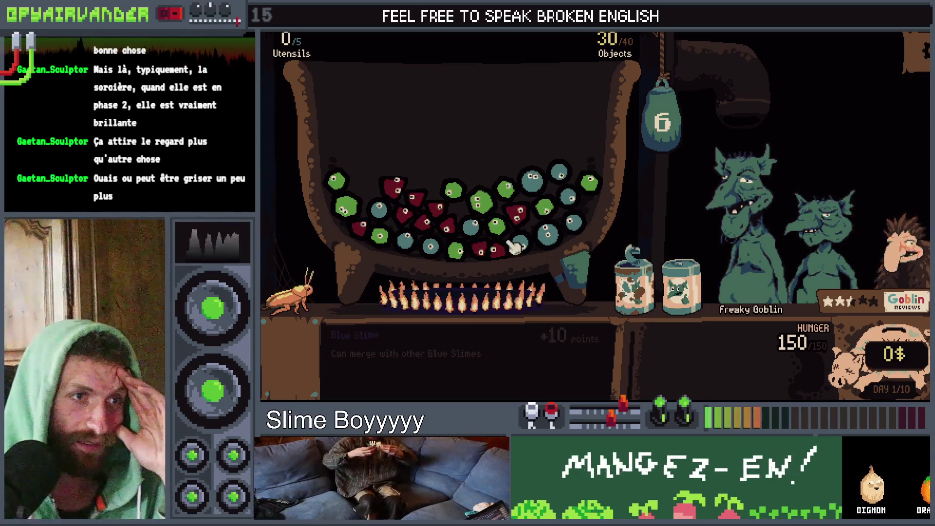
drag(634, 285, 640, 275)
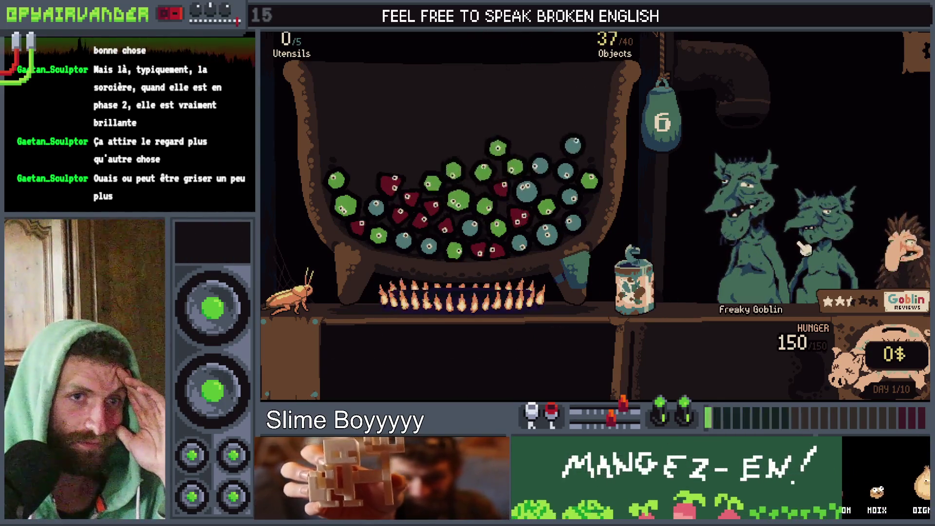
drag(633, 288, 632, 287)
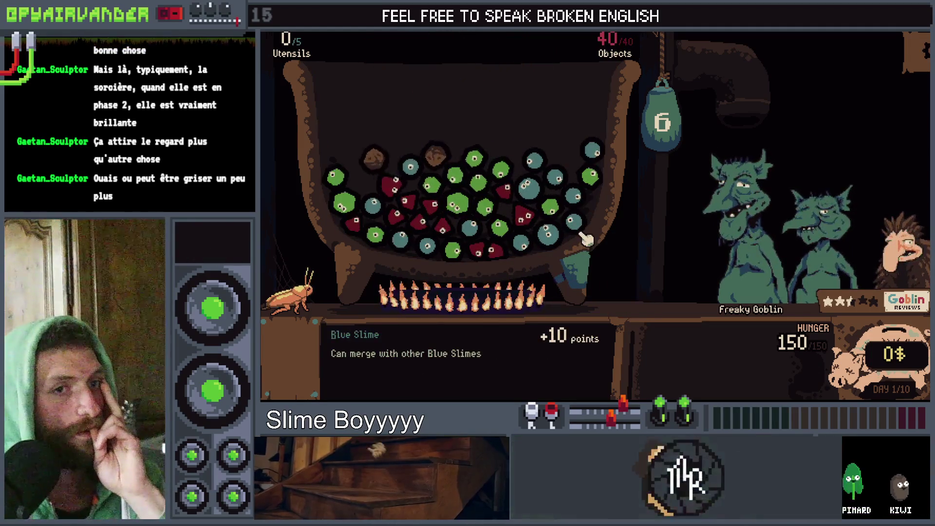
mouse_move(497, 229)
mouse_down()
mouse_move(496, 185)
mouse_move(441, 177)
mouse_move(455, 202)
mouse_up()
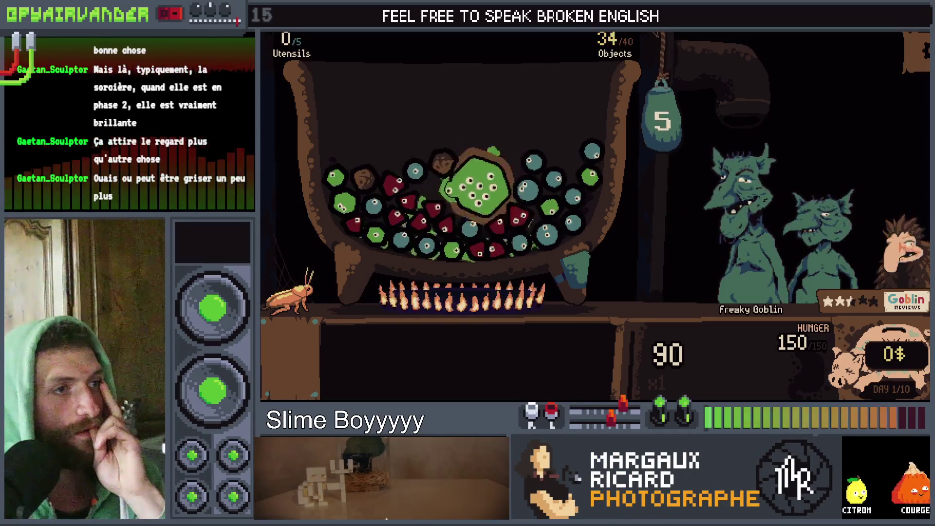
mouse_move(499, 298)
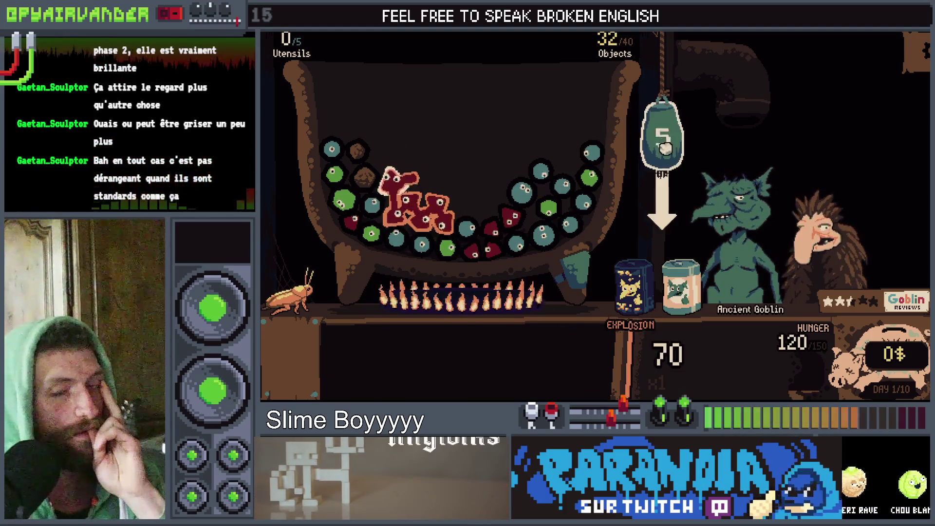
click(665, 148)
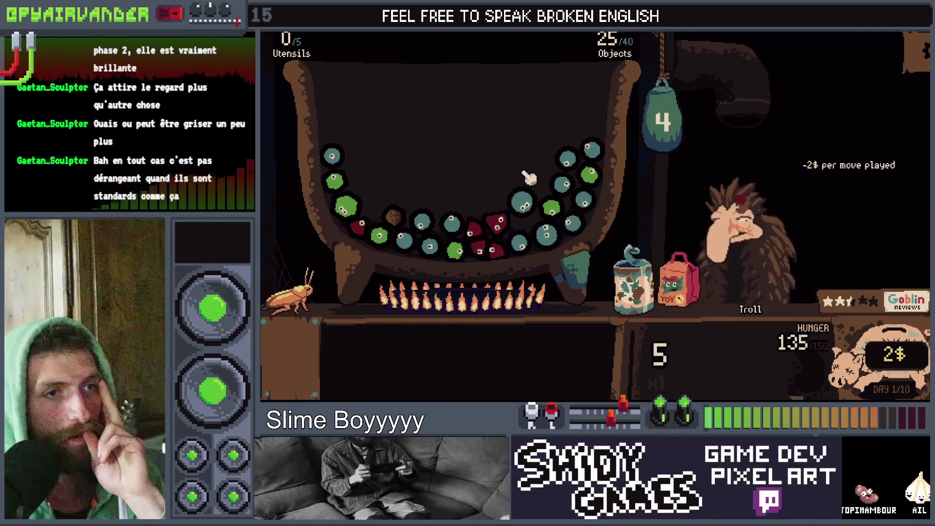
mouse_move(584, 201)
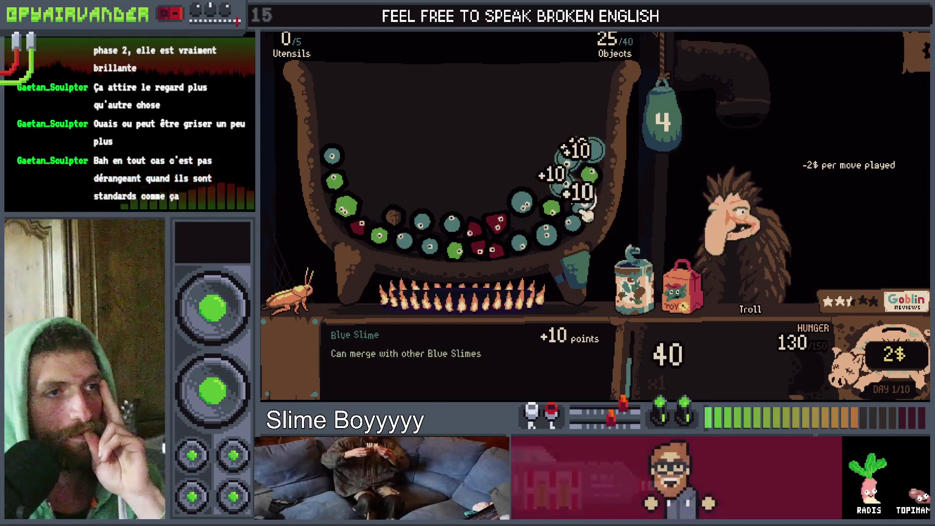
click(614, 155)
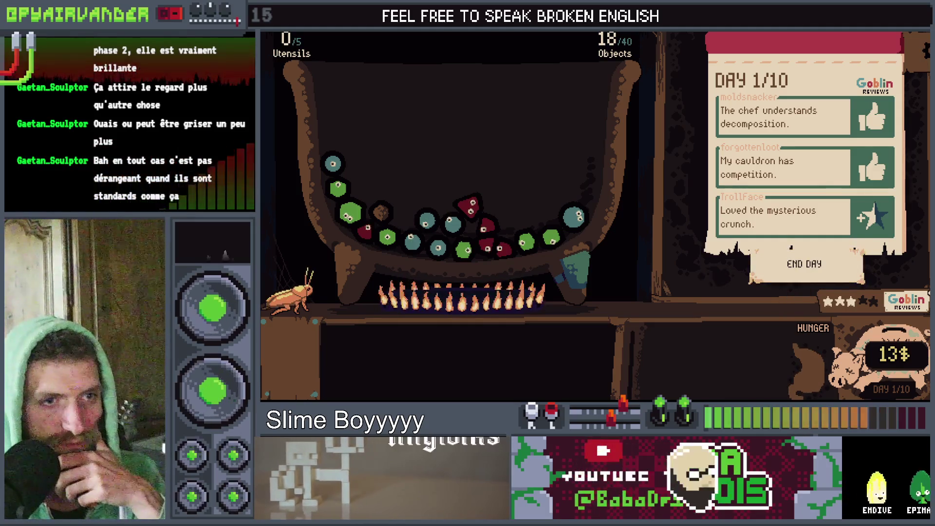
key(alt+F4)
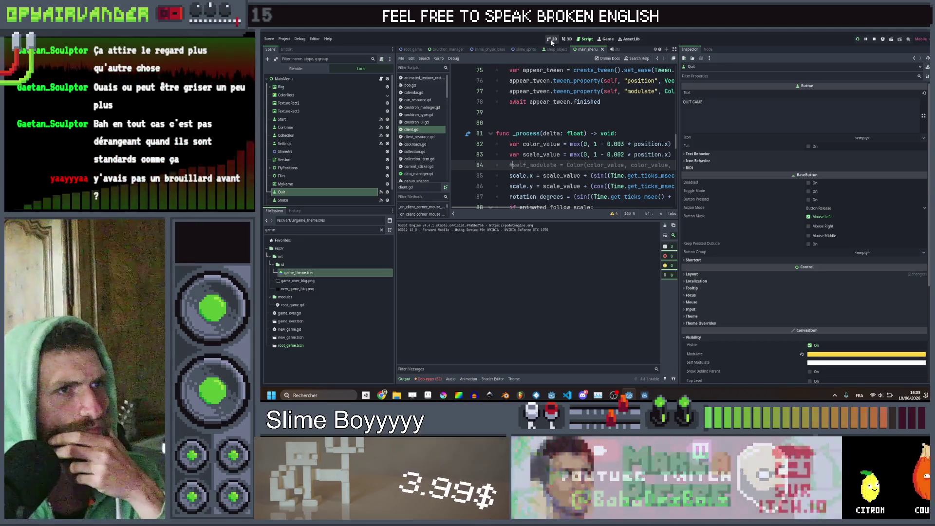
Scroll the script tabs and open cauldron_ui.gd at its show_slime_infos function
scroll(660, 50, down, 4)
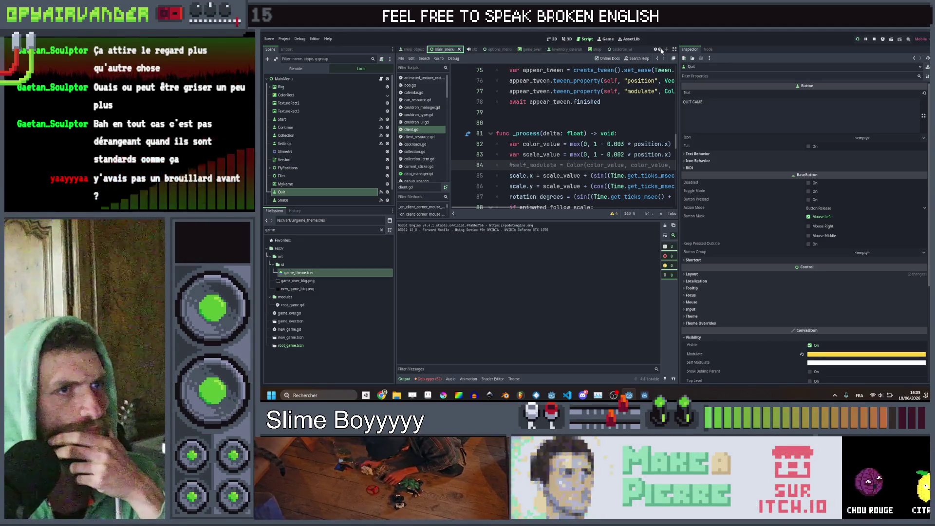
scroll(661, 51, down, 2)
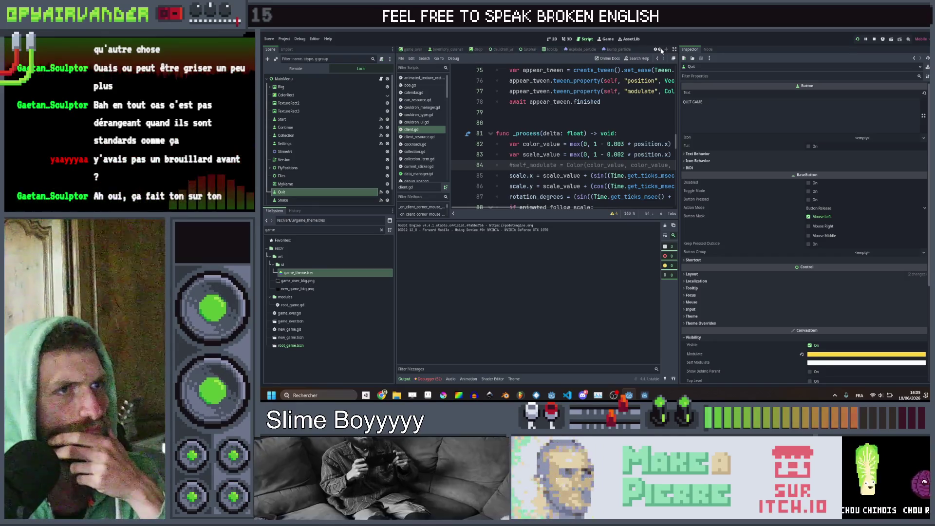
scroll(659, 51, down, 4)
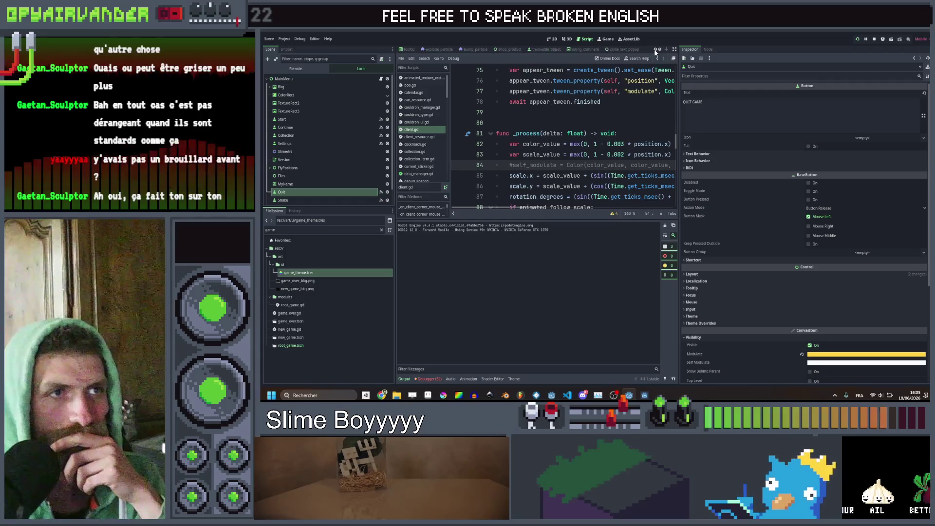
scroll(656, 53, up, 3)
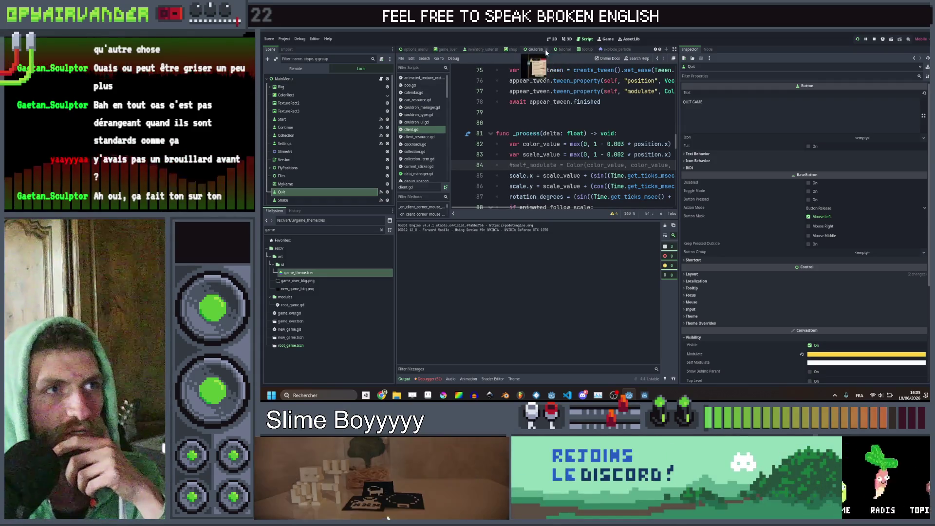
click(540, 49)
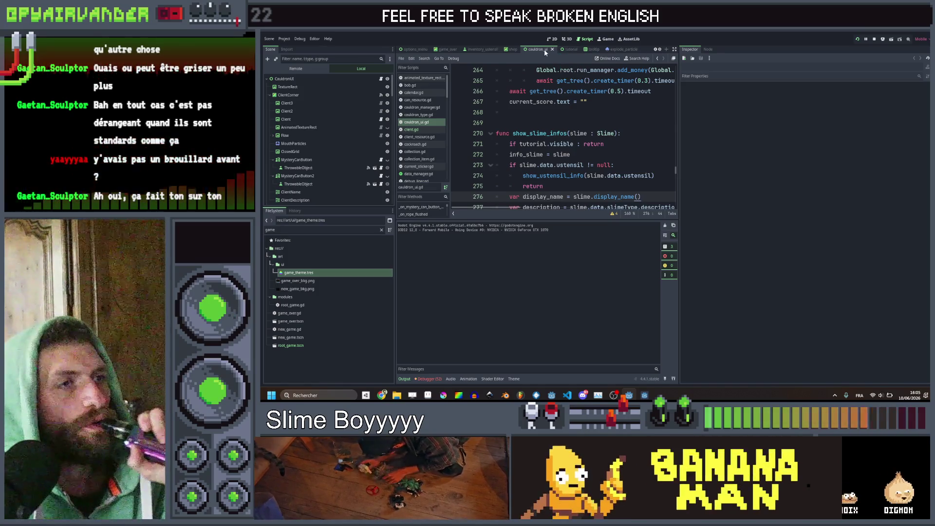
click(554, 39)
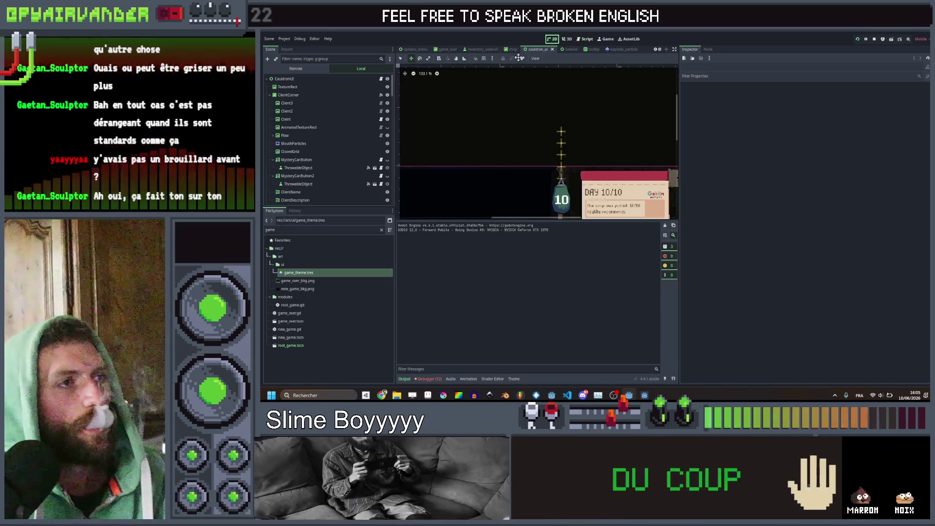
Select the END DAY button, try moving it lower left, then undo and switch to select mode
scroll(580, 193, up, 3)
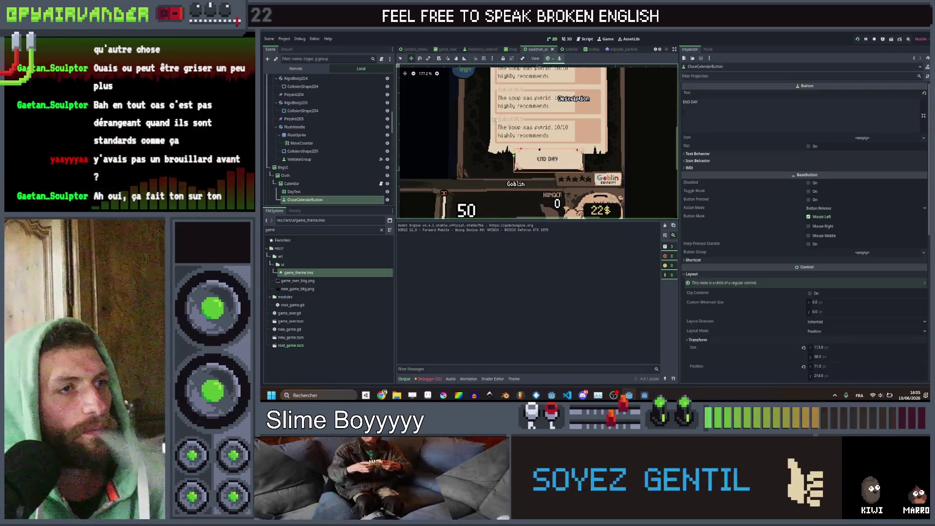
click(548, 159)
scroll(516, 150, up, 8)
drag(520, 152, 447, 166)
scroll(480, 148, down, 10)
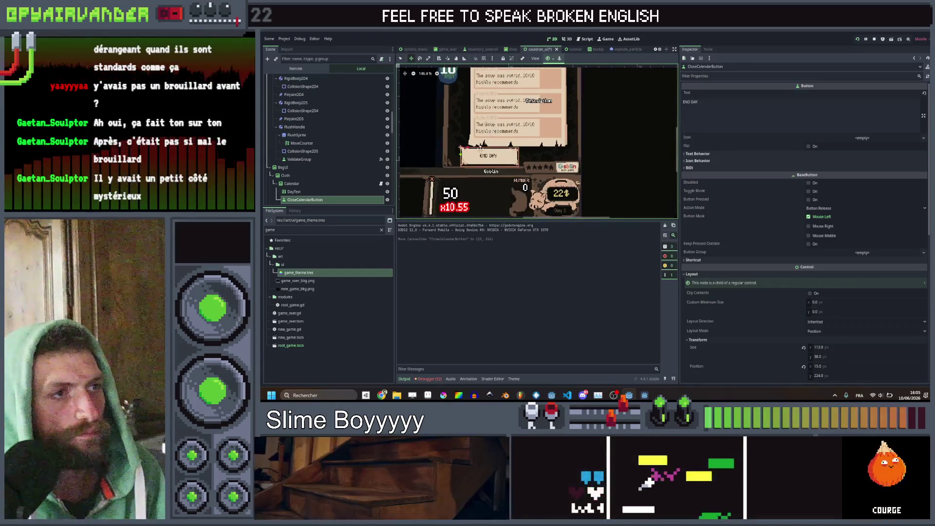
scroll(480, 149, up, 8)
key(ctrl+z)
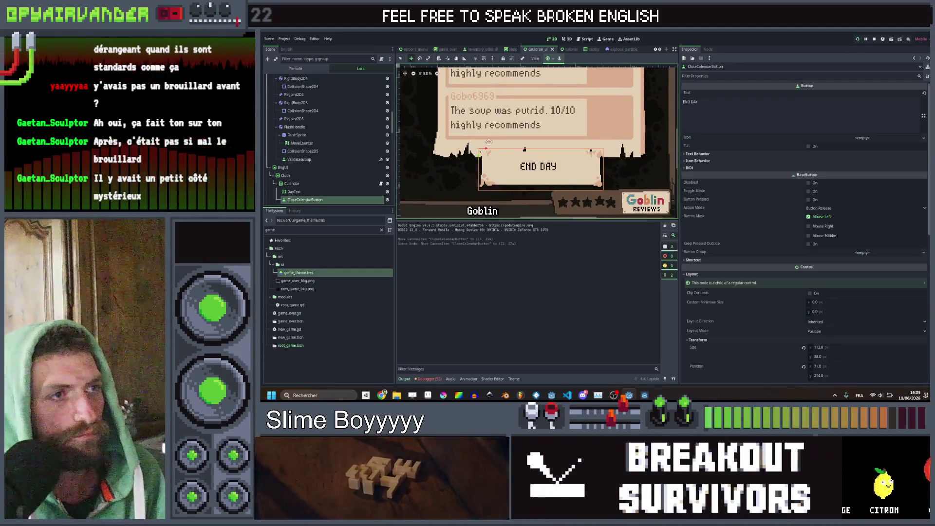
key(q)
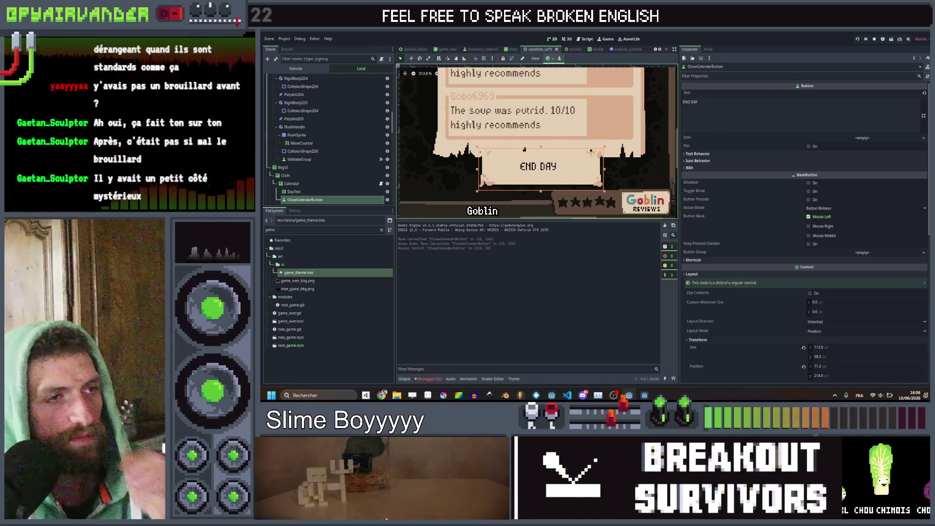
Reselect the END DAY button, set its Modulate to yellow ffe387, and save the cauldron UI scene
scroll(477, 115, down, 6)
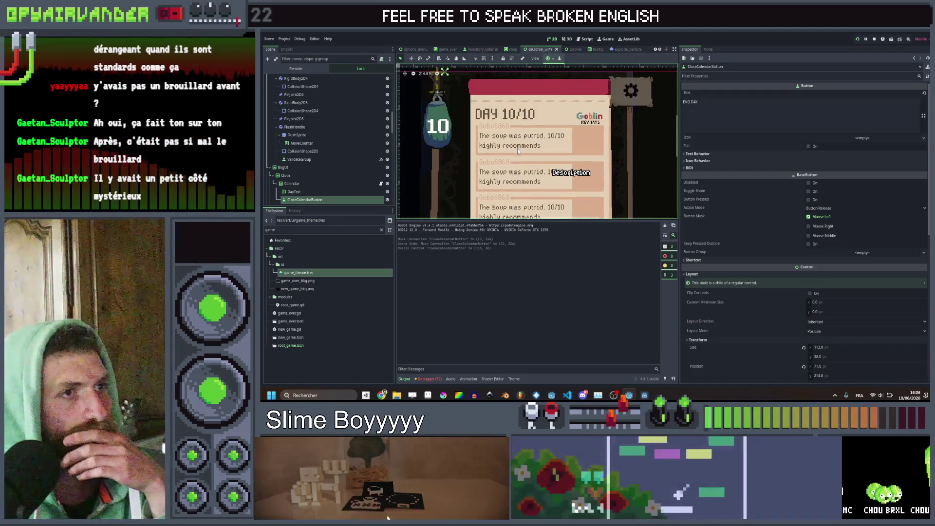
scroll(510, 140, down, 1)
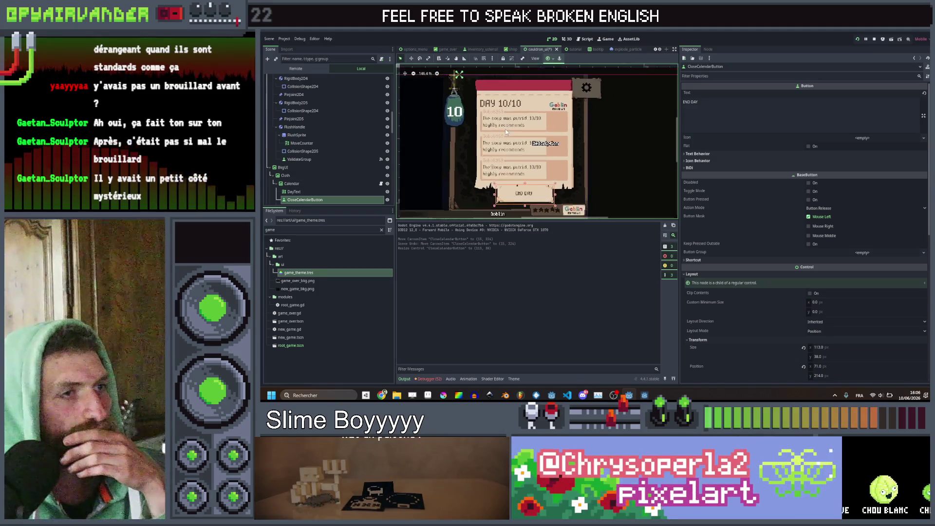
click(322, 186)
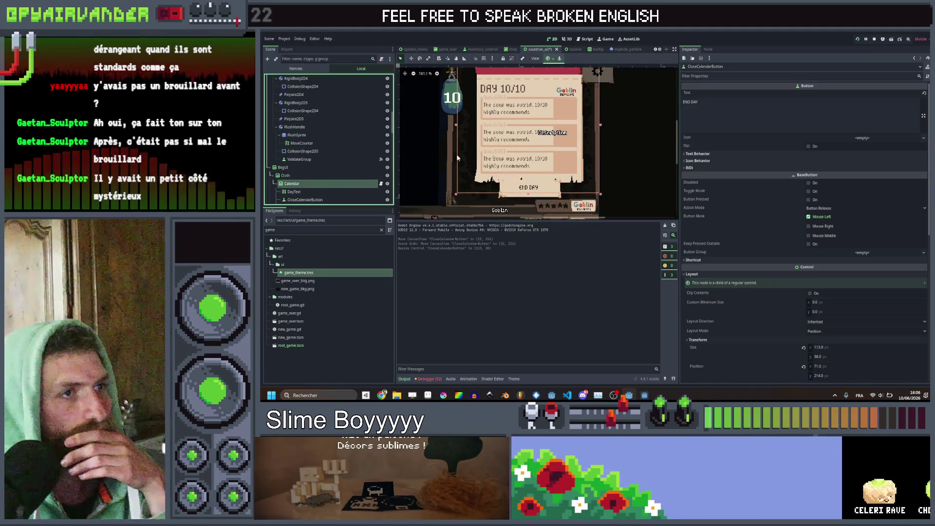
scroll(509, 142, up, 2)
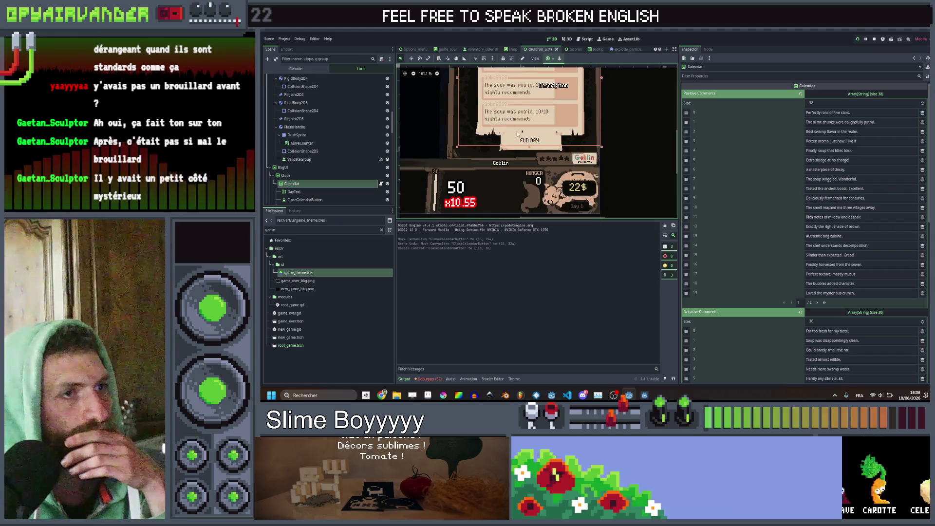
scroll(297, 162, down, 2)
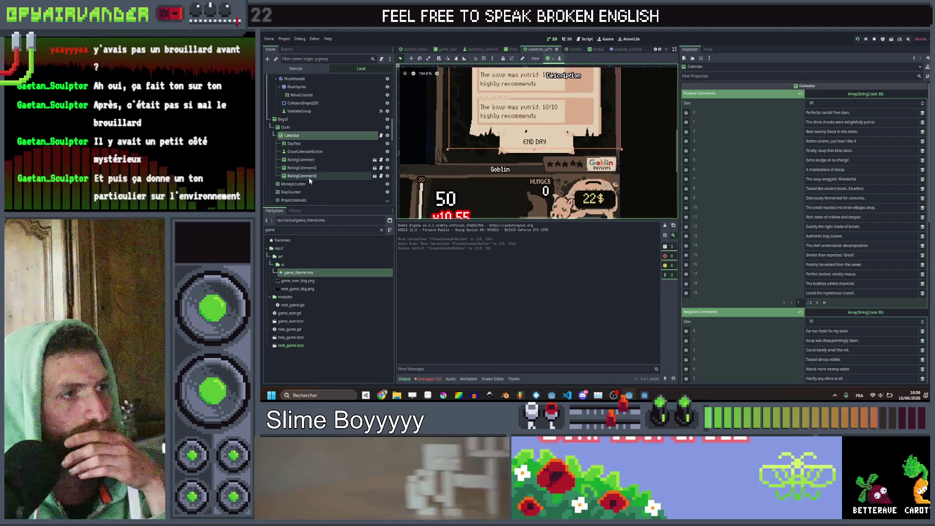
click(309, 152)
scroll(588, 128, up, 2)
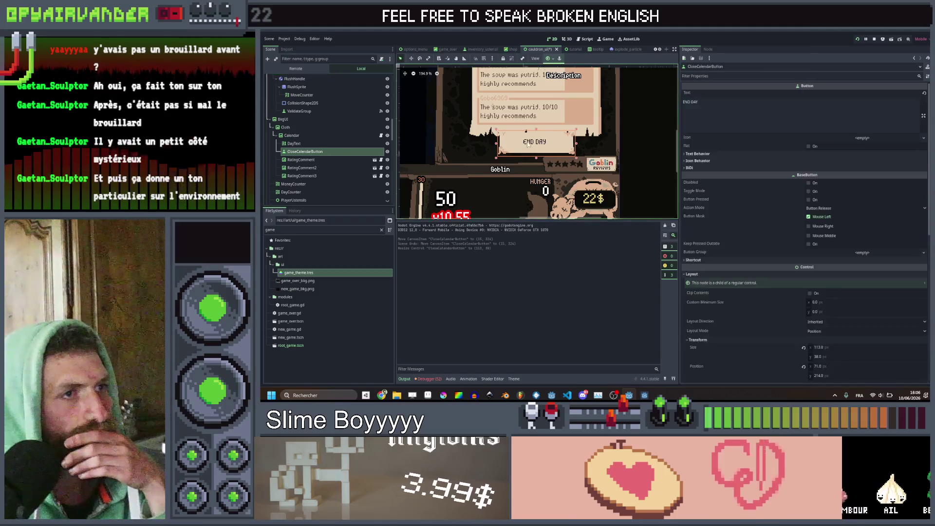
scroll(795, 253, down, 10)
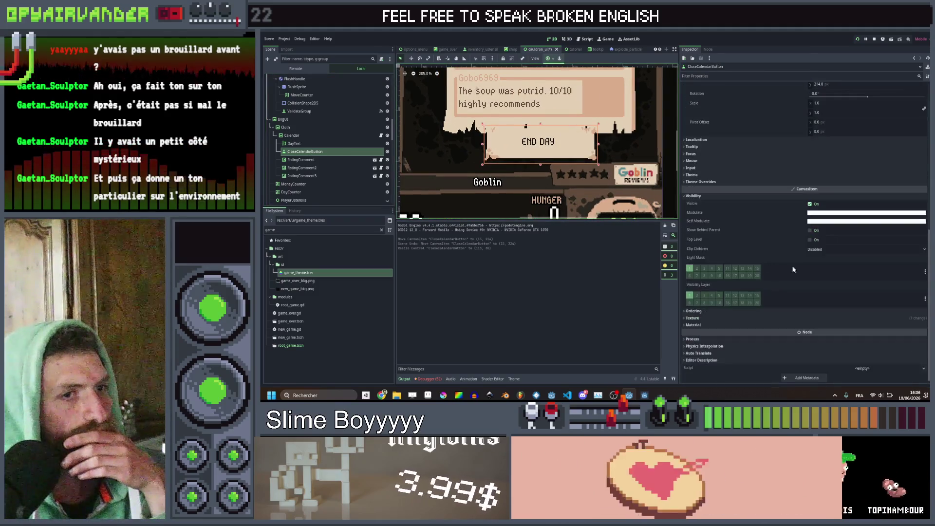
click(838, 213)
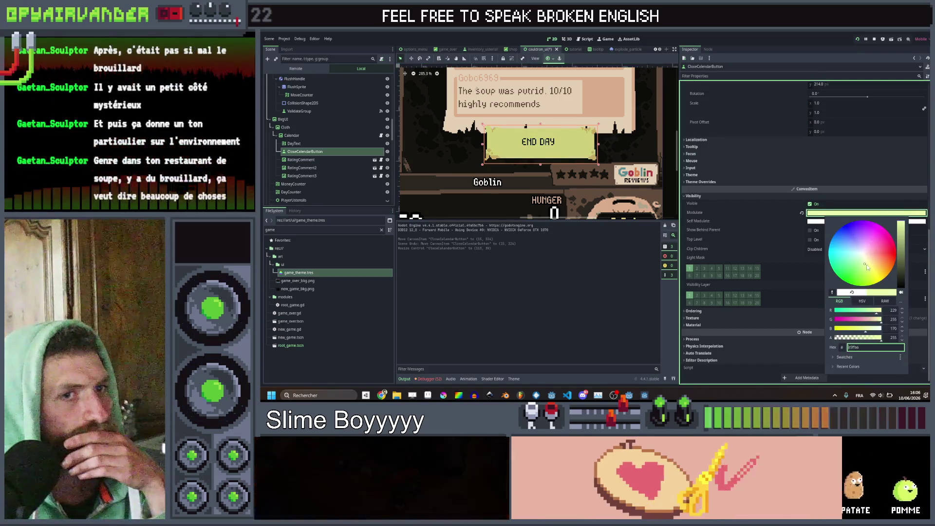
click(872, 264)
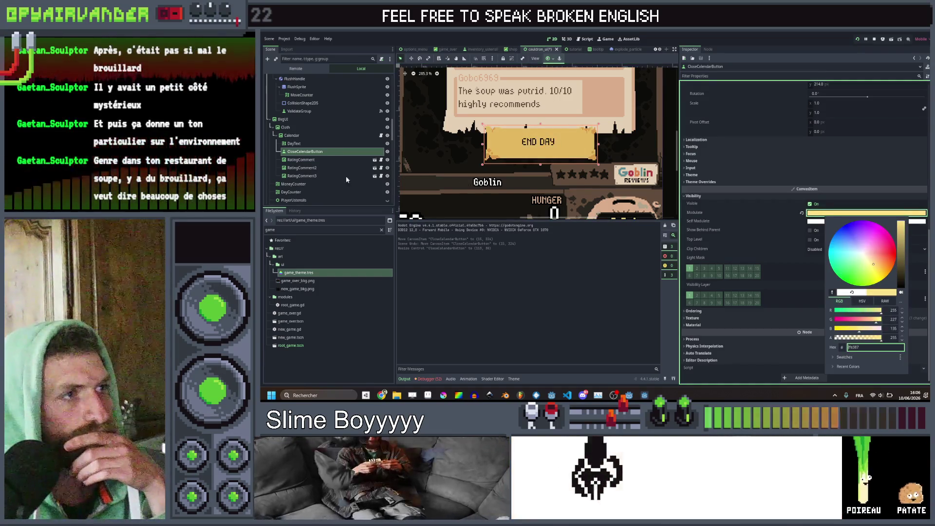
click(334, 173)
key(ctrl+s)
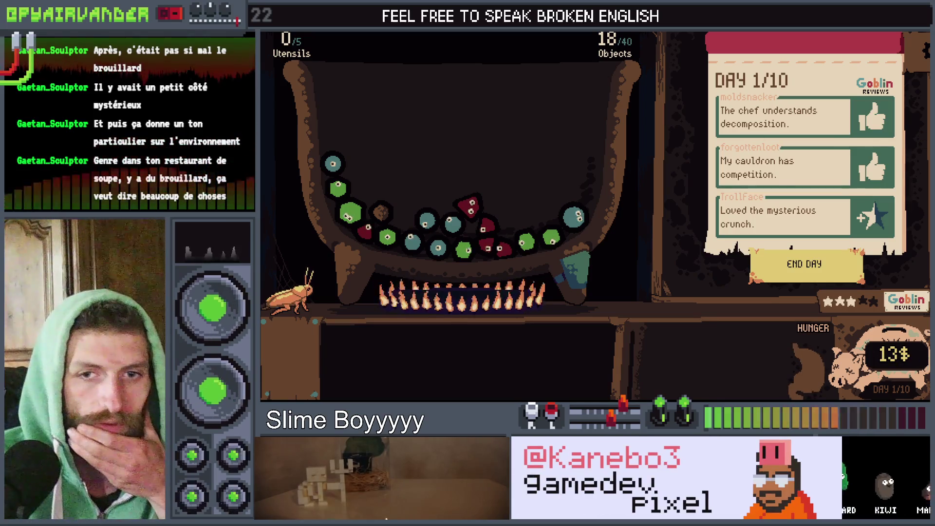
key(F8)
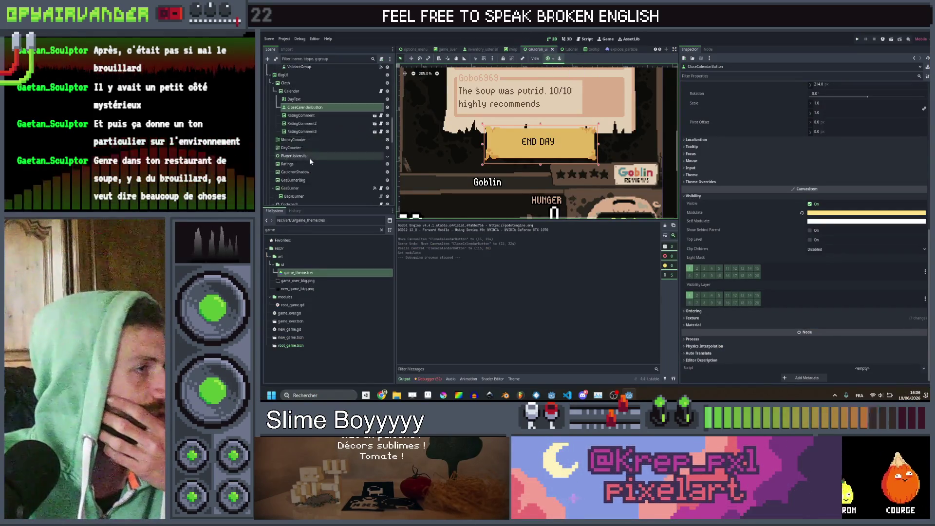
Select the TextureRect background node at the top of the Scene tree
scroll(309, 158, up, 2)
scroll(312, 157, up, 8)
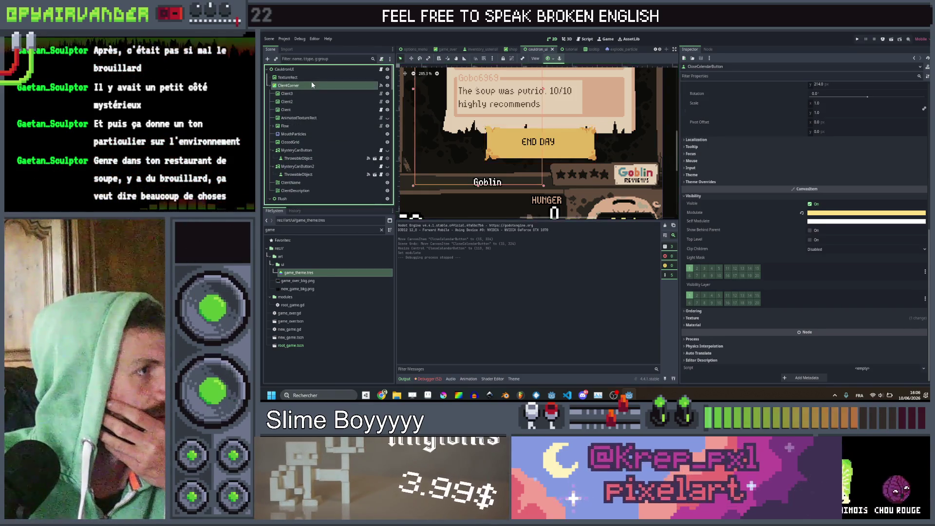
click(312, 85)
click(301, 119)
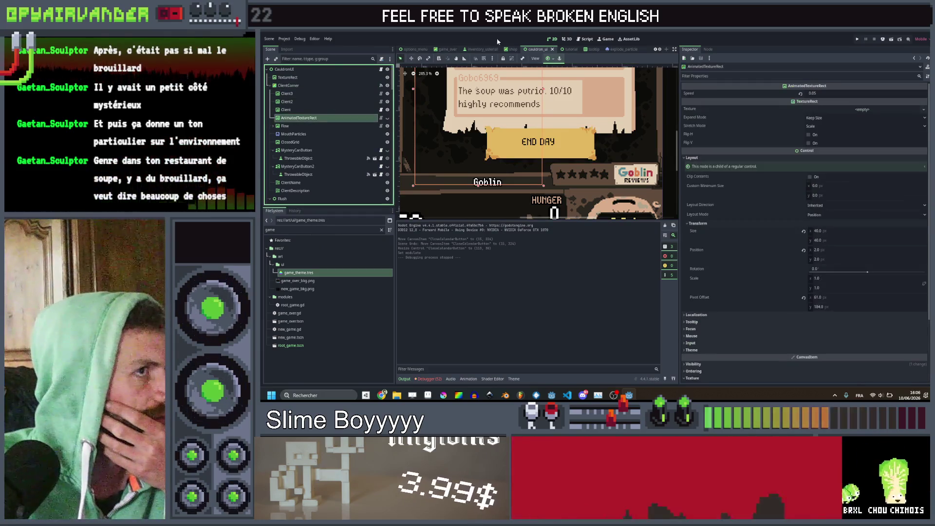
click(550, 38)
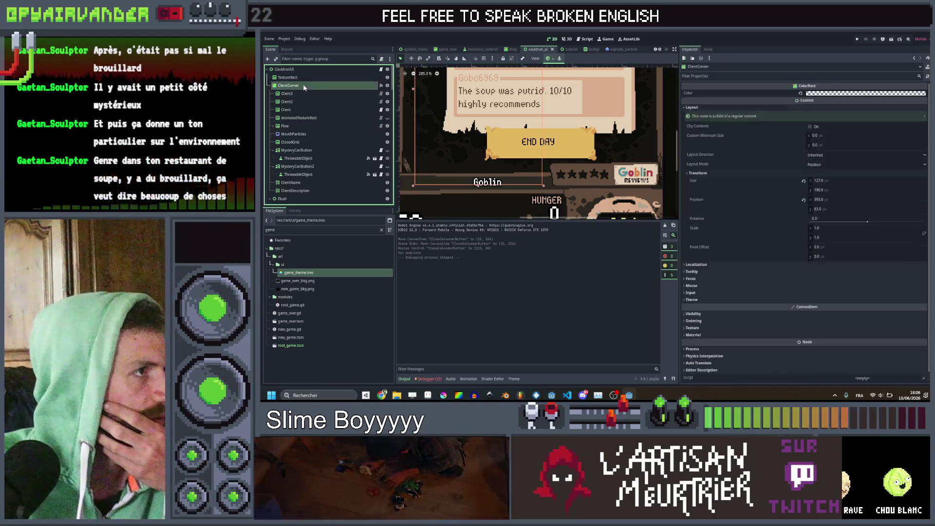
click(303, 78)
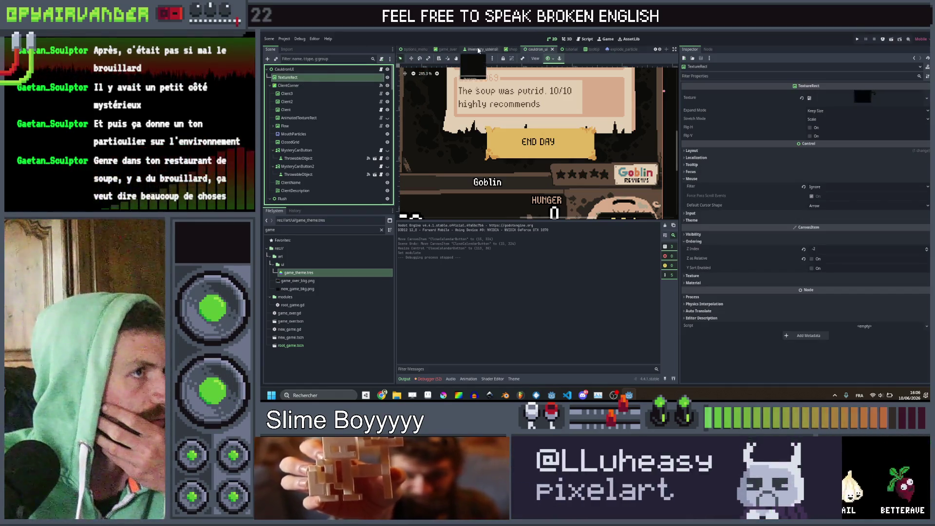
Frame the whole cauldron UI on the 2D canvas and duplicate TextureRect
click(570, 42)
click(553, 38)
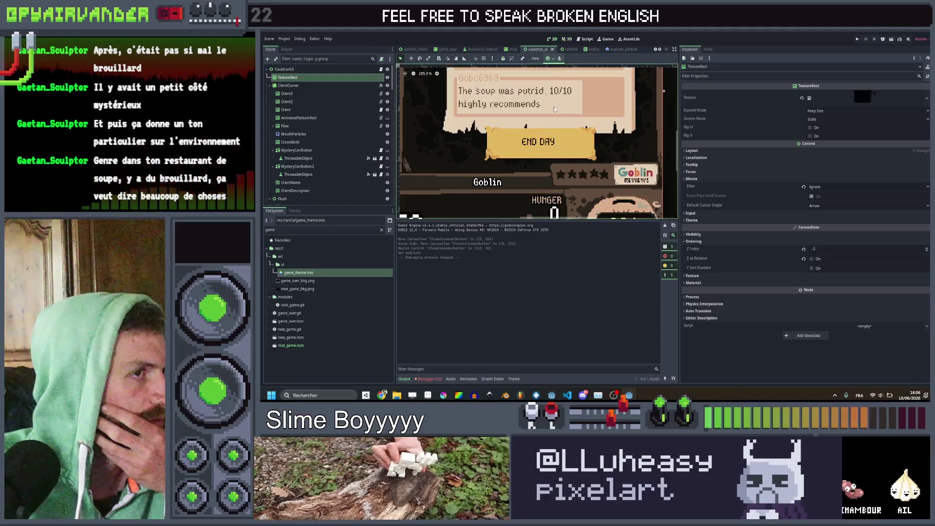
scroll(530, 133, down, 4)
double_click(276, 77)
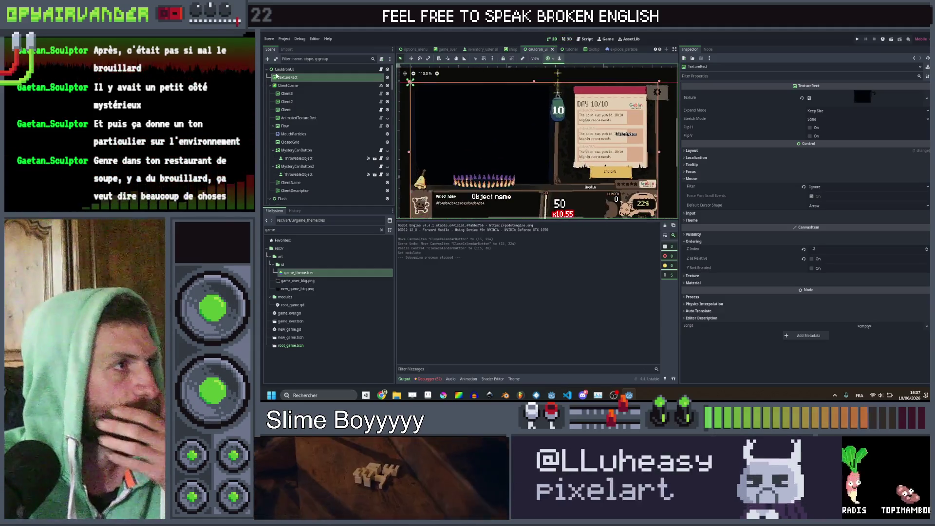
key(ctrl+d)
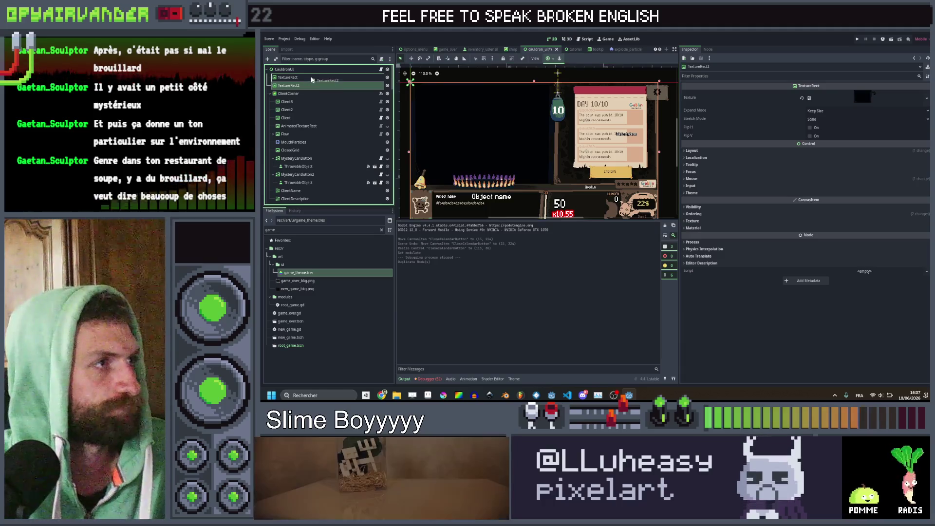
Move the TextureRect copy above the original and search project textures for 'fog'
drag(311, 79, 312, 77)
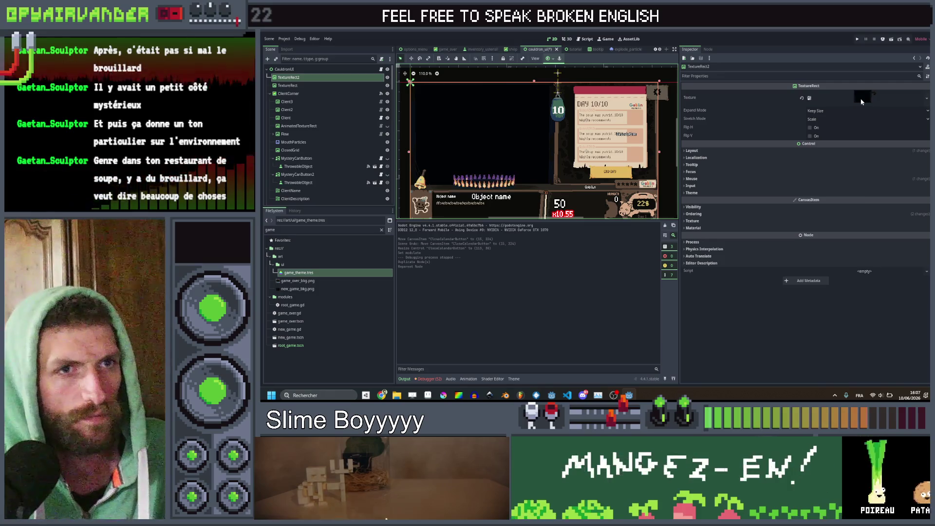
click(862, 97)
click(887, 232)
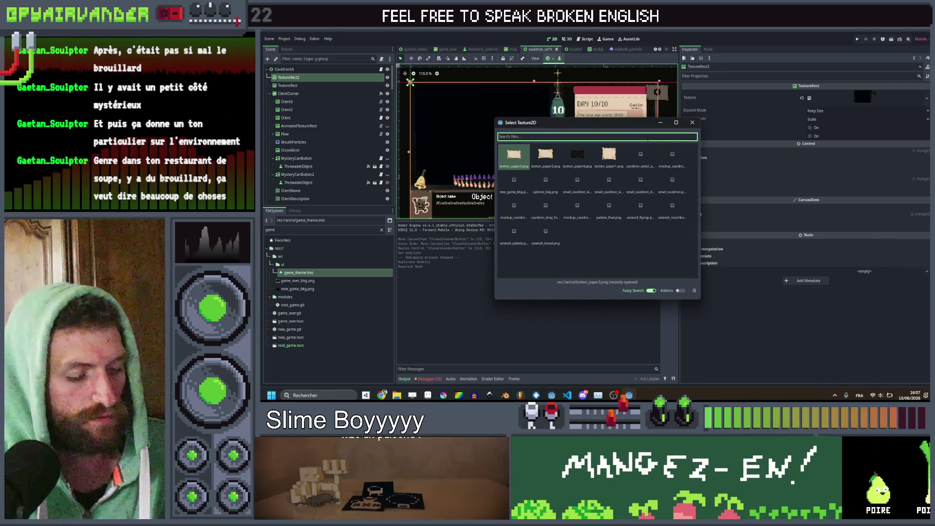
text(fog)
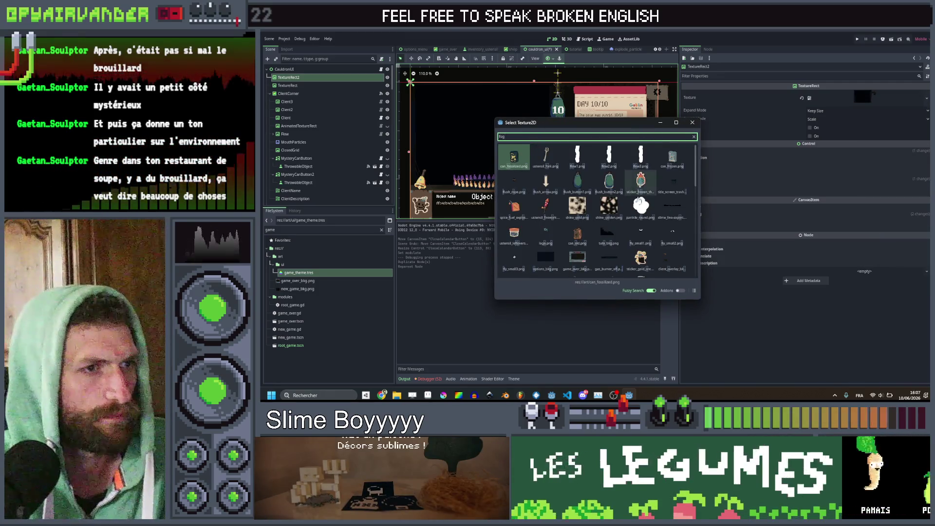
Assign drop_arrow.png as the copy's texture, then switch over to Aseprite
scroll(628, 202, down, 2)
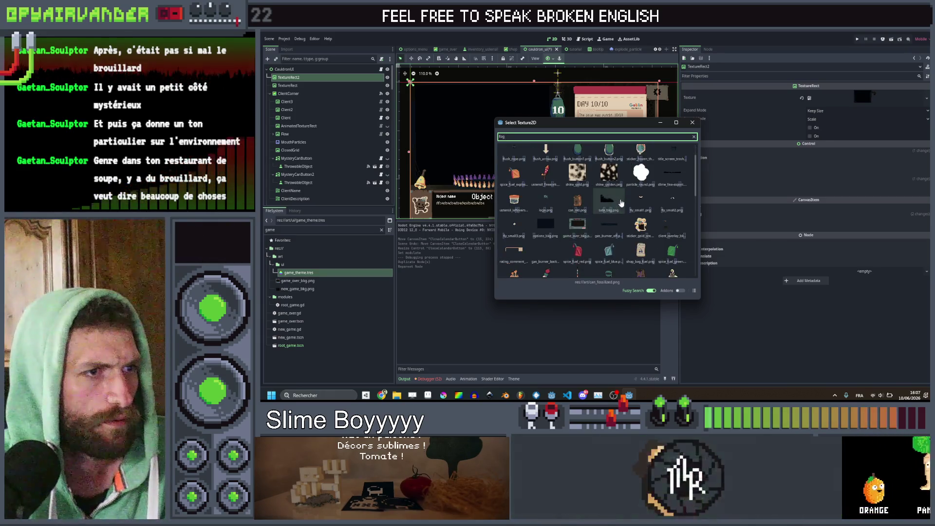
scroll(647, 195, down, 3)
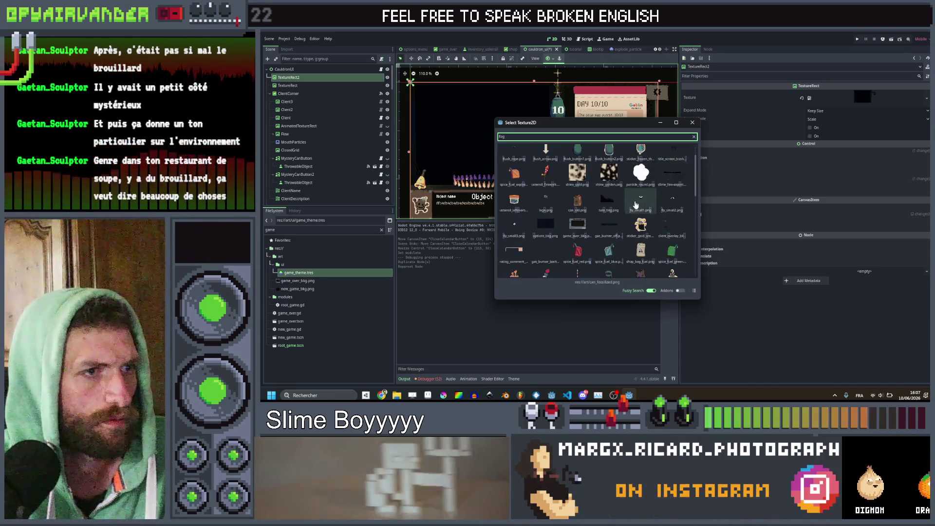
scroll(613, 180, down, 5)
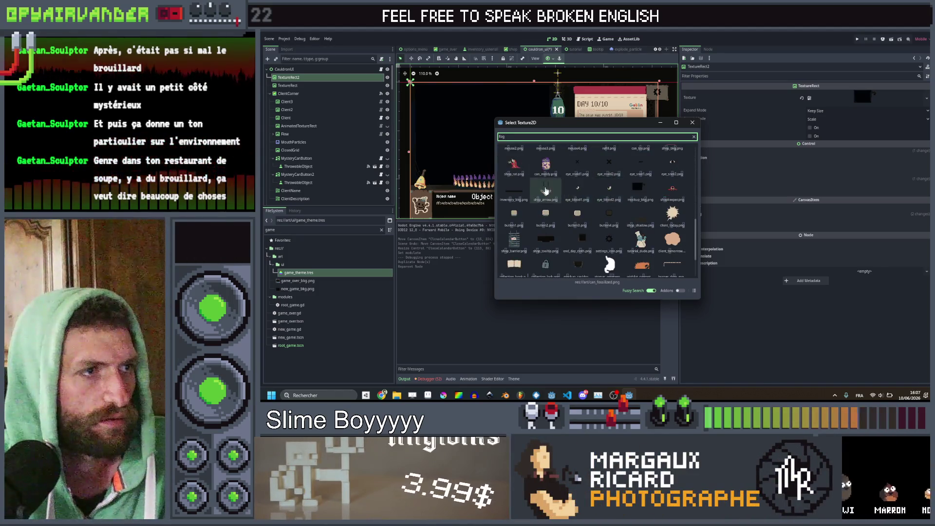
double_click(546, 191)
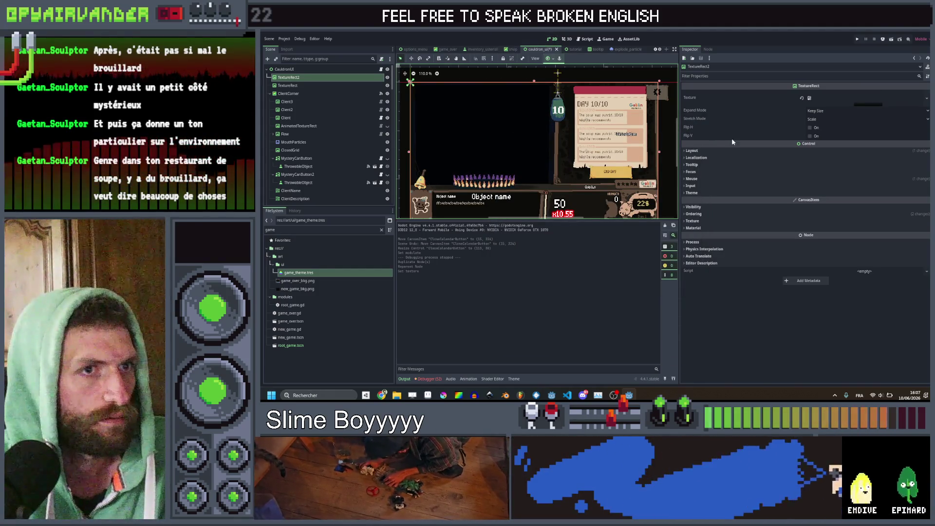
scroll(536, 195, down, 3)
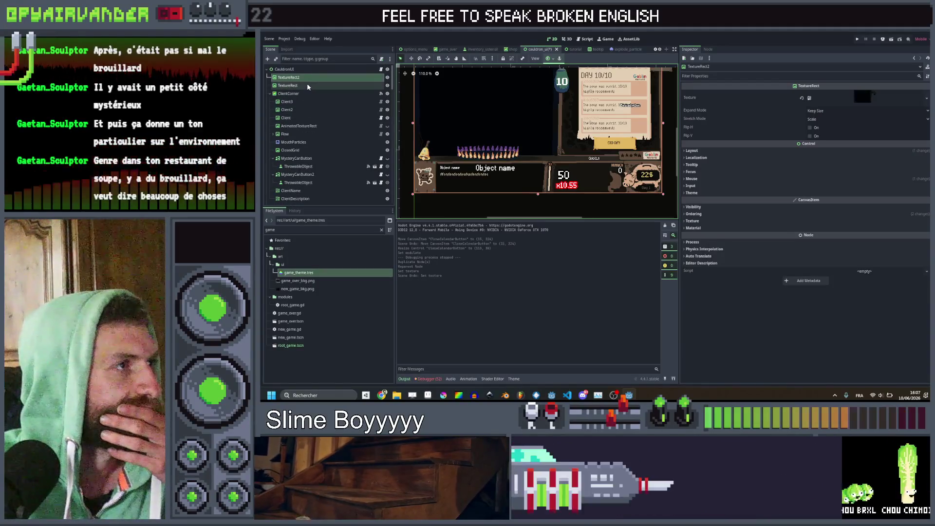
click(307, 79)
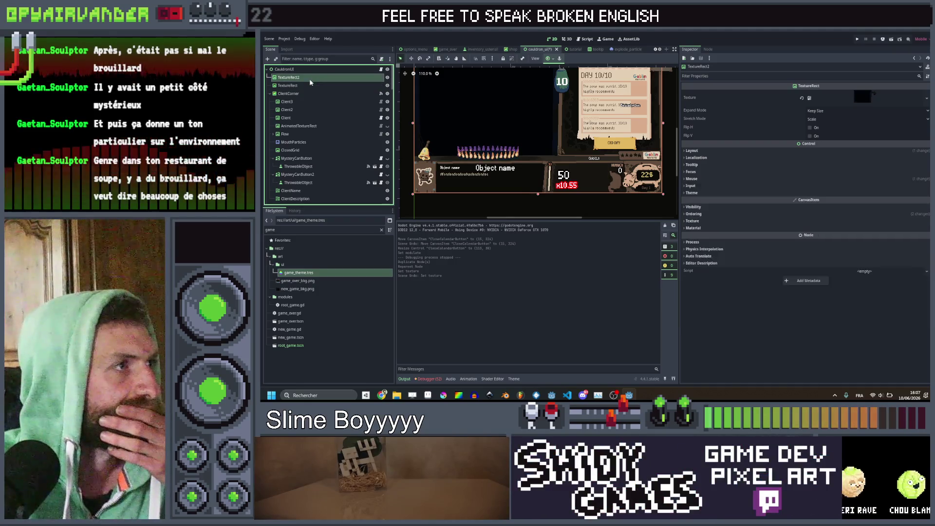
key(alt+Tab)
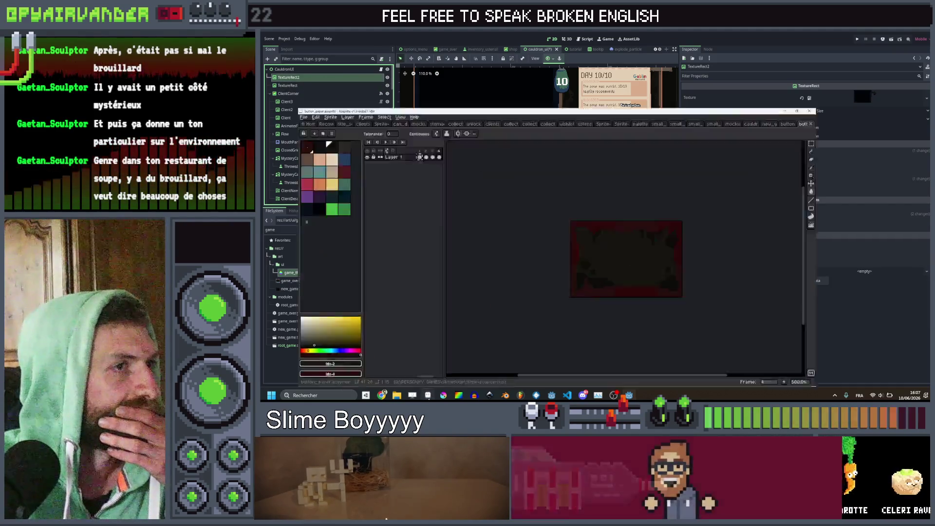
Create a new 140×360 px sprite in Aseprite
click(267, 37)
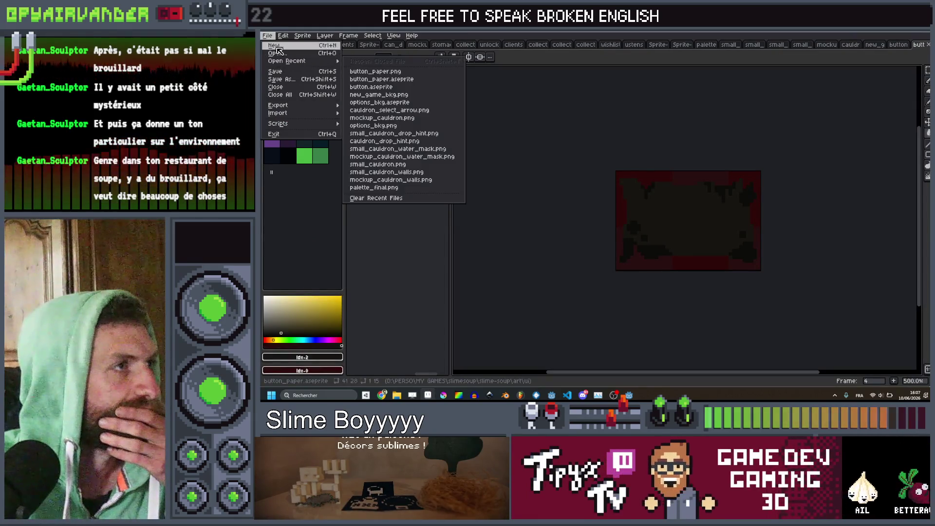
click(278, 46)
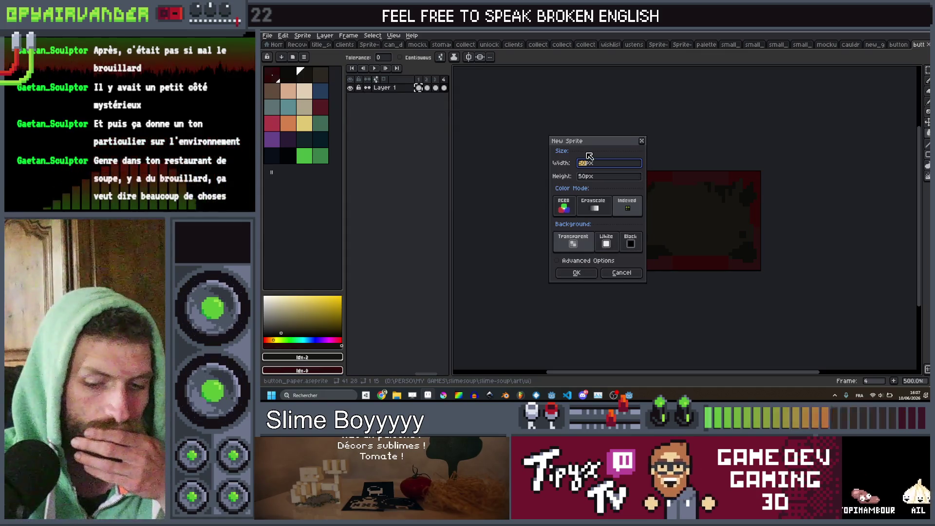
text(40)
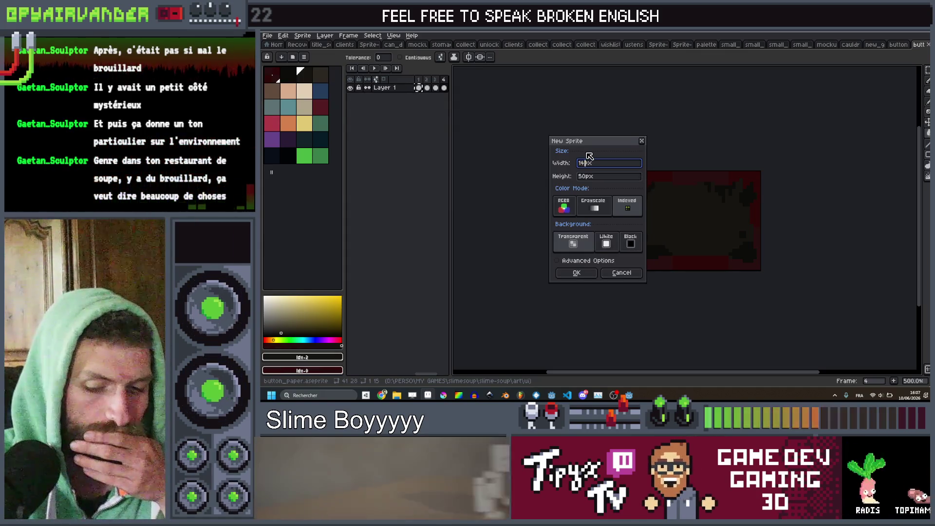
key(Tab)
text(0)
key(Return)
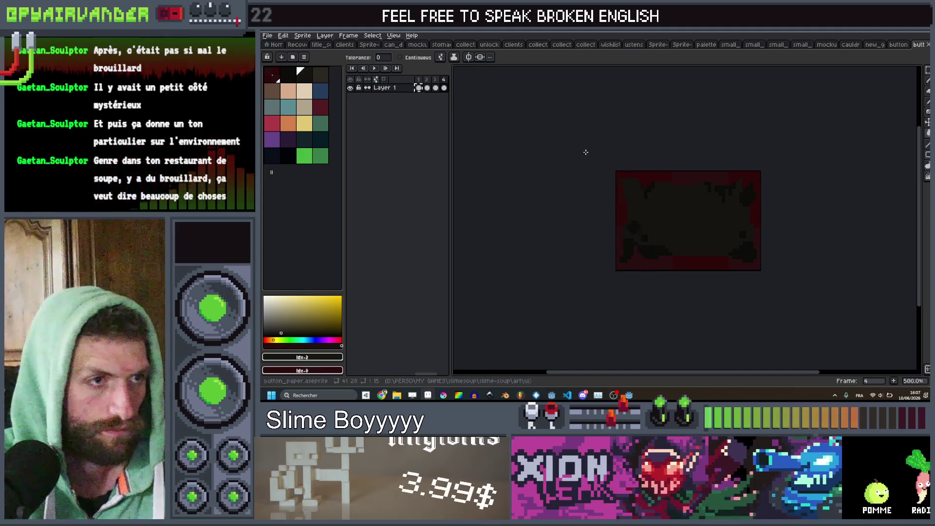
Widen the canvas to 640 px and choose the near-black palette colour
key(ctrl+alt+c)
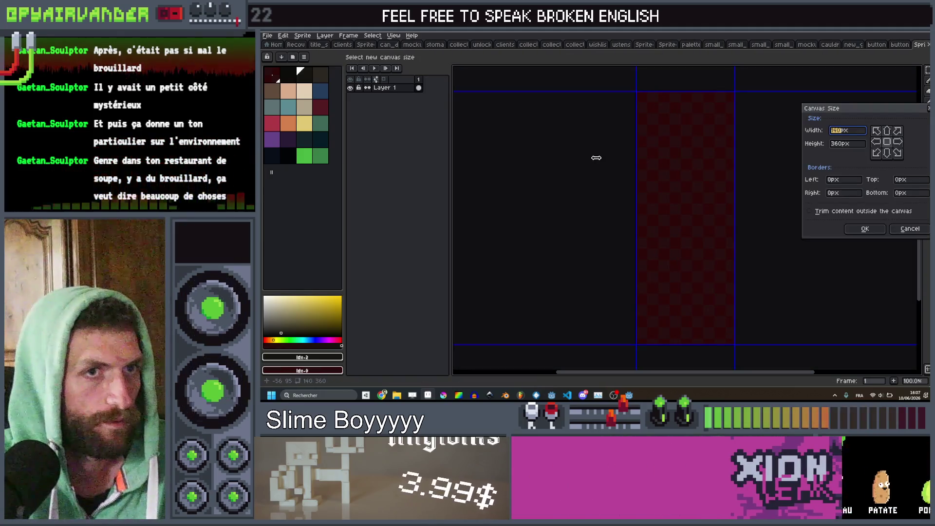
text(640)
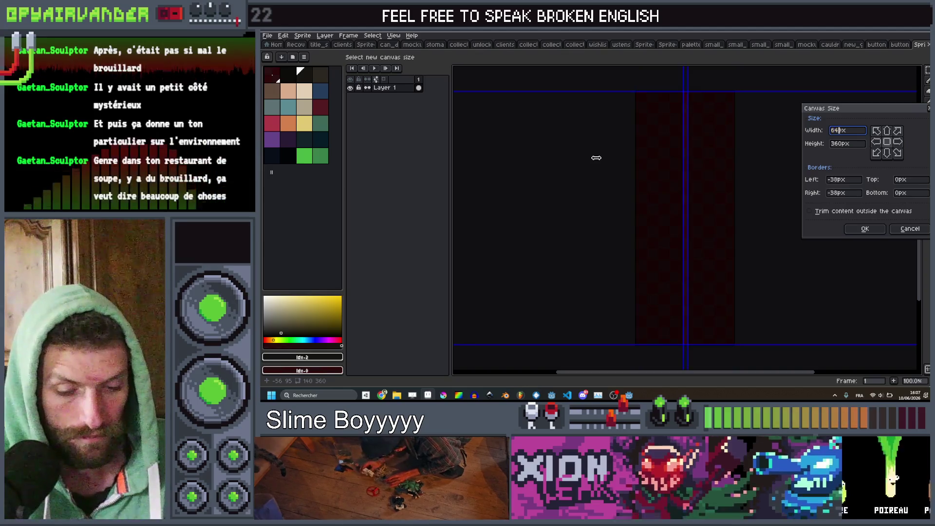
key(Return)
scroll(609, 158, down, 2)
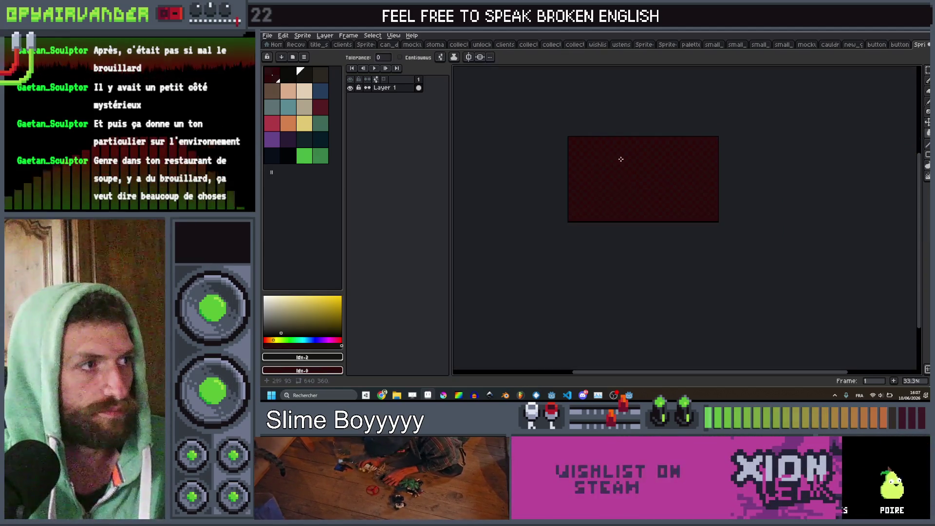
scroll(606, 207, up, 1)
click(322, 140)
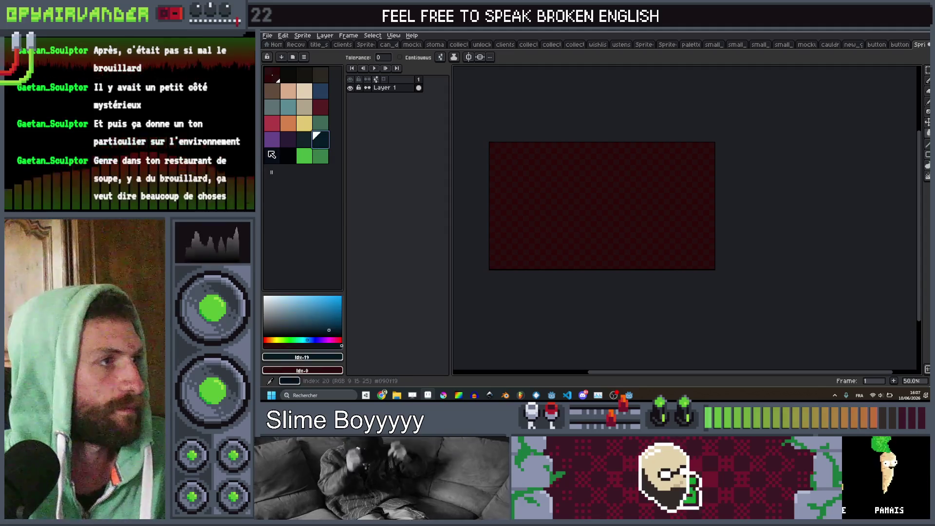
click(287, 74)
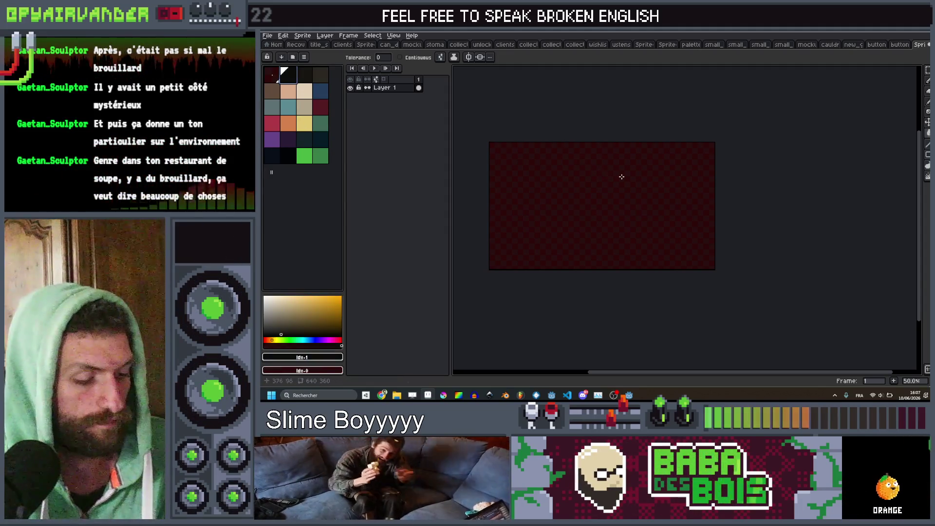
scroll(677, 215, up, 1)
scroll(677, 215, down, 1)
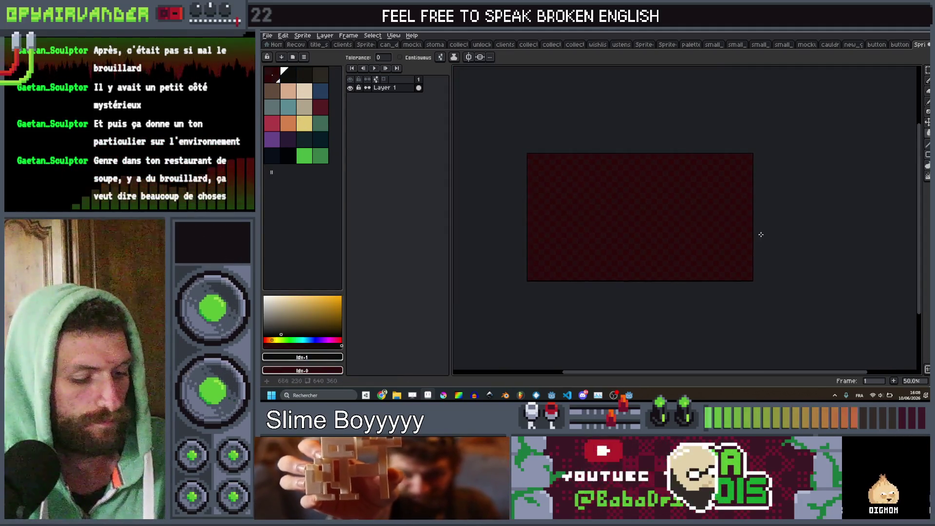
Draw dark hilly contour shapes and flood-fill the sky area above them
key(d)
mouse_move(644, 228)
mouse_down()
mouse_move(570, 236)
mouse_move(622, 324)
mouse_move(755, 302)
mouse_up()
drag(771, 228, 636, 249)
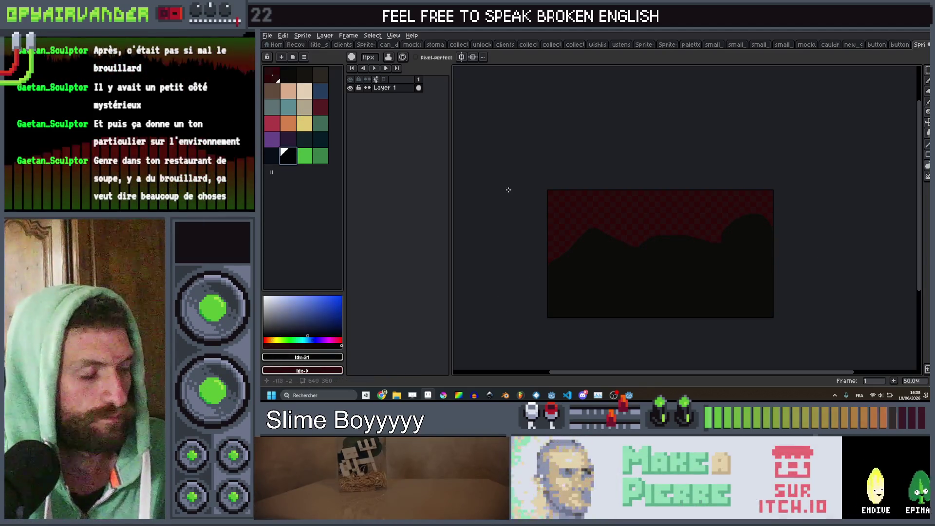
key(g)
click(657, 210)
drag(743, 234, 730, 220)
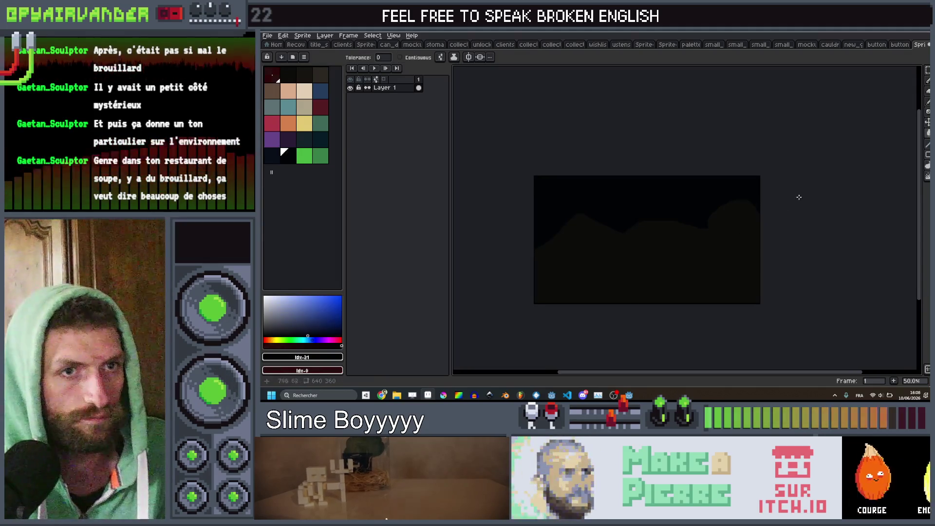
Switch to a 21 px pencil brush to roughen the hilly edge
key(b)
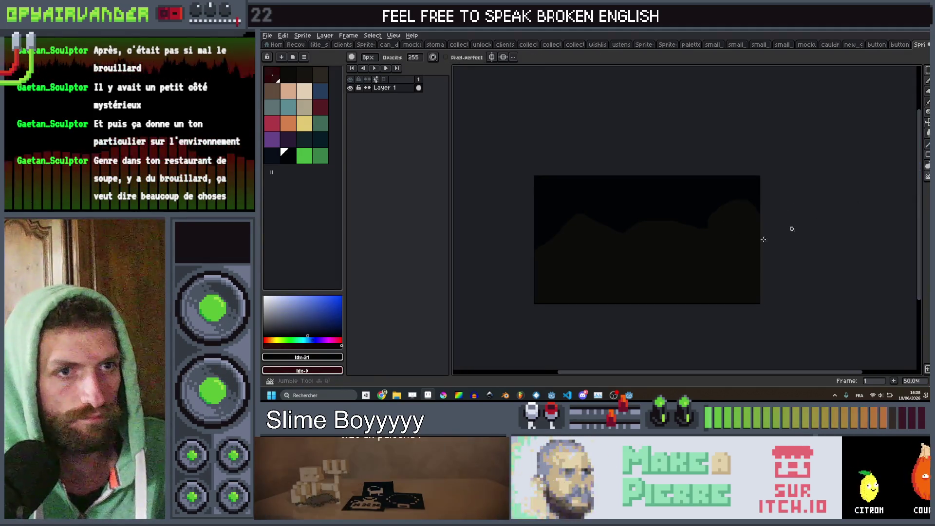
key(plus)
key(plus)
key(plus)
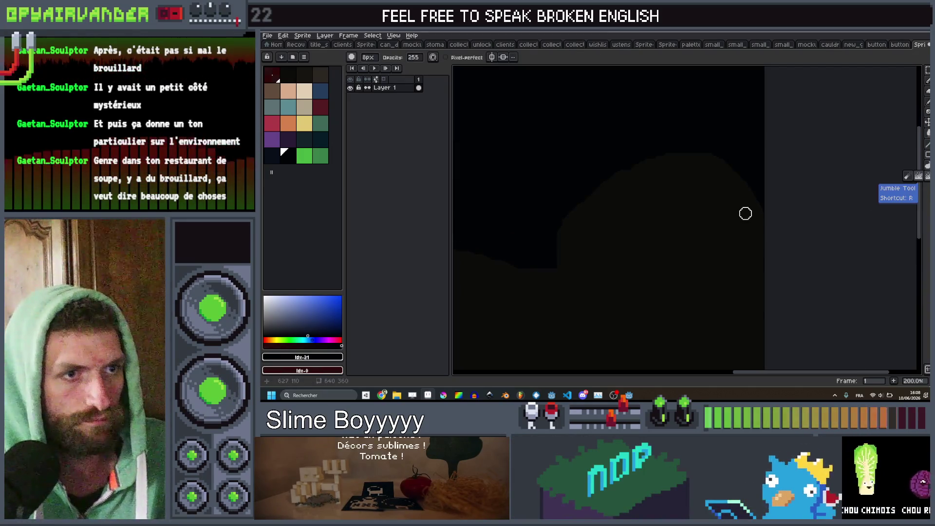
scroll(745, 211, down, 2)
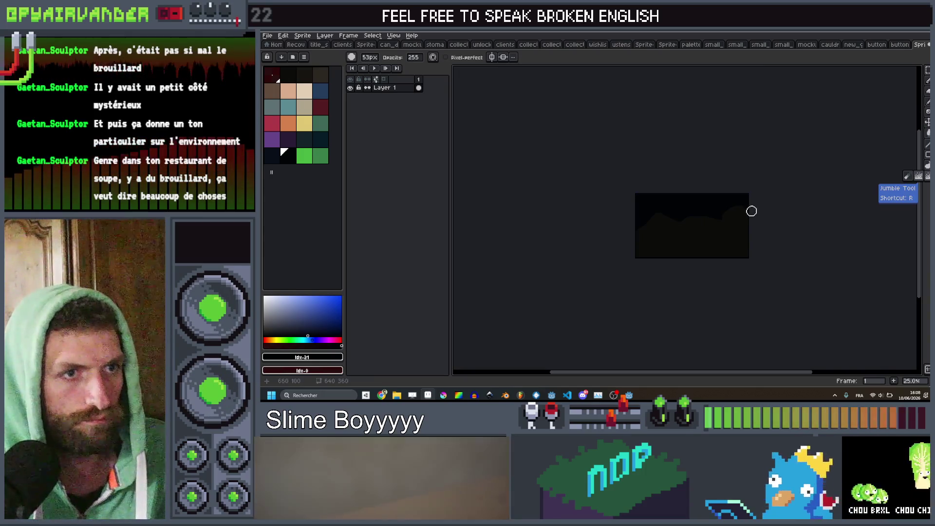
scroll(745, 213, up, 4)
scroll(743, 214, down, 2)
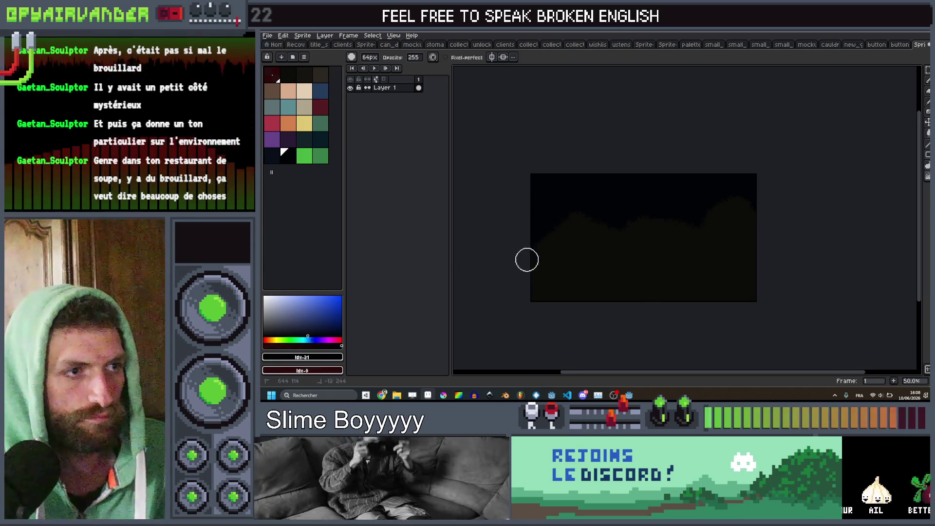
scroll(619, 232, up, 2)
scroll(699, 219, down, 2)
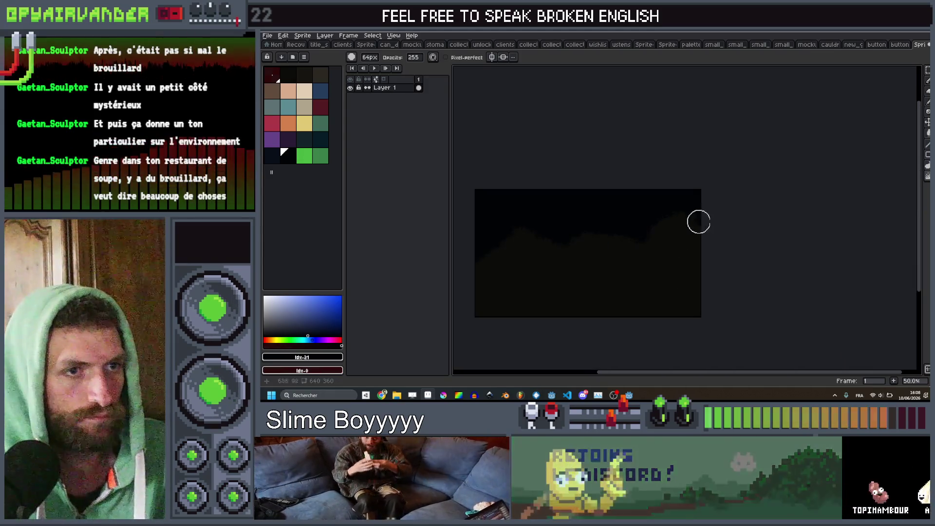
scroll(703, 238, up, 1)
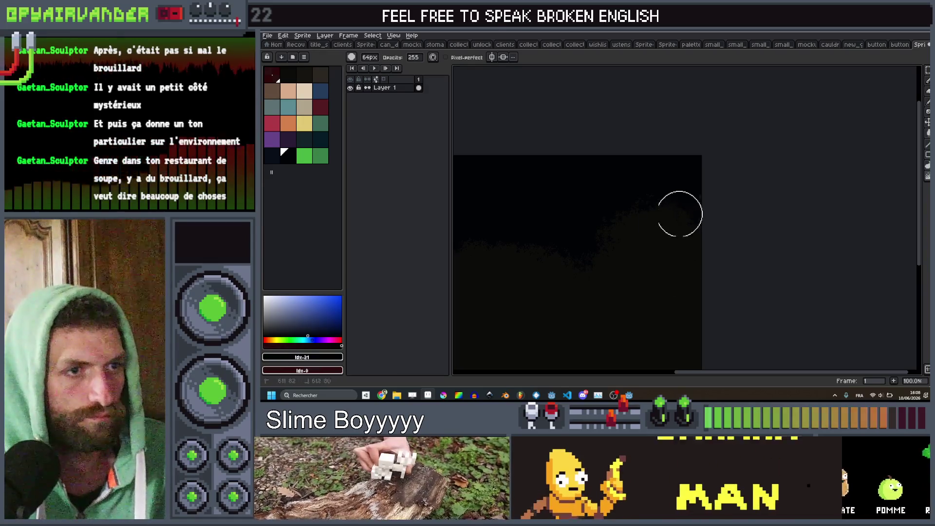
scroll(522, 227, left, 4)
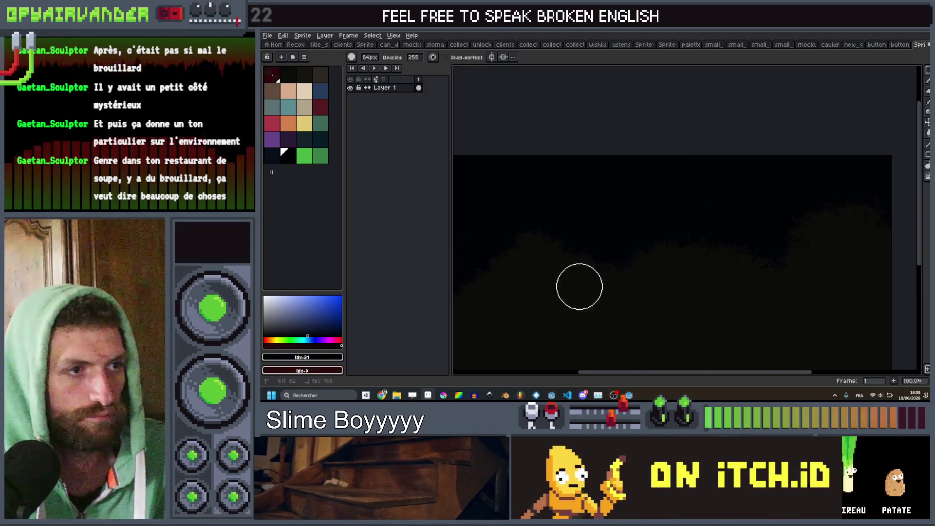
scroll(587, 234, down, 3)
Flip the image vertically and move it up about 75 px
key(shift+v)
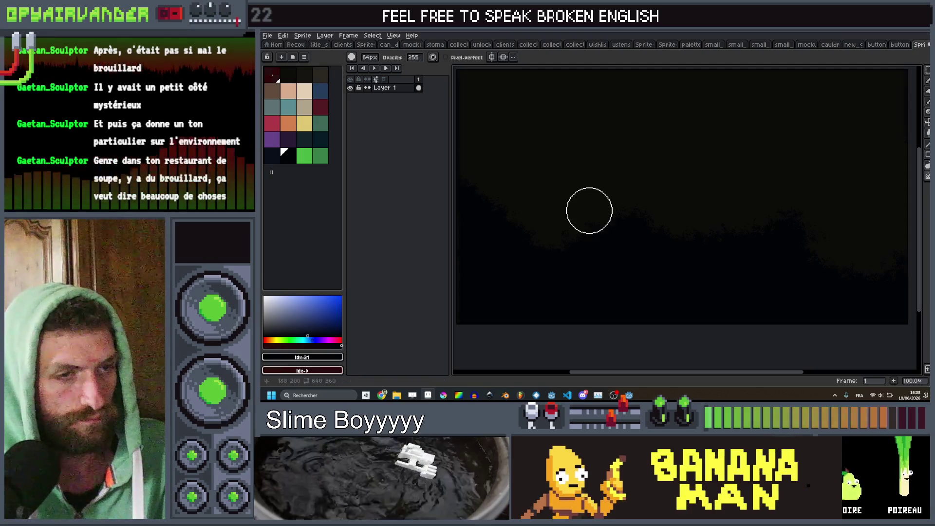
scroll(639, 203, down, 1)
drag(688, 251, 683, 216)
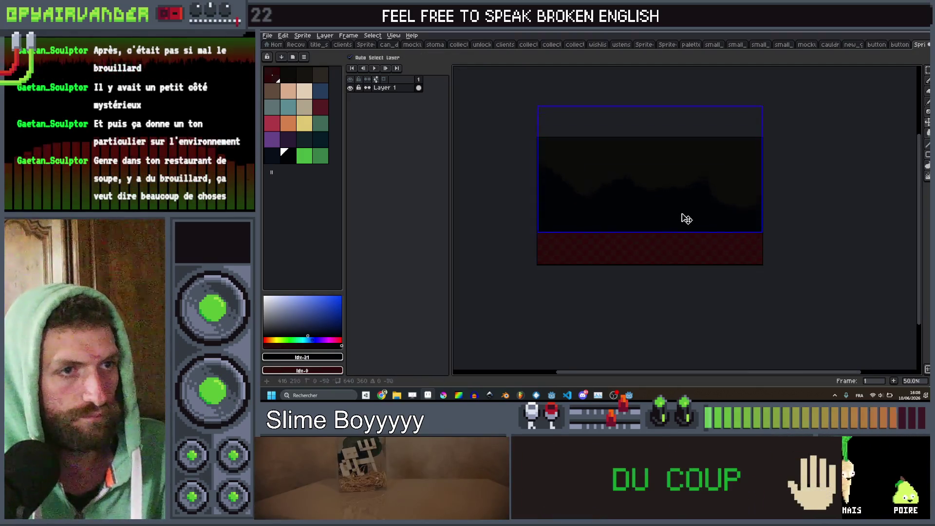
Sample the dark fog colour and move the image back down over the bottom strip
key(b)
key(i)
drag(711, 211, 716, 217)
scroll(718, 236, right, 2)
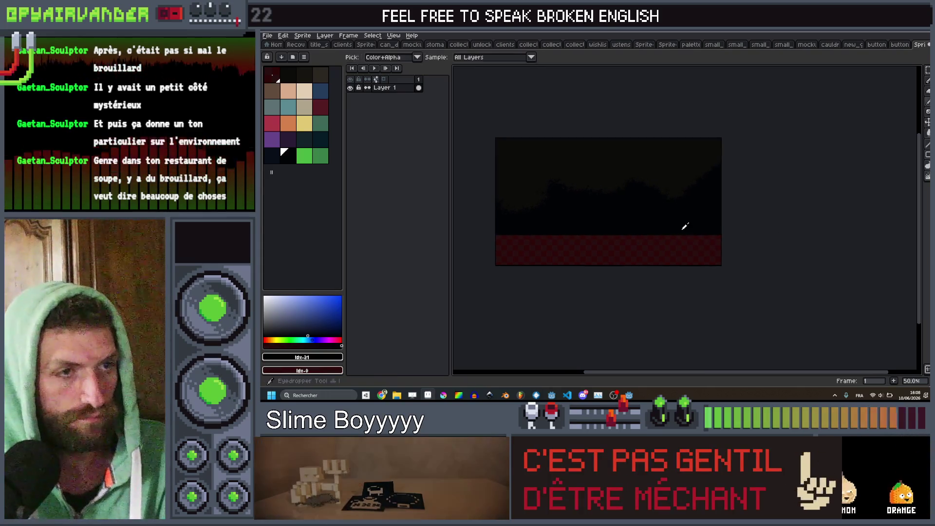
key(g)
click(685, 243)
drag(682, 248, 716, 265)
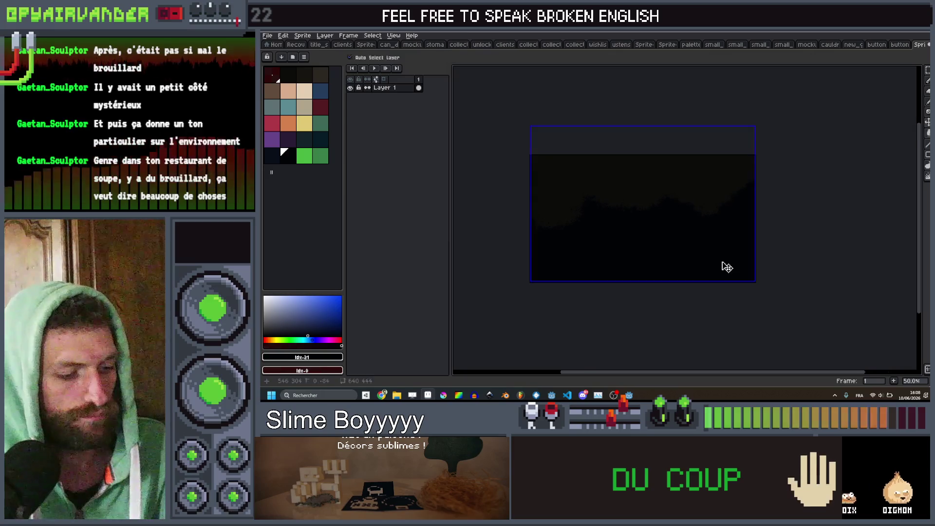
Save the sprite as client_fog.aseprite in the art folder and return to Godot
key(ctrl+alt+shift+s)
key(Tab)
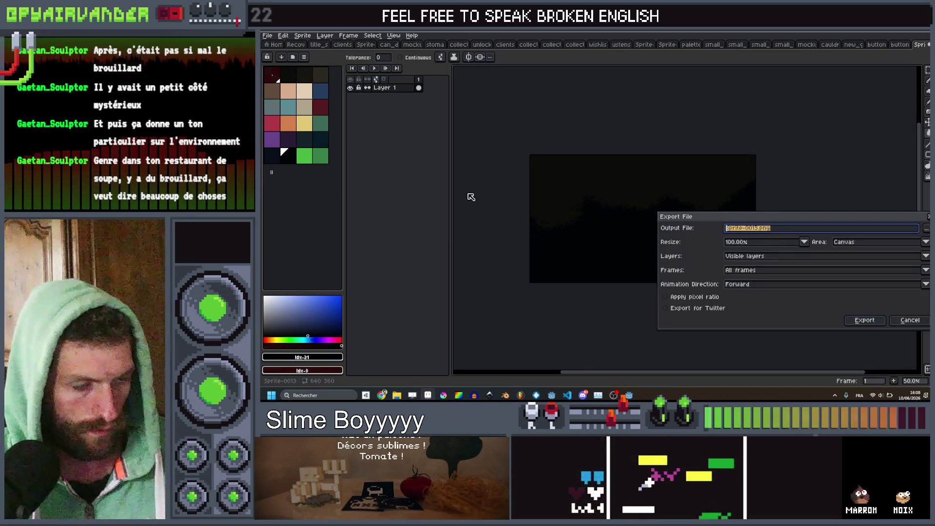
key(Escape)
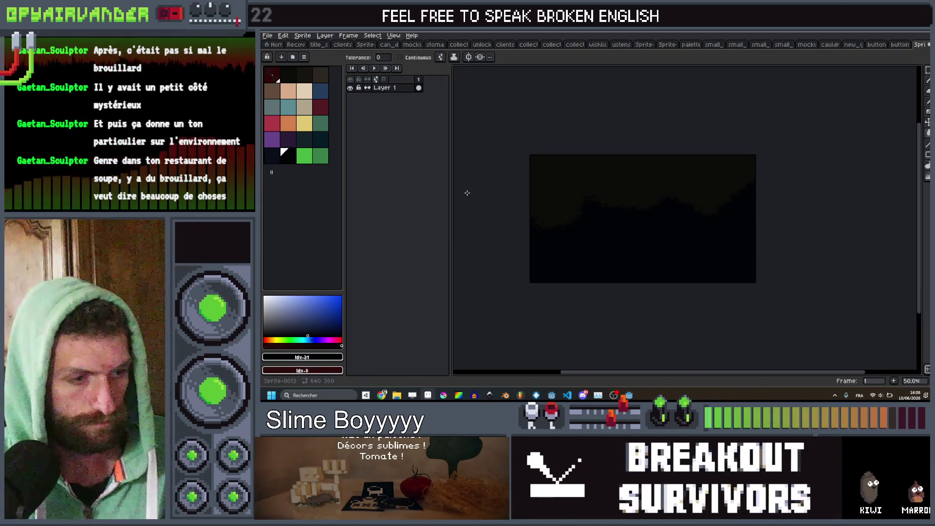
key(ctrl+s)
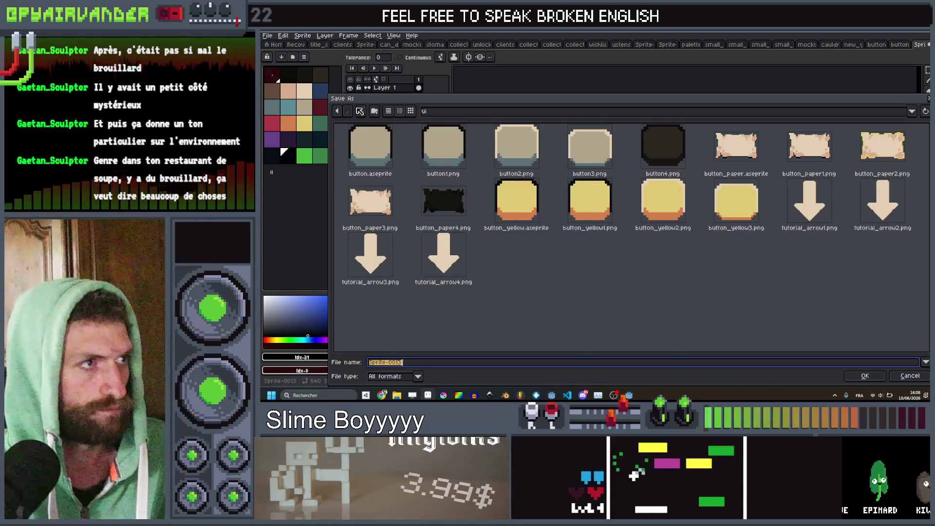
key(alt+Up)
click(429, 363)
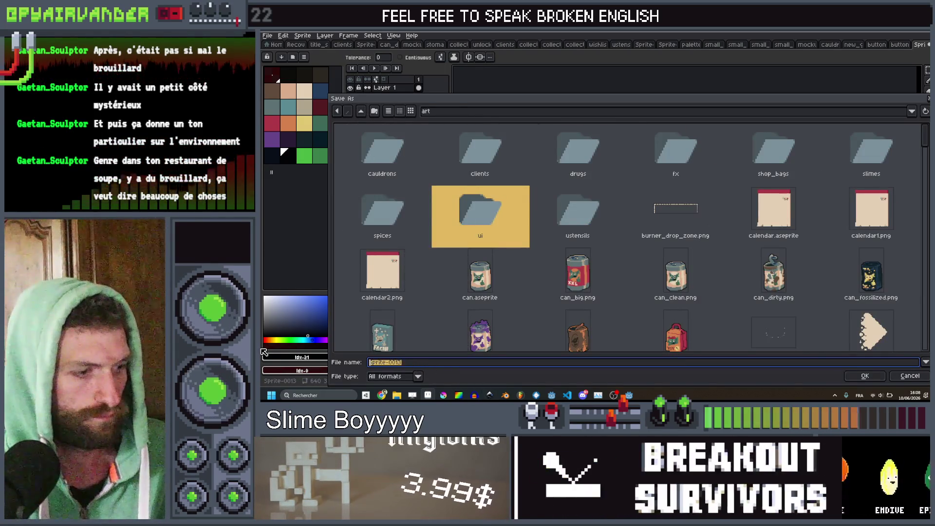
text(client_)
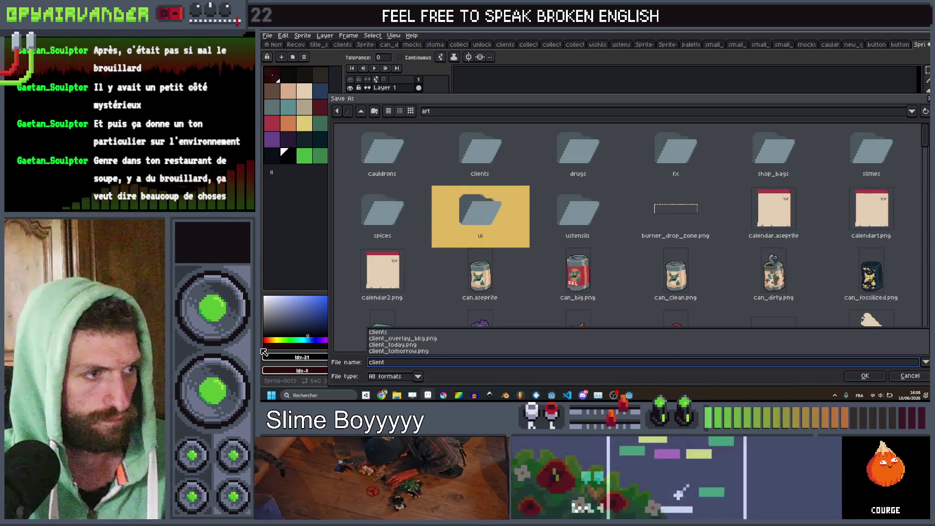
text(foi)
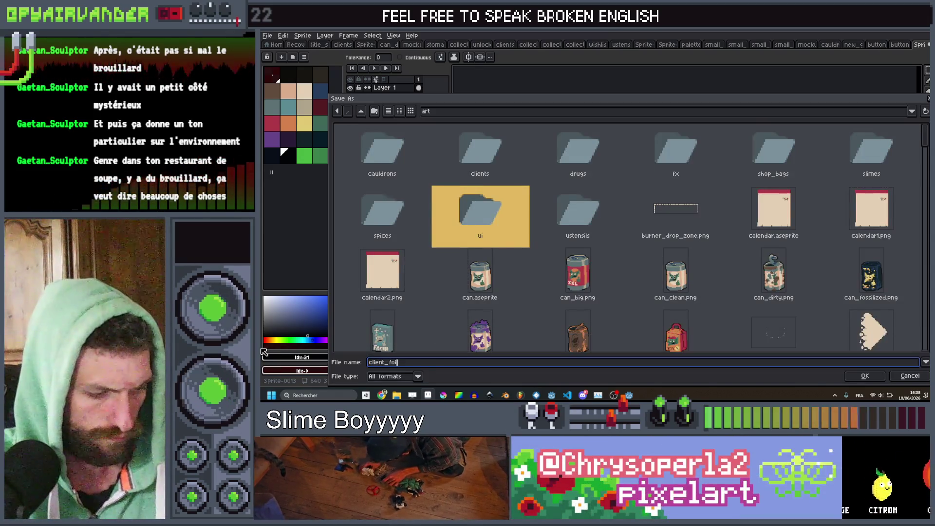
key(BackSpace)
text(g)
key(Return)
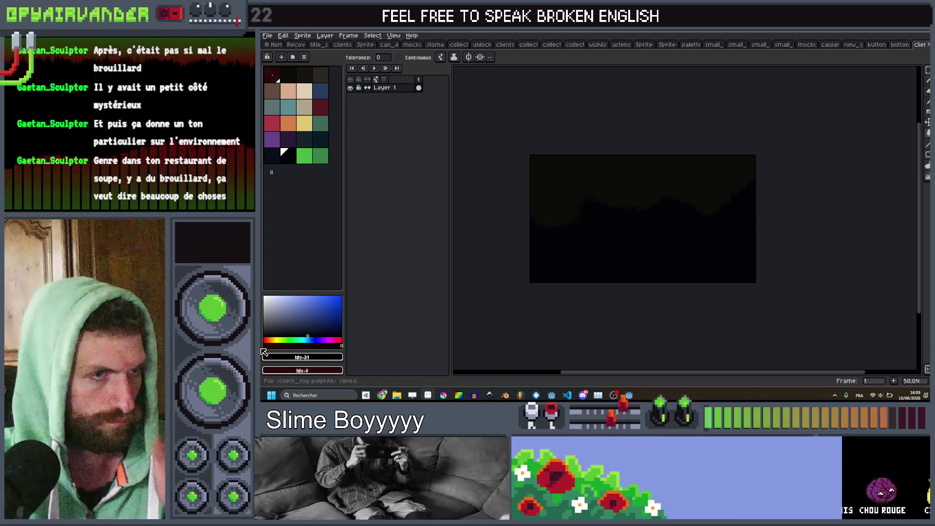
key(alt+Tab)
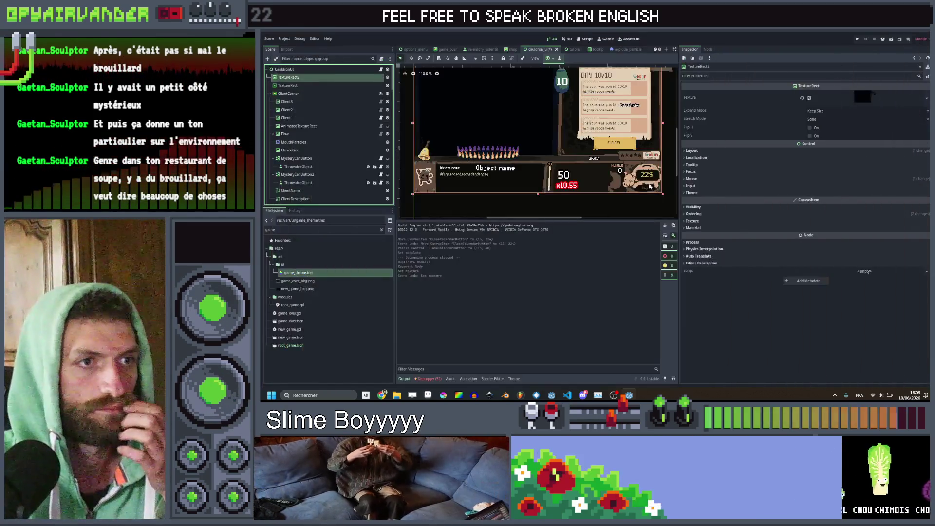
Search the texture slot's Quick Load picker for the fog image, which isn't listed yet
right_click(866, 106)
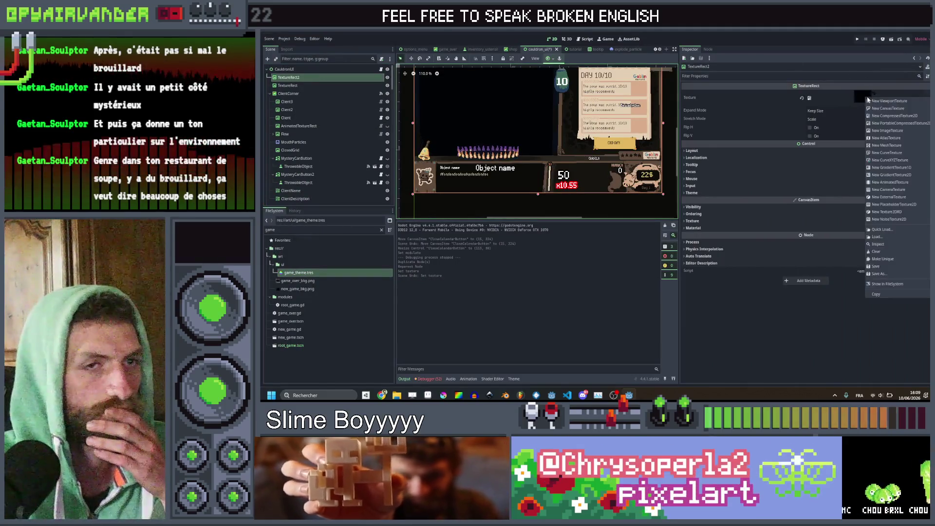
click(898, 229)
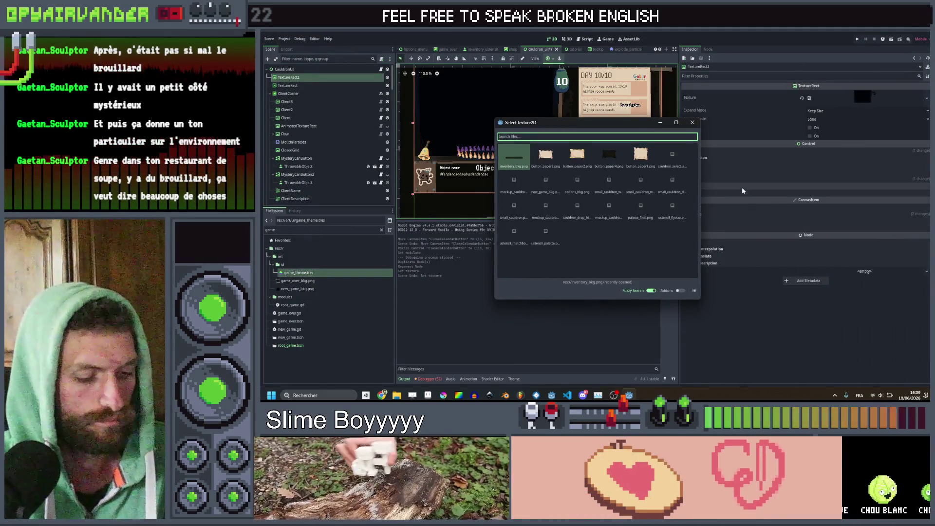
text(client)
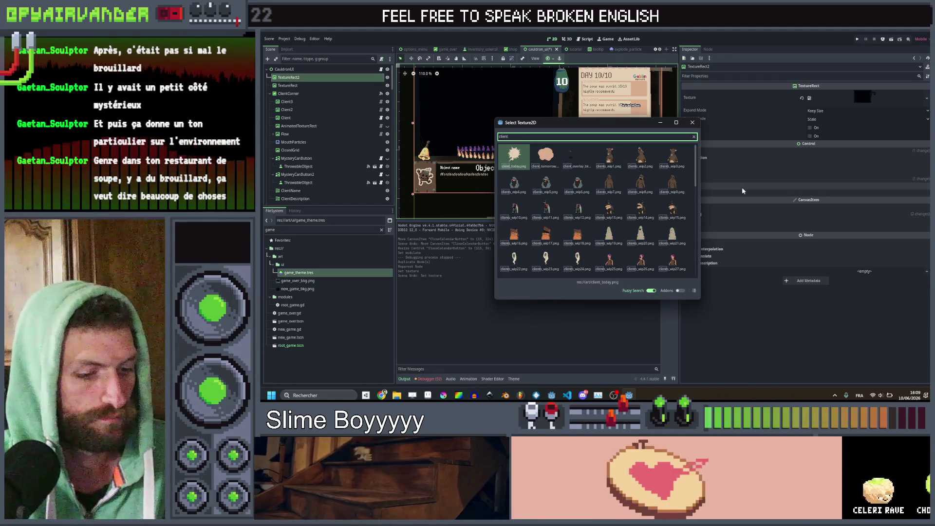
text(_to)
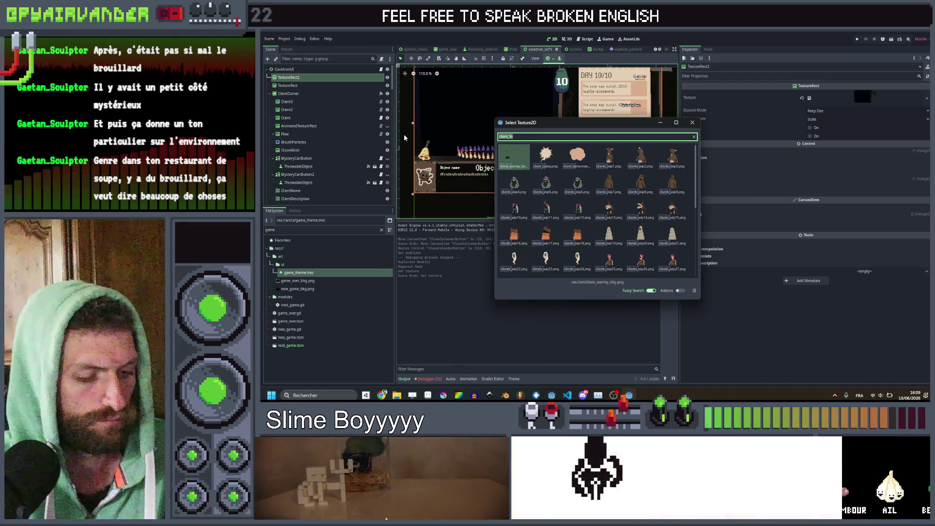
key(ctrl+a)
text(fos)
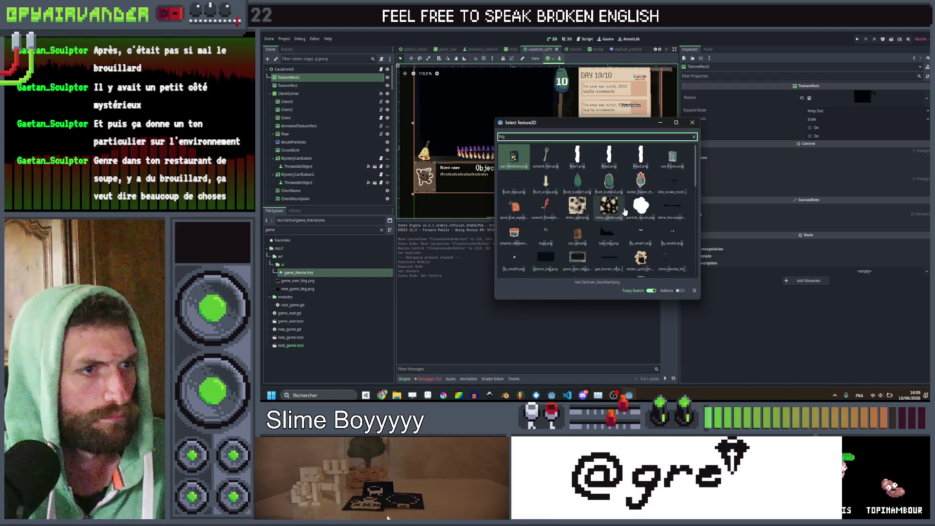
scroll(625, 211, down, 2)
scroll(625, 211, down, 3)
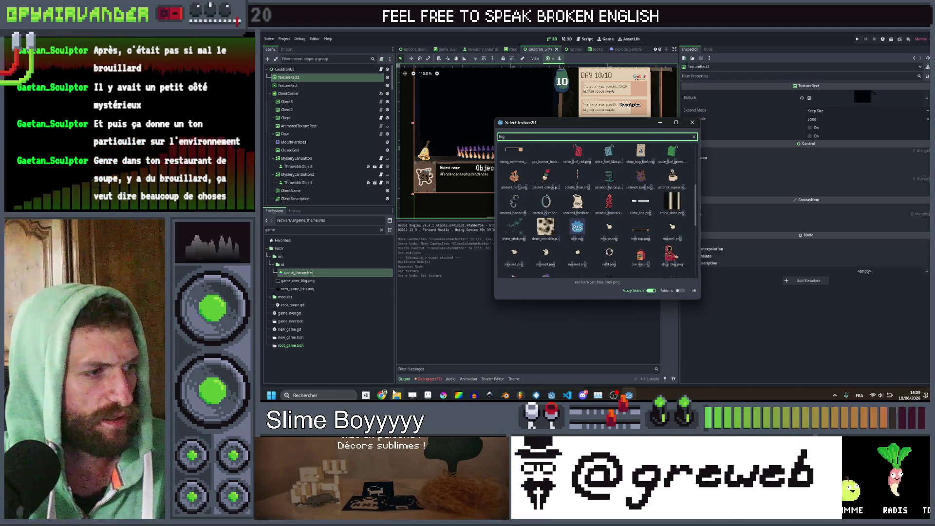
Export the fog sprite from Aseprite as client_fog.png and return to Godot
click(428, 395)
drag(725, 177, 752, 184)
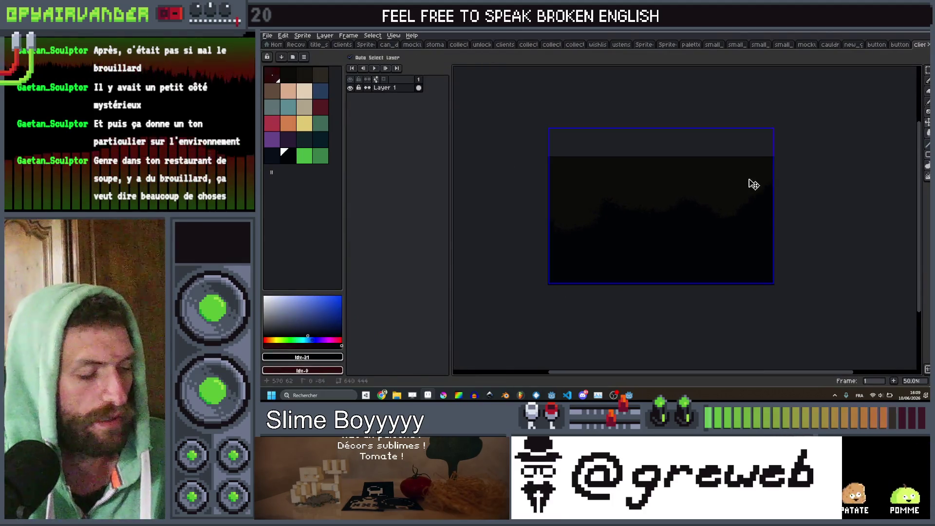
key(ctrl+alt+shift+s)
key(Return)
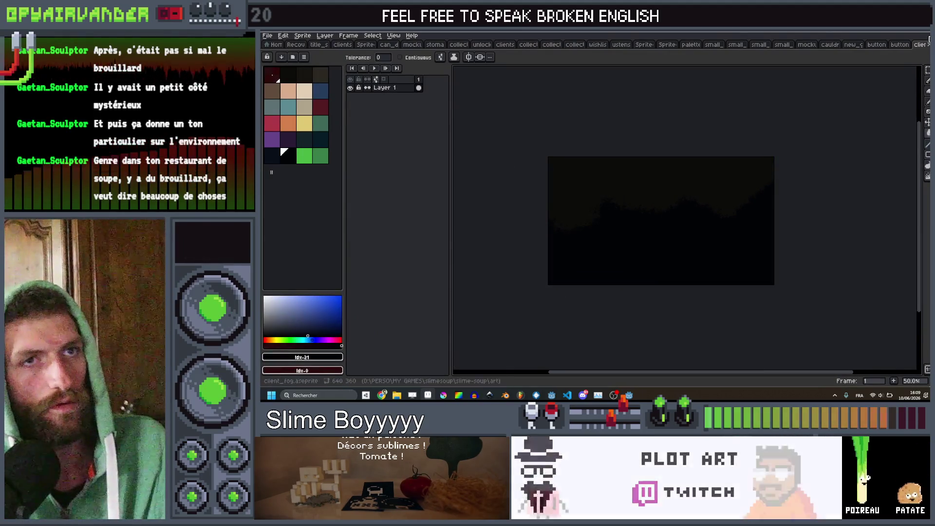
key(alt+Tab)
Assign client_fog.png as TextureRect2's texture via Quick Load search 'cli'
click(693, 122)
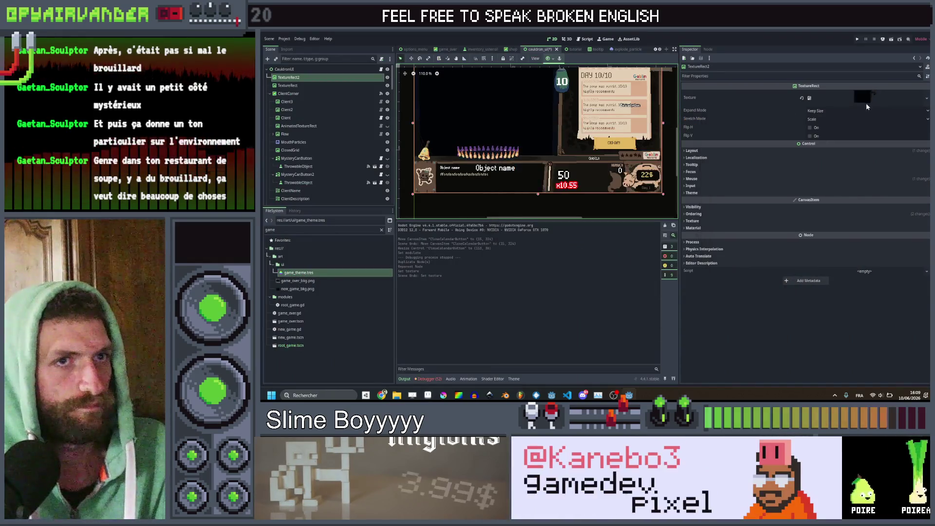
click(864, 97)
click(881, 235)
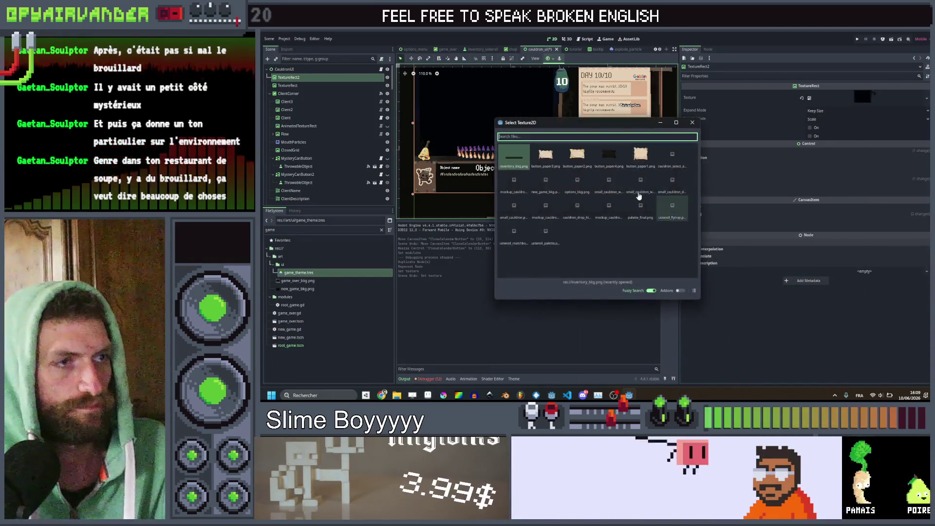
text(cli)
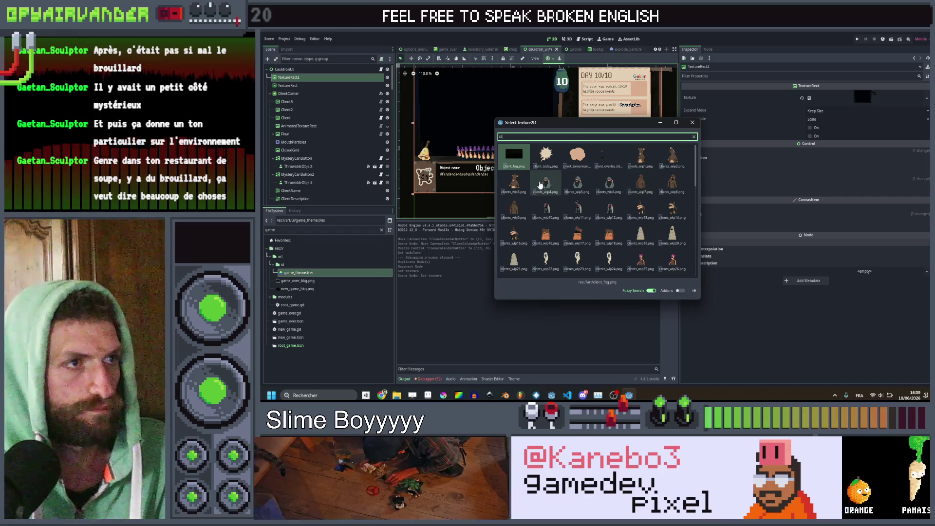
double_click(522, 163)
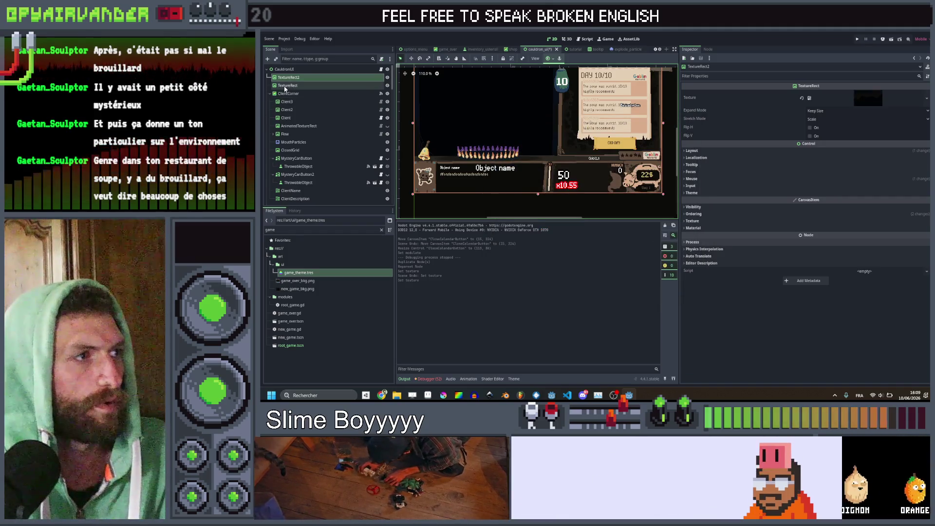
click(692, 178)
click(693, 241)
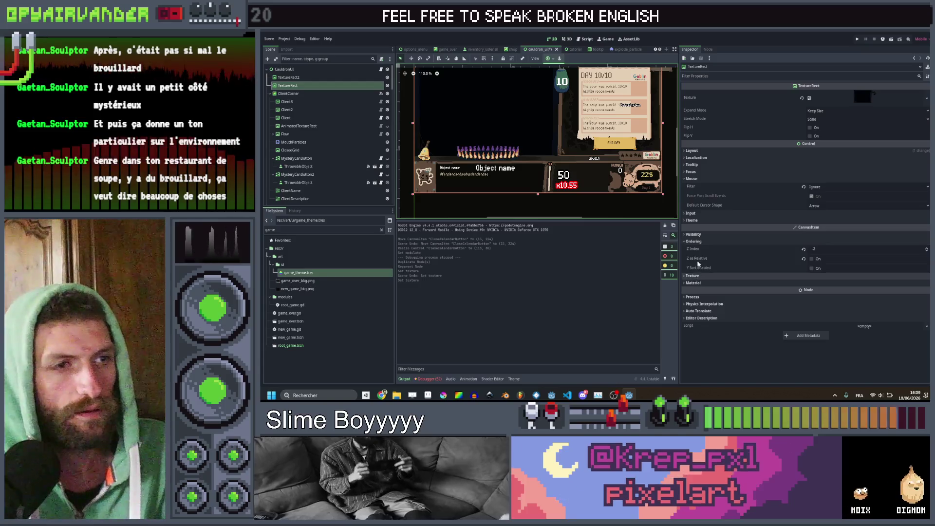
Set TextureRect2's Ordering Z Index to -3
click(323, 78)
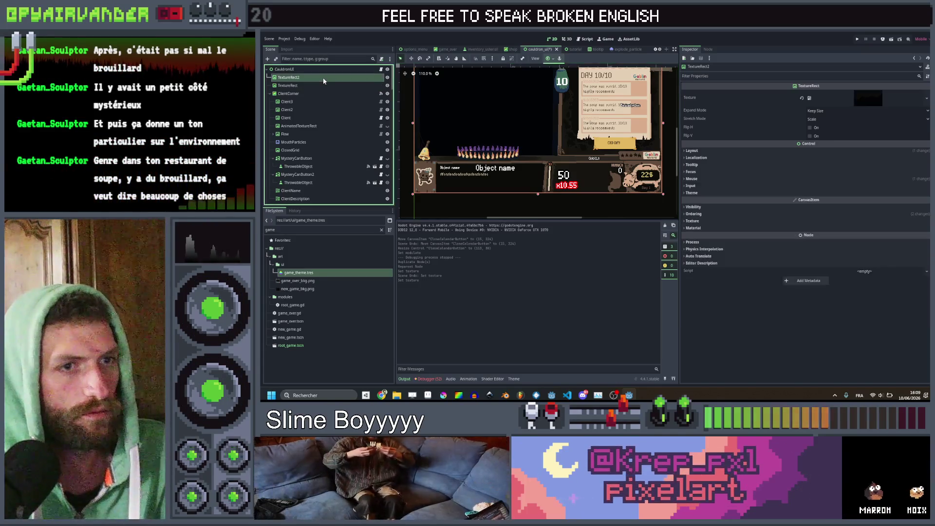
click(735, 213)
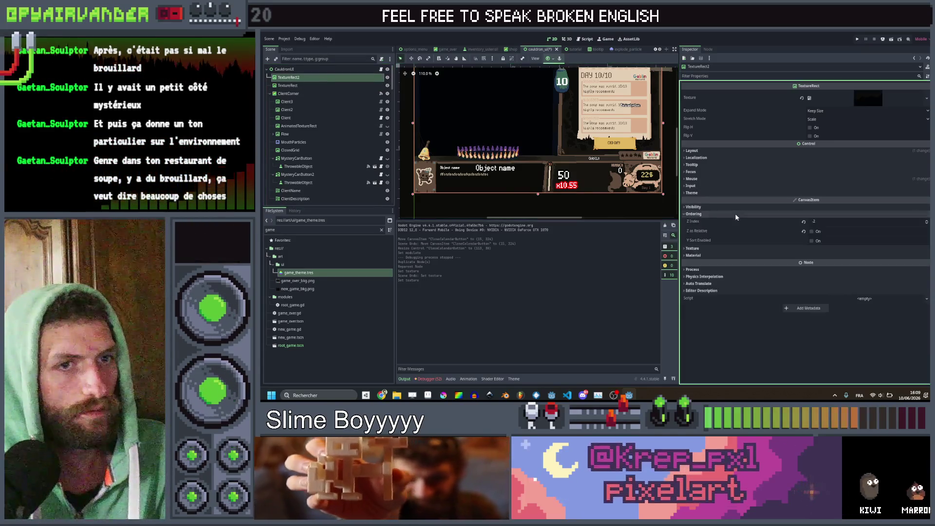
click(822, 221)
text(-3)
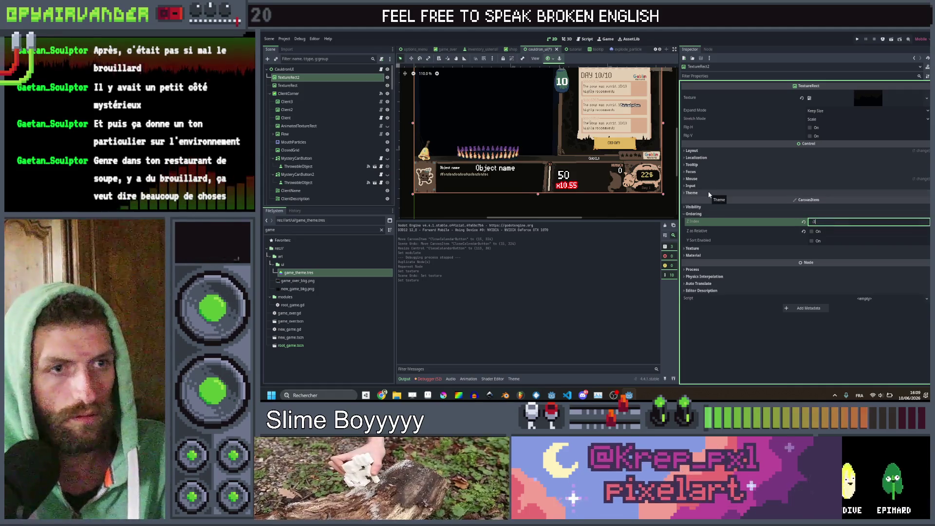
click(717, 255)
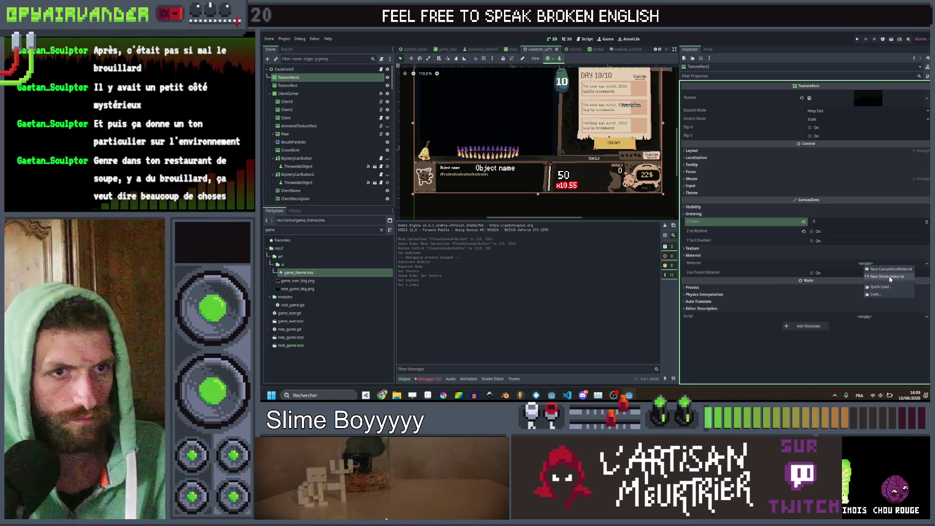
Add a new ShaderMaterial using woddle.gdshader and open it in the shader editor
click(888, 276)
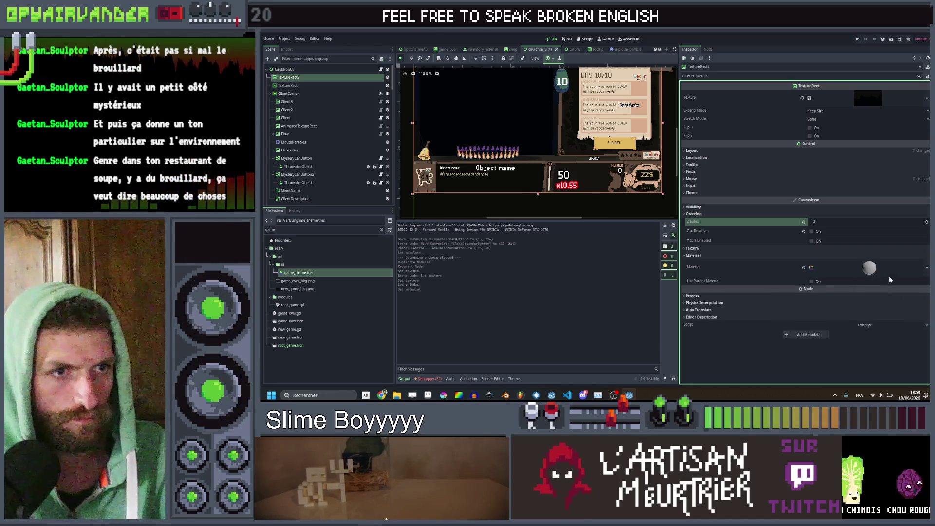
click(862, 269)
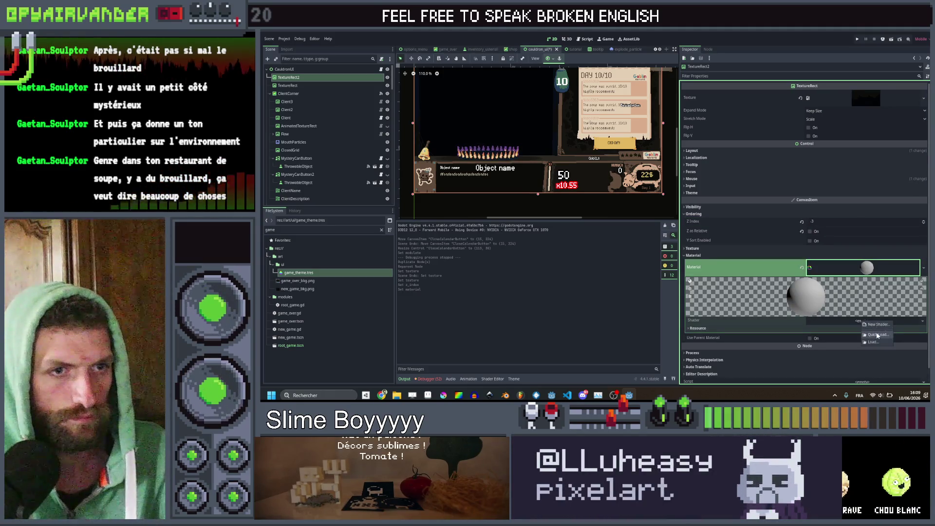
click(877, 335)
scroll(573, 247, down, 2)
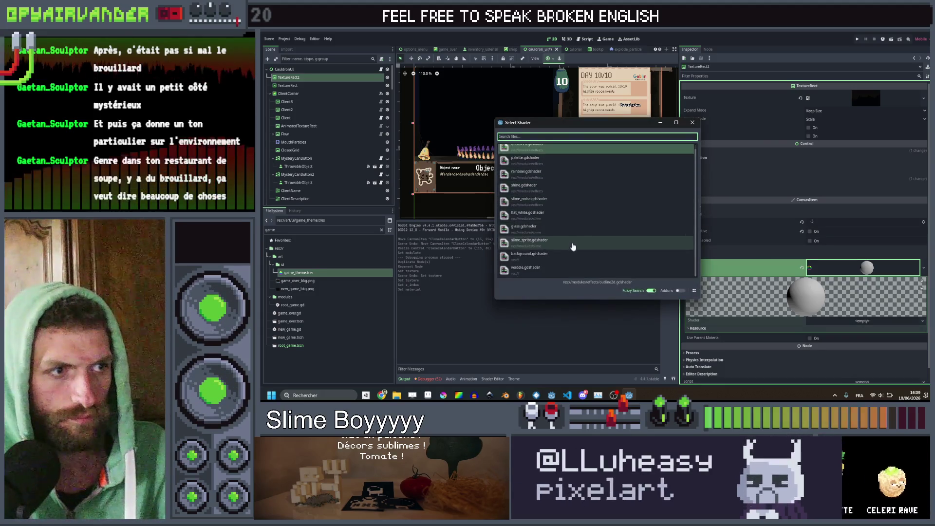
double_click(545, 269)
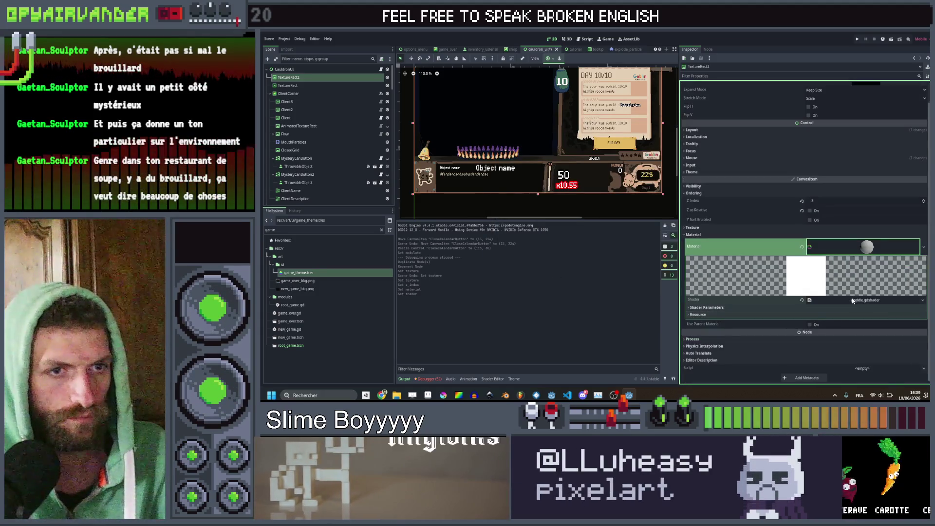
click(852, 301)
click(734, 308)
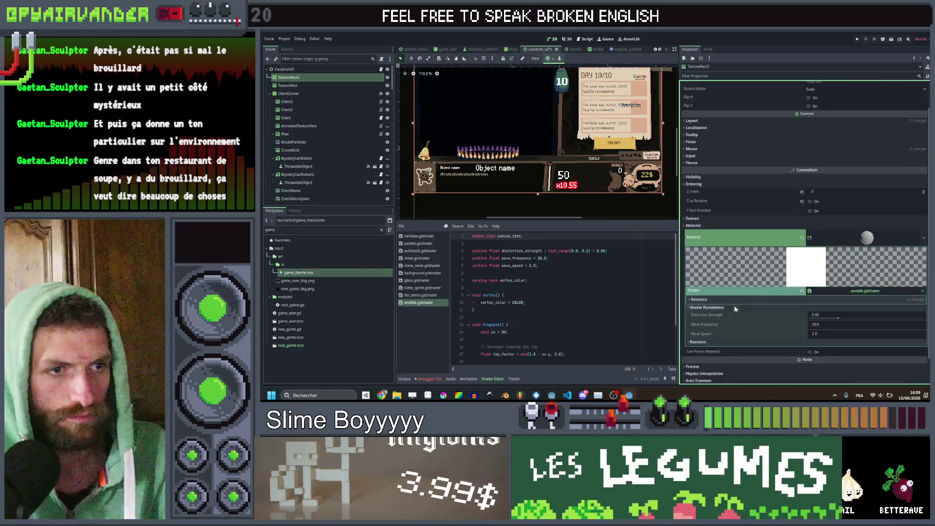
Raise the wobble shader's Distortion Strength to 0.1
scroll(735, 305, down, 1)
drag(836, 292, 867, 301)
drag(494, 151, 484, 177)
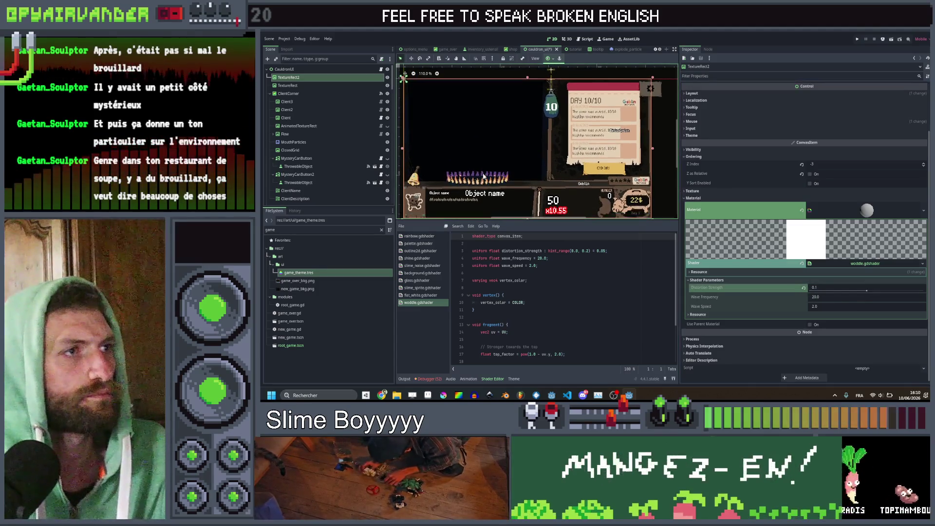
Nudge the fog rectangle back into place and save the scene
drag(420, 81, 565, 151)
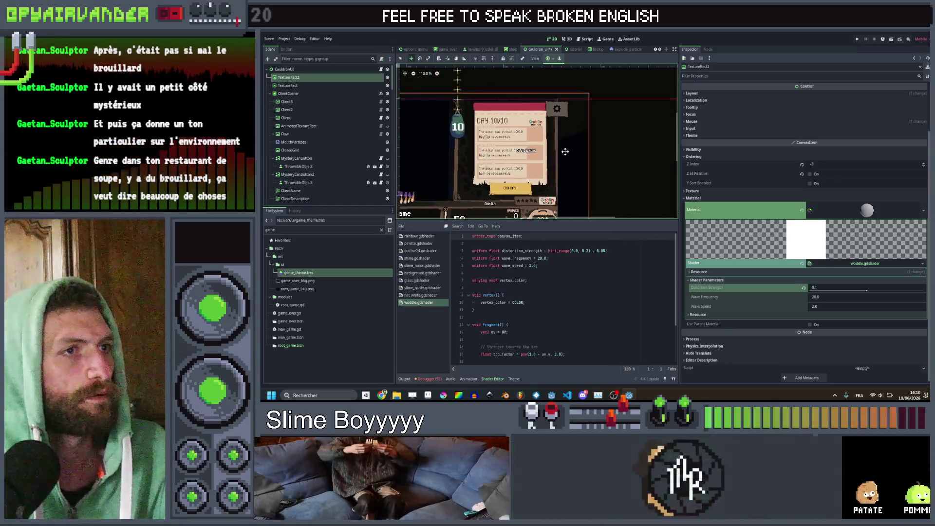
scroll(565, 151, up, 5)
scroll(560, 114, down, 9)
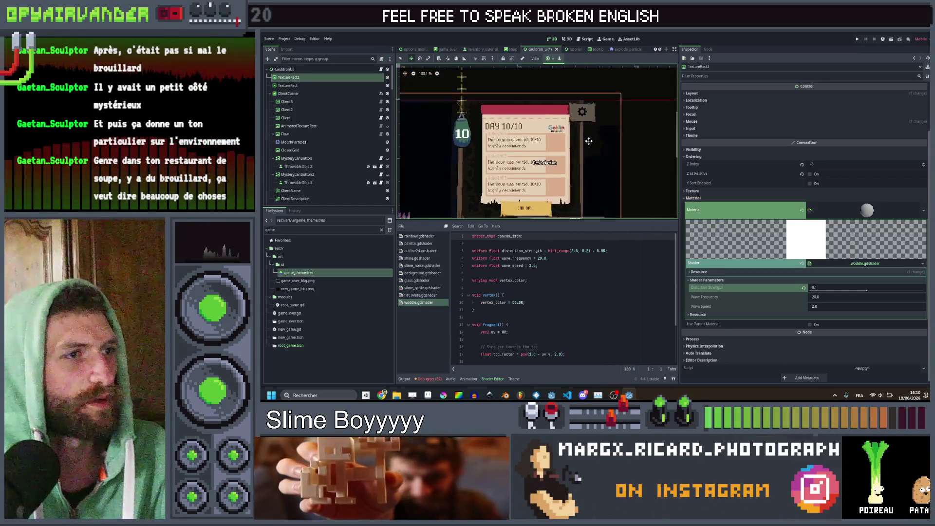
drag(493, 98, 485, 94)
key(ctrl+s)
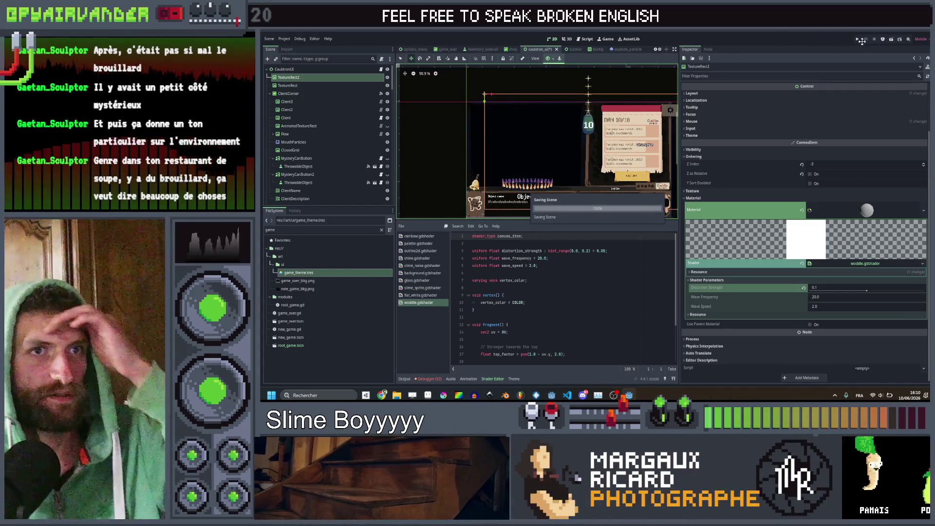
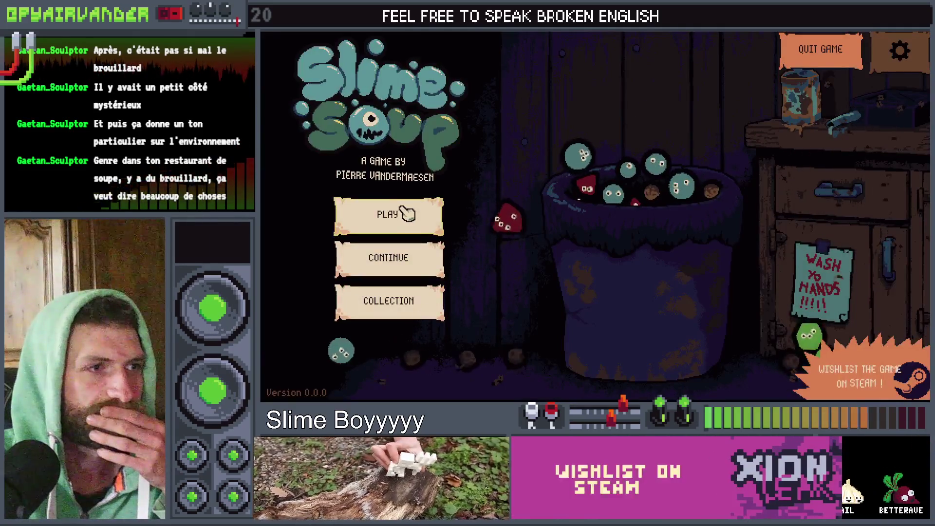
Start a new Slime Soup game from the main menu, then go to the fog sprite in Aseprite
click(407, 213)
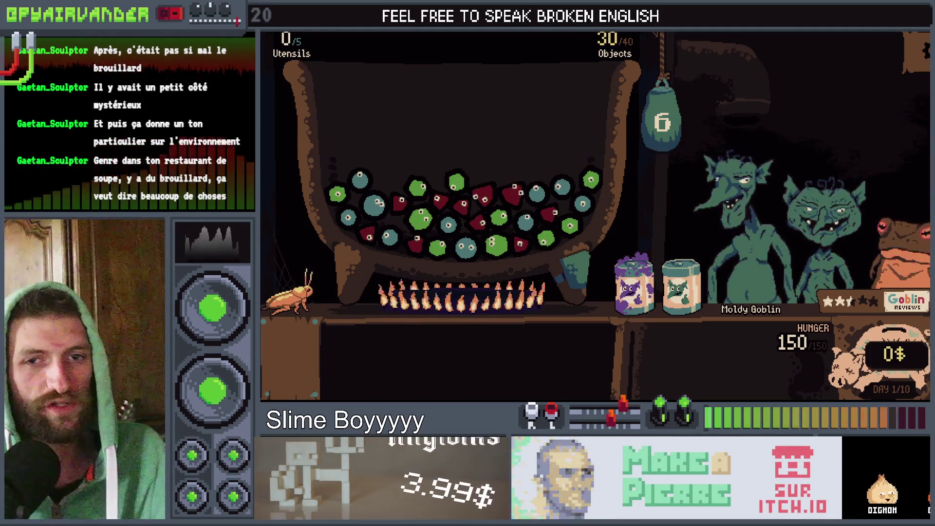
key(alt+Tab)
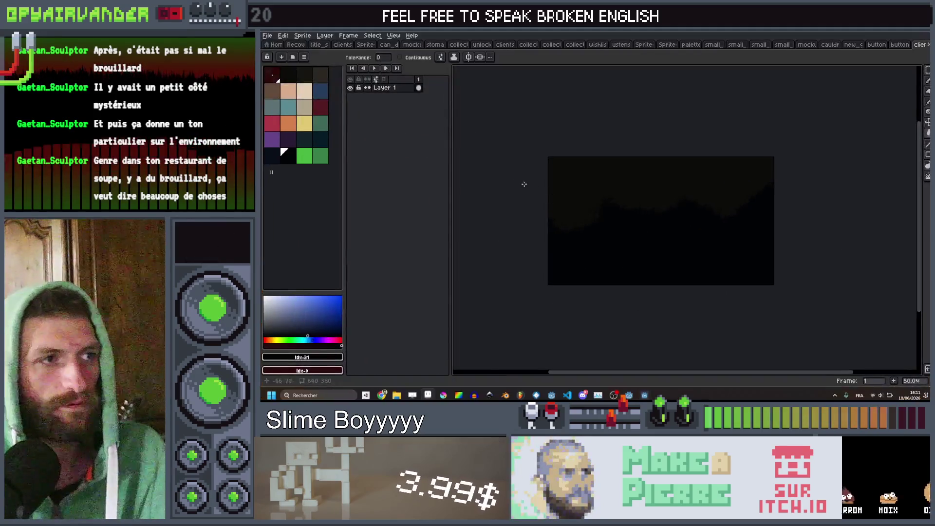
Recolour the fog sprite's olive tint to dark blue palette colour idx-20 using a non-contiguous fill
scroll(672, 197, up, 1)
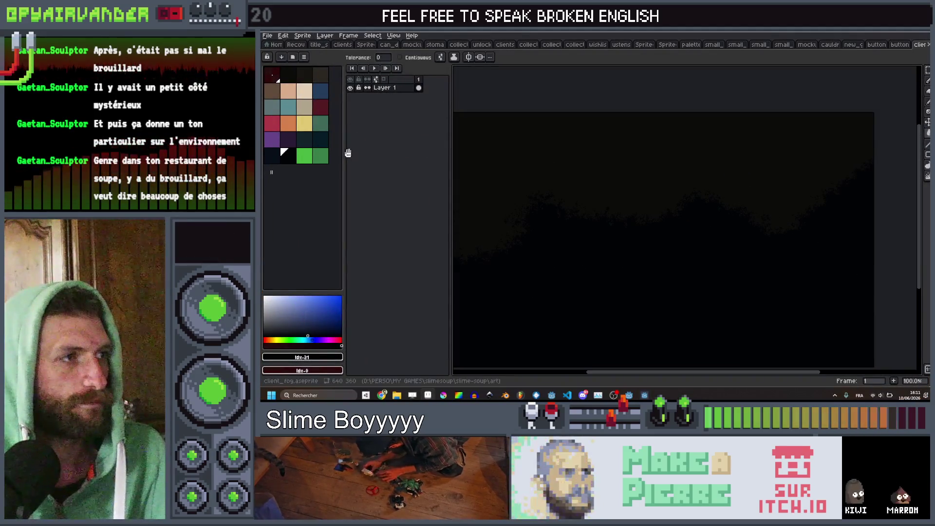
click(273, 155)
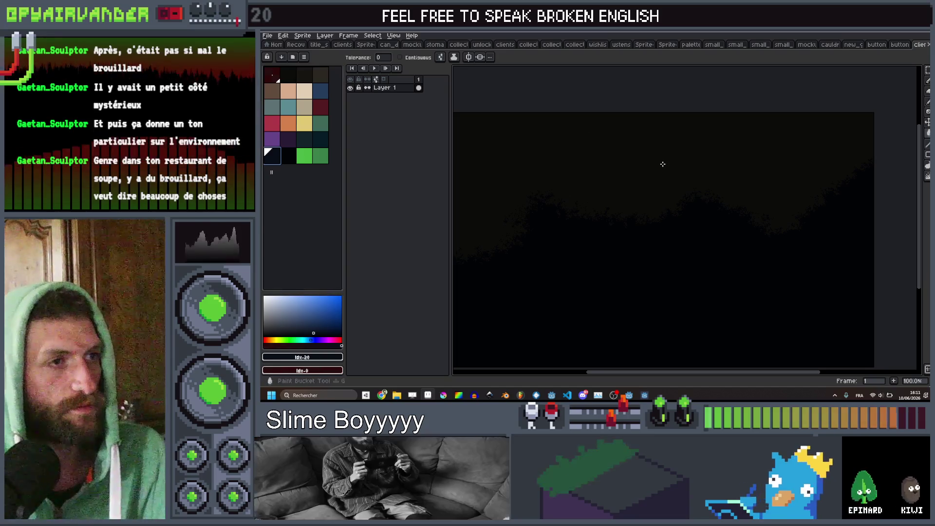
key(g)
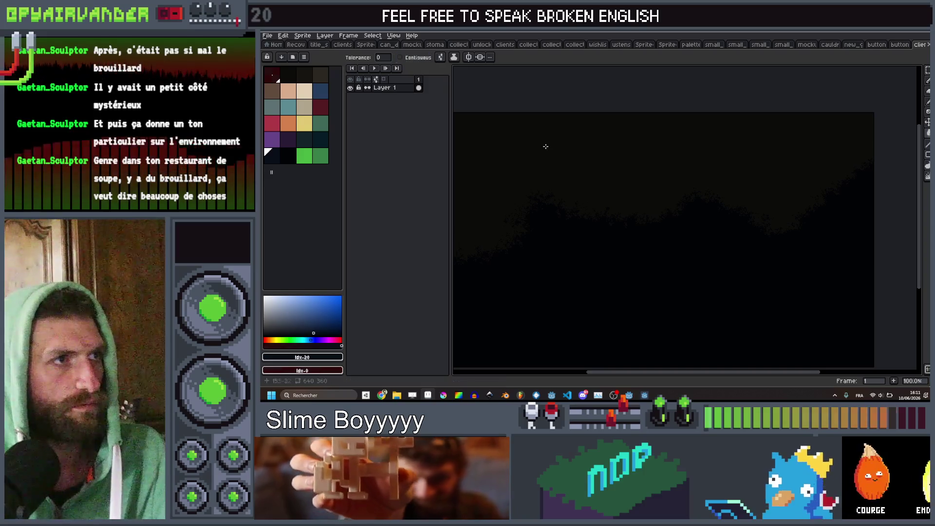
click(557, 158)
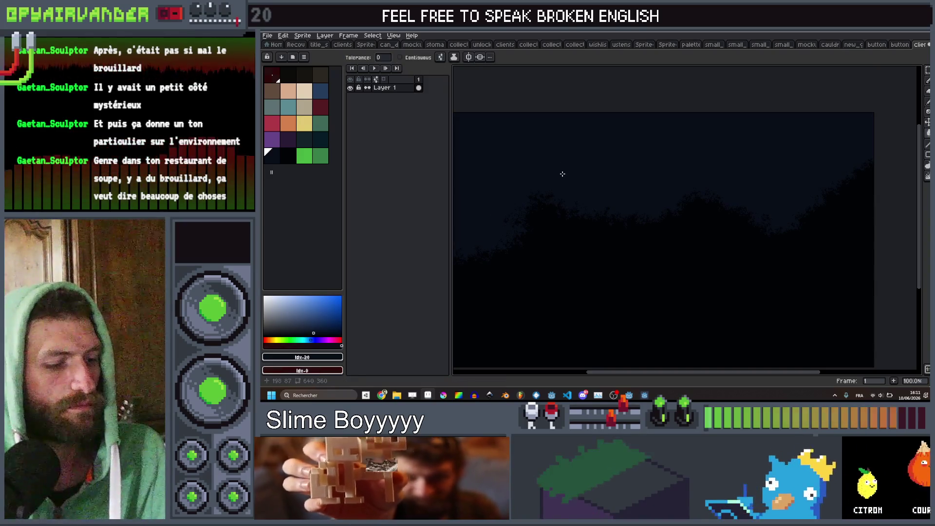
Export the recoloured sprite as client_fog.png and return to Godot
key(ctrl+shift+e)
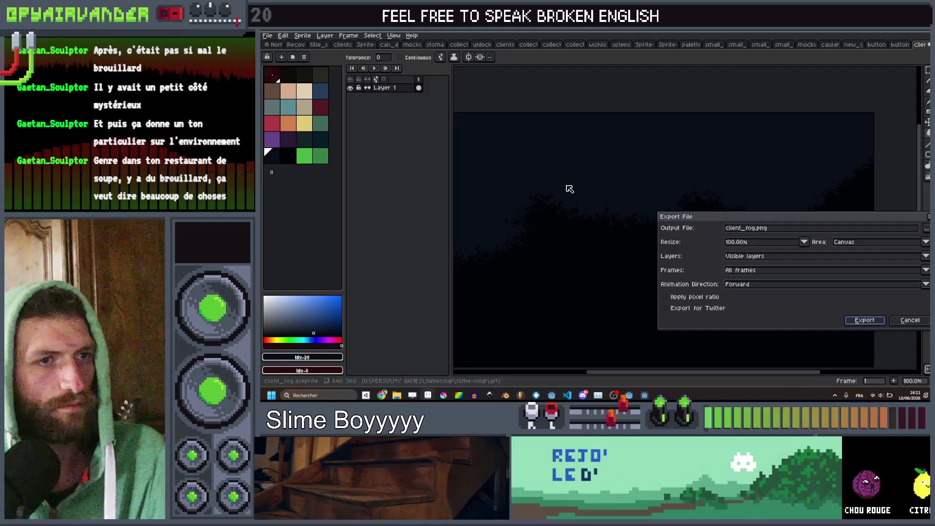
key(Return)
key(alt+Tab)
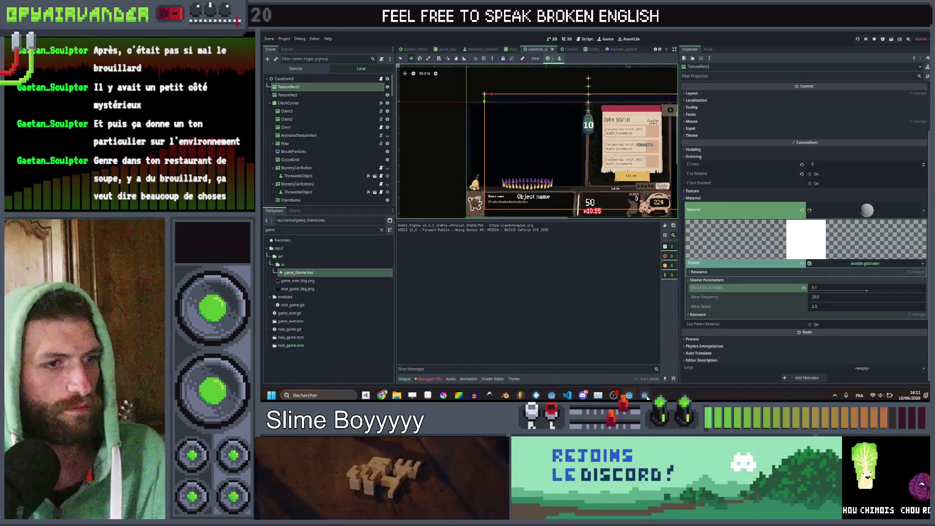
Set TextureRect2's wobble shader distortion strength to 0.092 and wave speed to 0.5
click(644, 395)
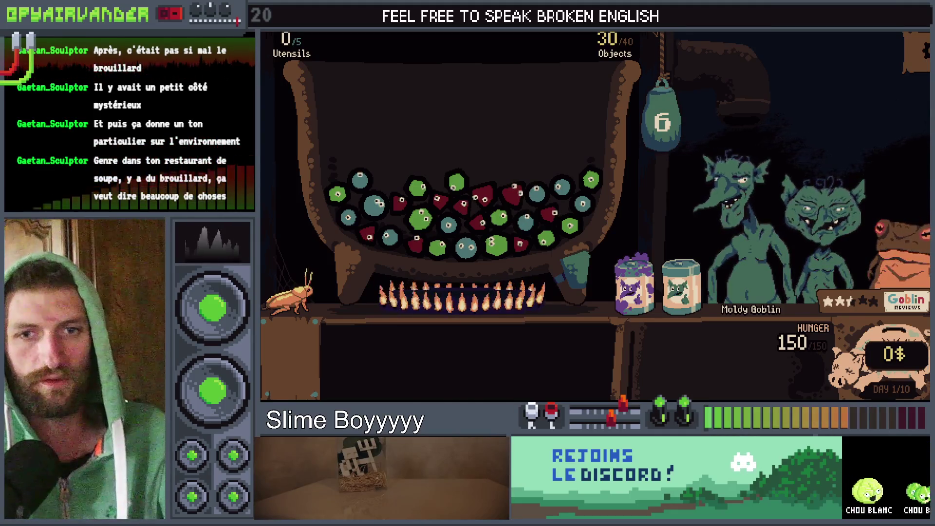
key(alt+Tab)
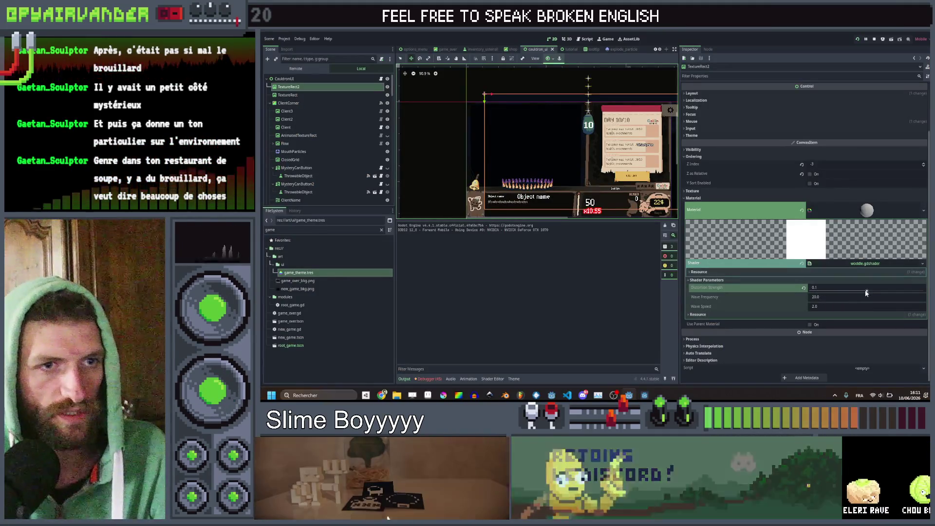
drag(867, 293, 861, 293)
click(827, 307)
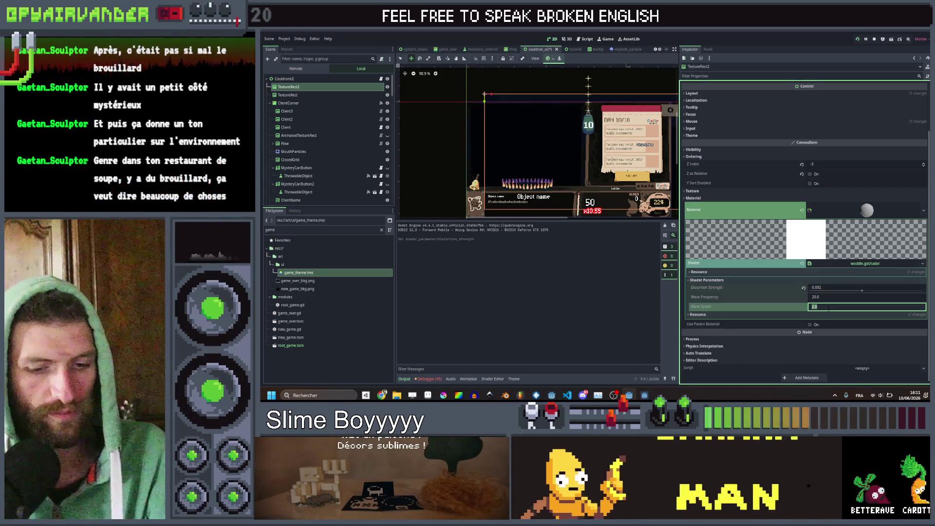
text(0.5)
key(Return)
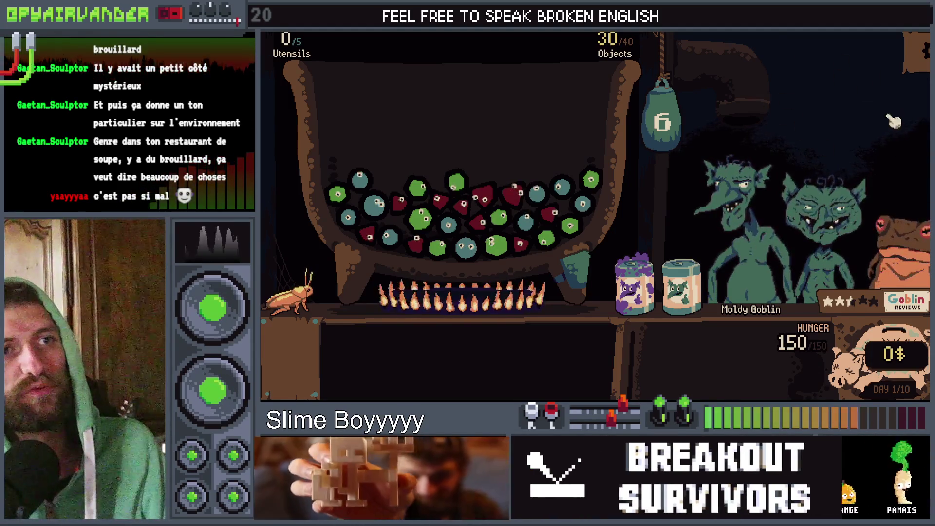
Set the shader's wave frequency to 100.0, save the scene and test-run the game
mouse_move(673, 327)
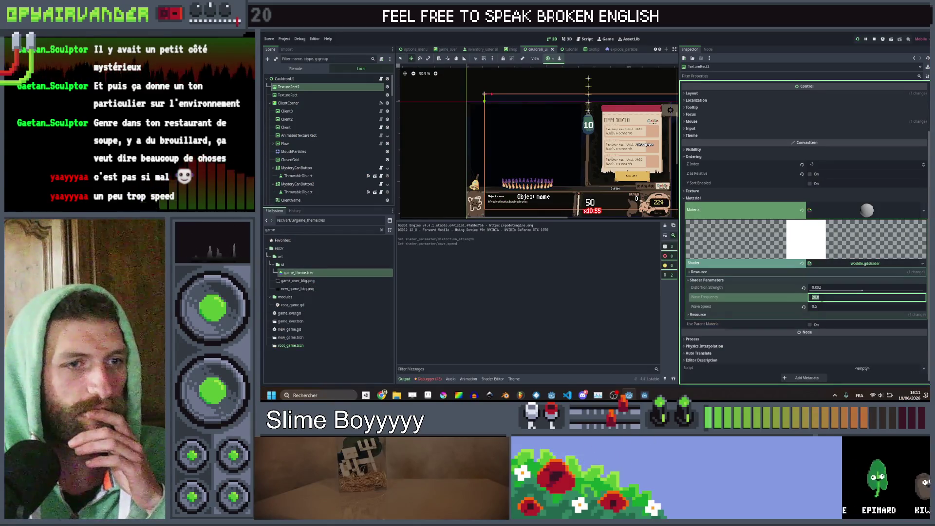
key(Return)
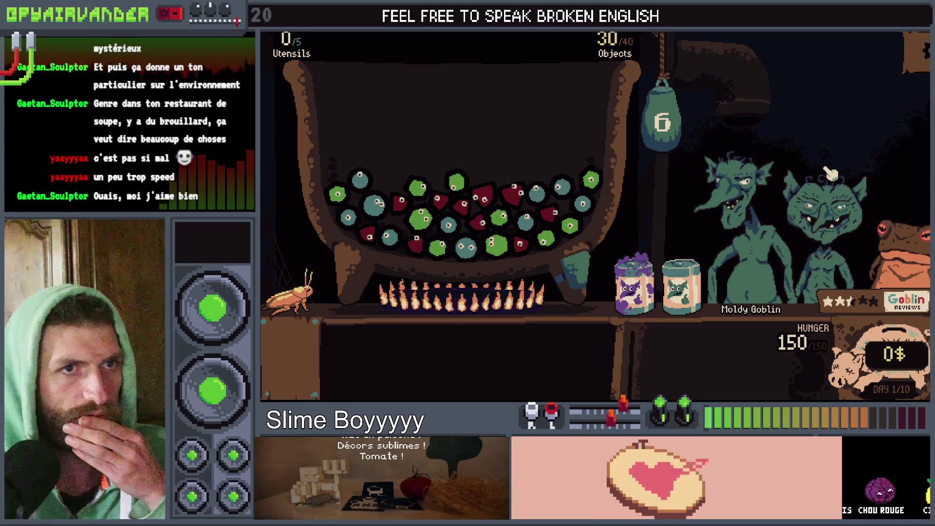
key(F8)
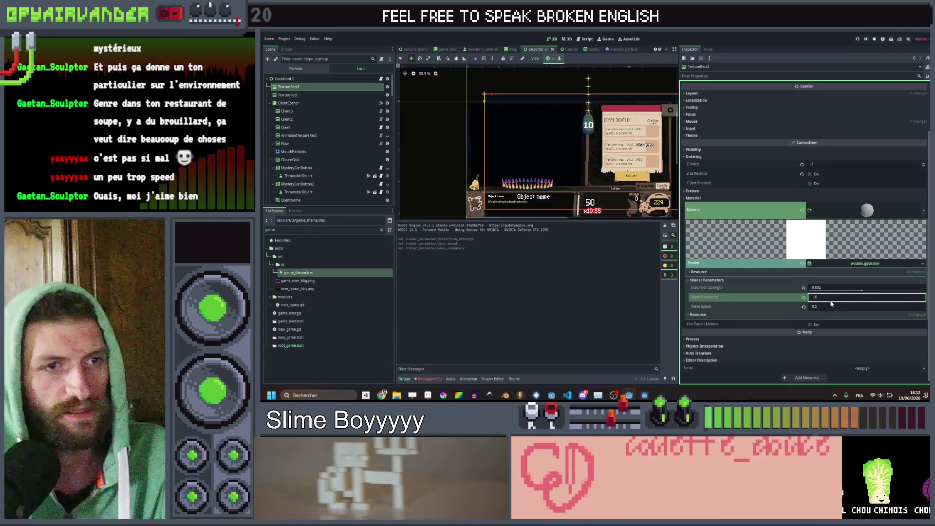
text(00)
key(Return)
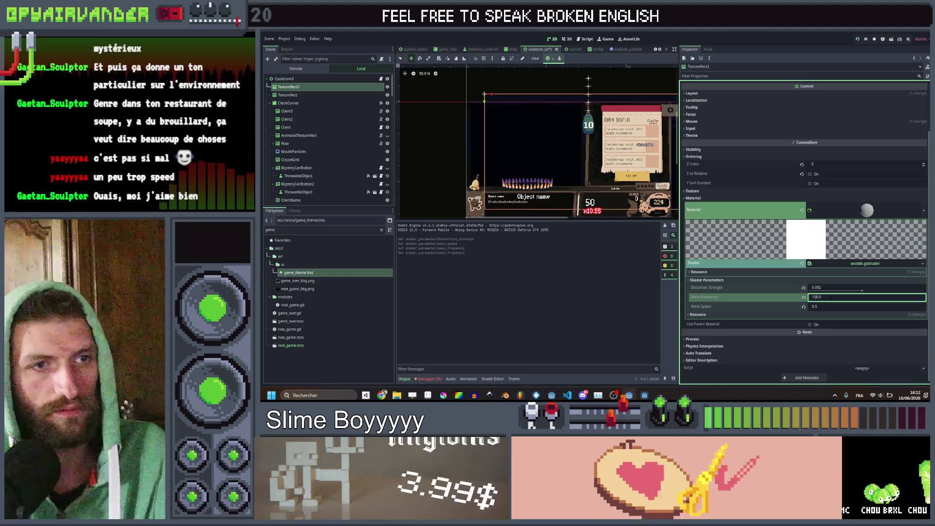
key(ctrl+s)
key(F5)
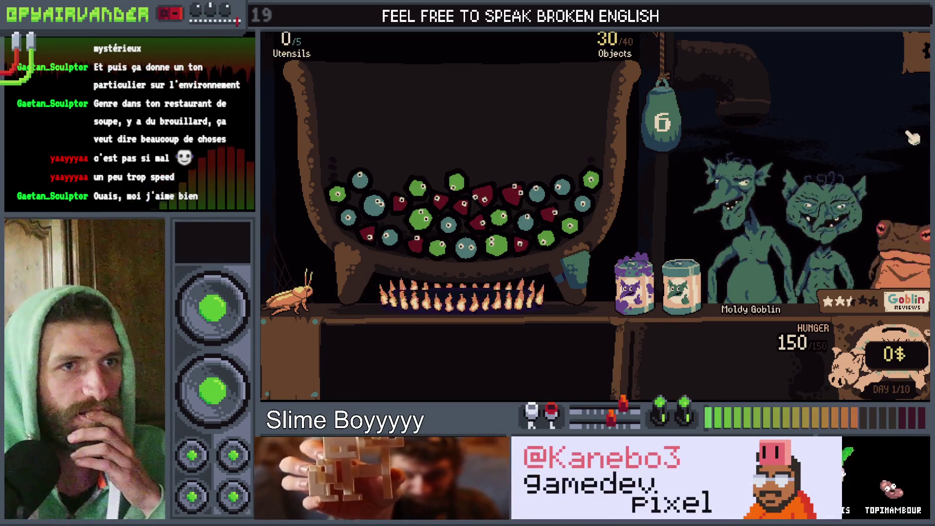
key(alt+F4)
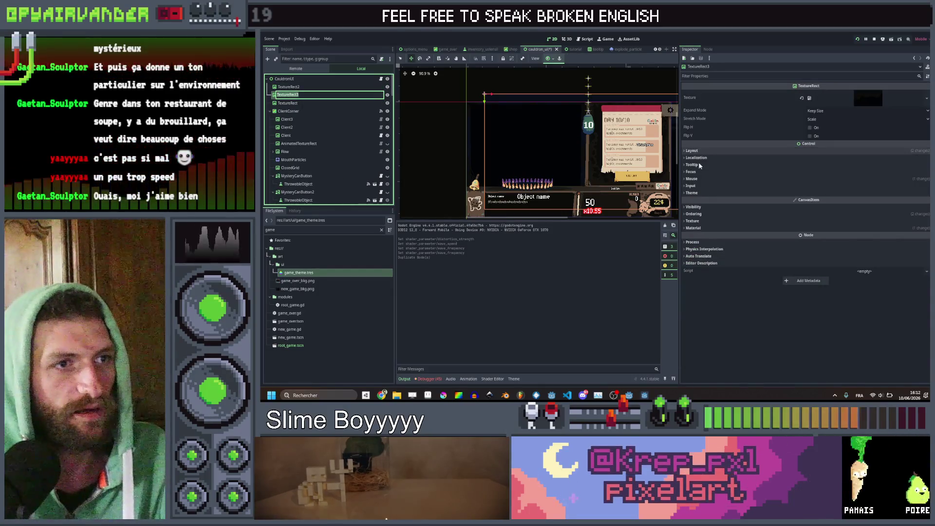
Lower TextureRect3's Modulate alpha to 118 and save the scene
click(693, 207)
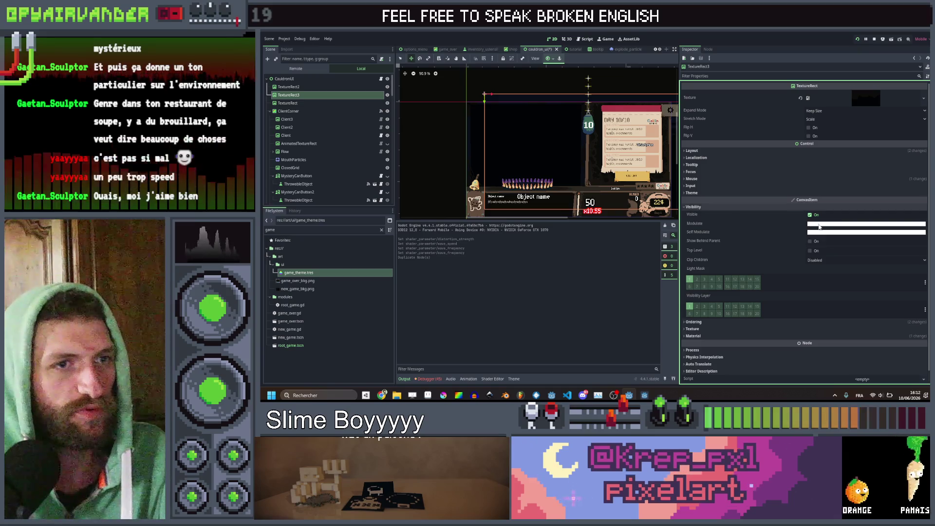
click(872, 223)
click(856, 349)
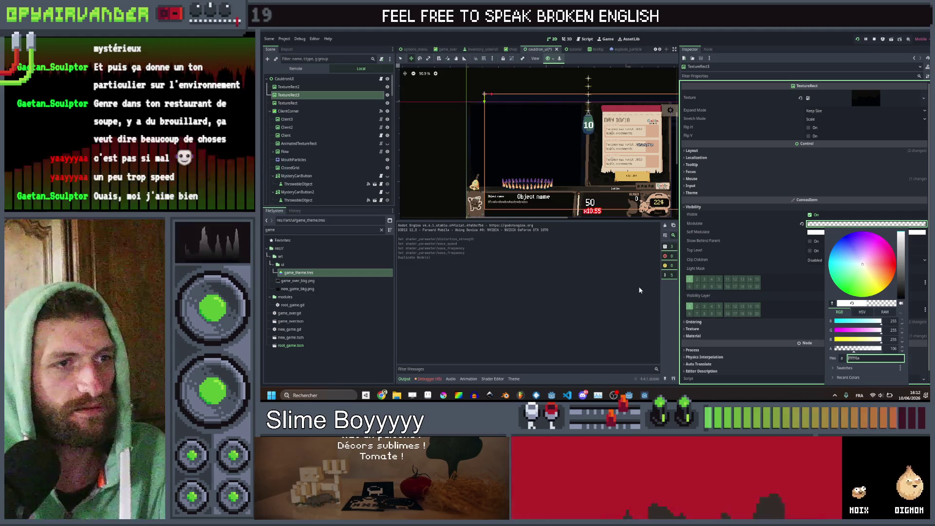
click(605, 295)
key(ctrl+s)
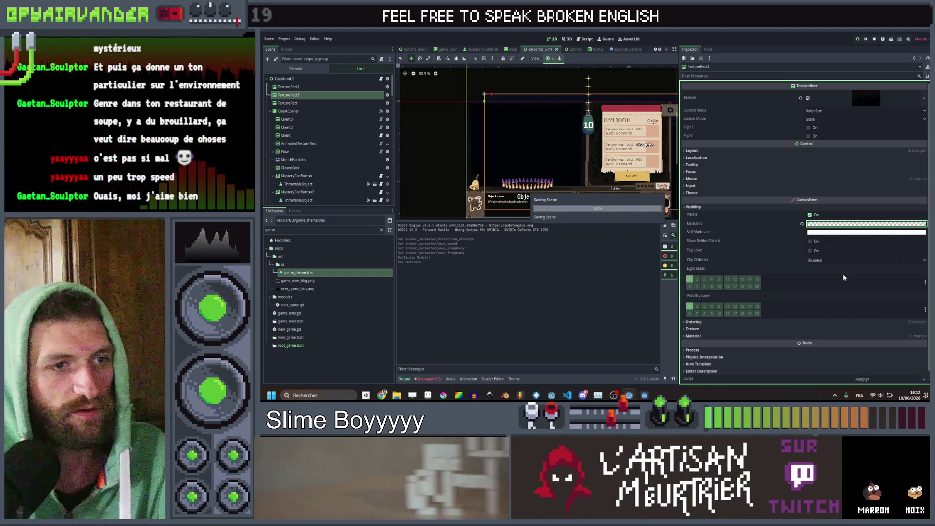
Set TextureRect3's shader Wave Frequency to 20.0 and run the game
scroll(709, 317, down, 1)
click(707, 325)
scroll(732, 316, down, 1)
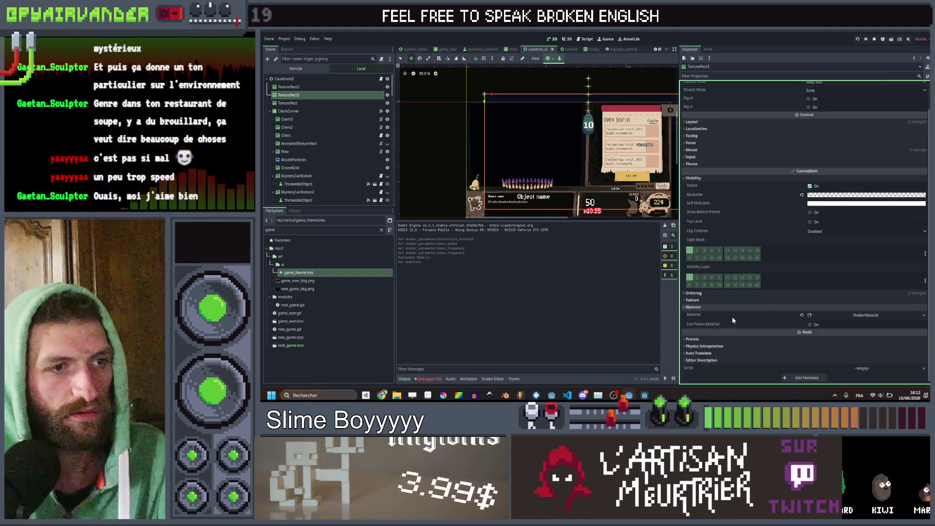
click(844, 321)
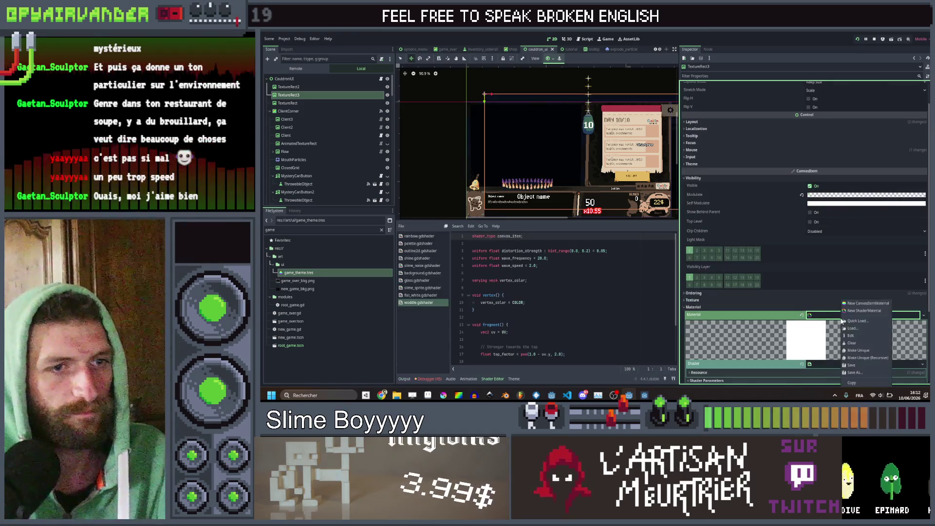
scroll(859, 354, down, 3)
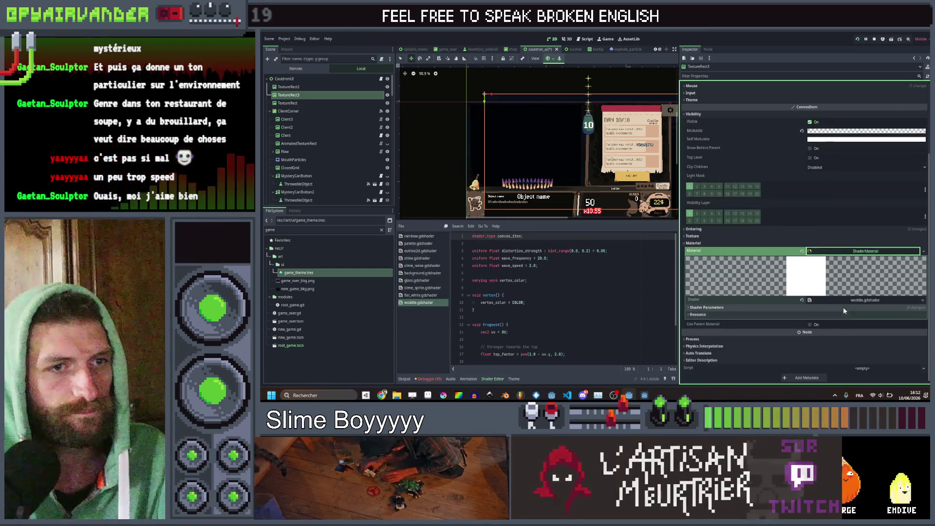
click(839, 308)
scroll(825, 308, down, 1)
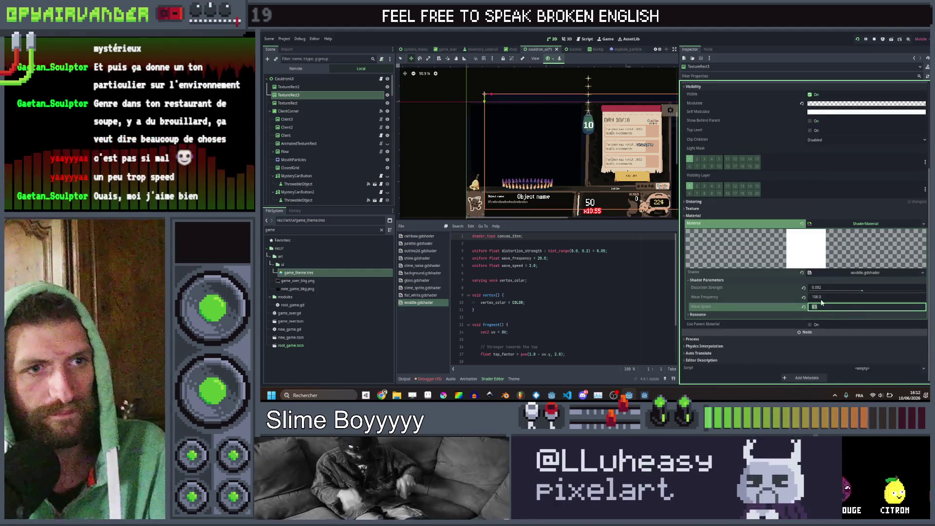
click(822, 298)
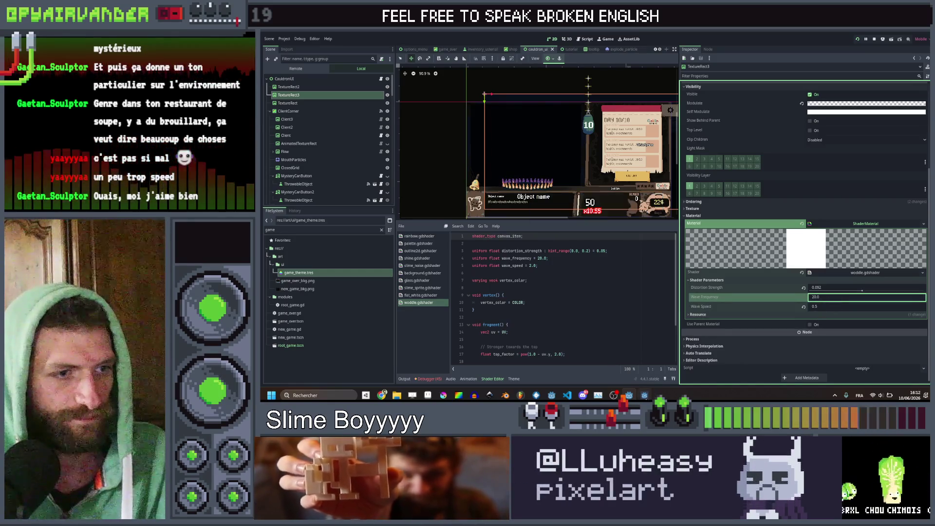
key(F5)
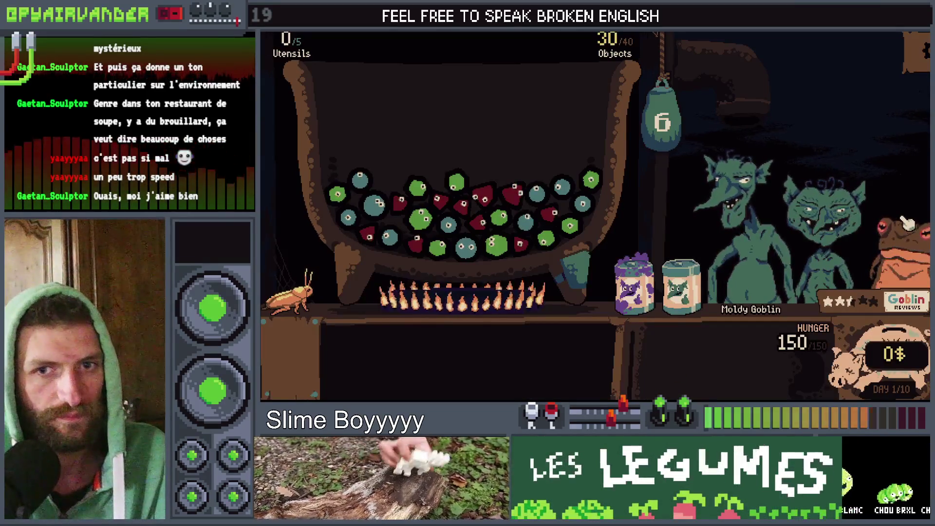
Stop the old test run, relaunch with F5, and play through to check the cauldron fog
key(F8)
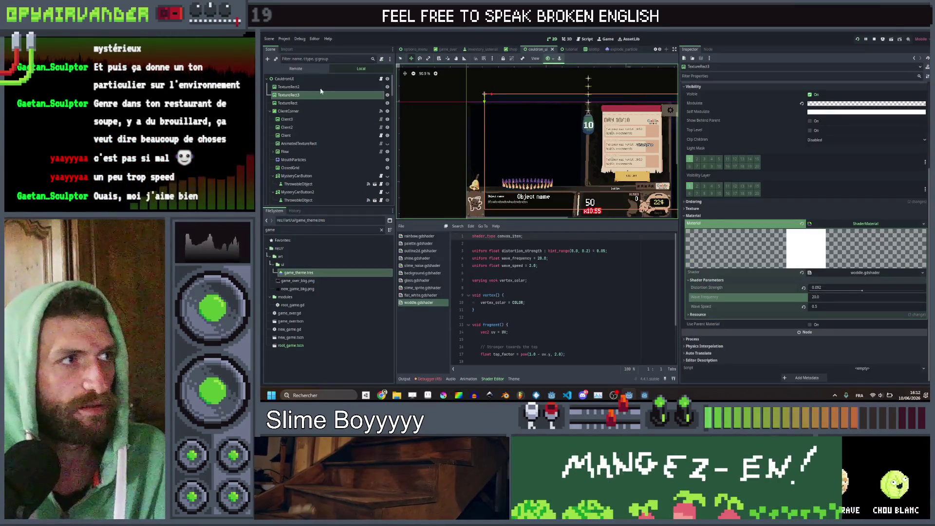
click(321, 87)
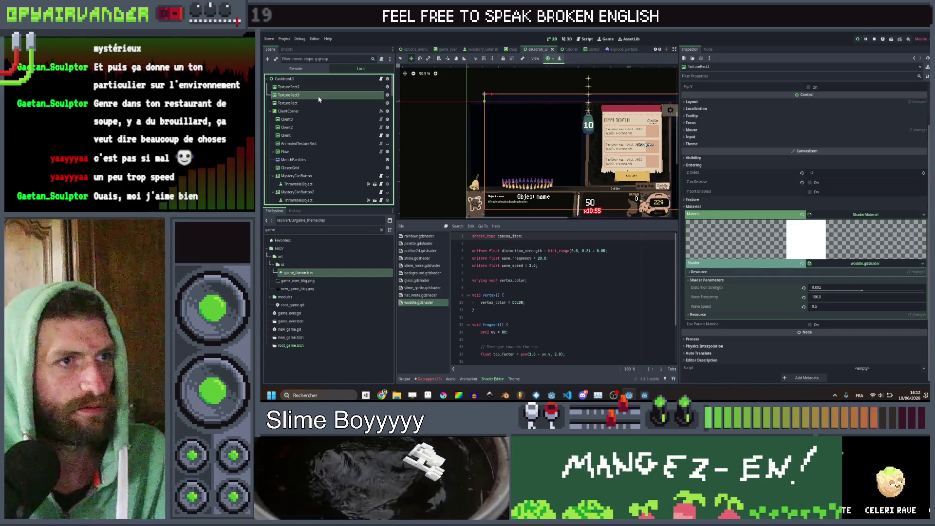
click(319, 99)
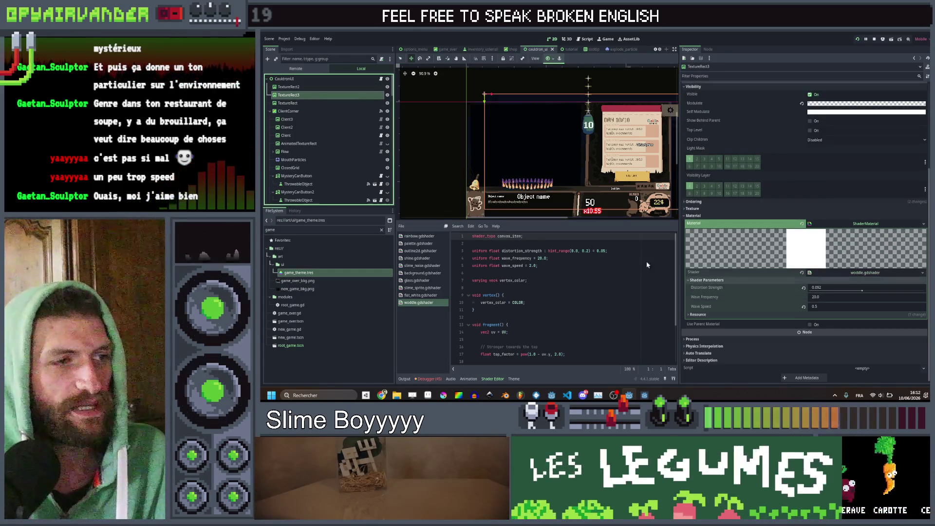
click(859, 40)
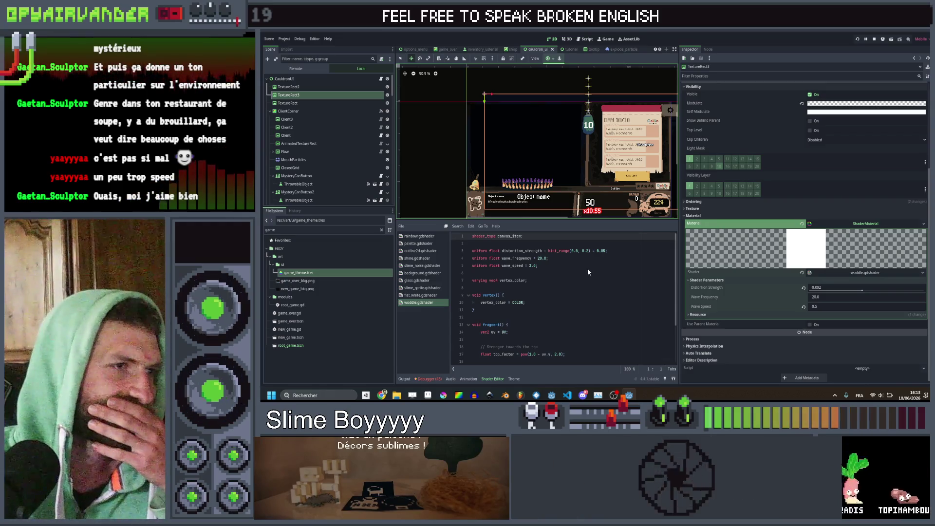
key(F5)
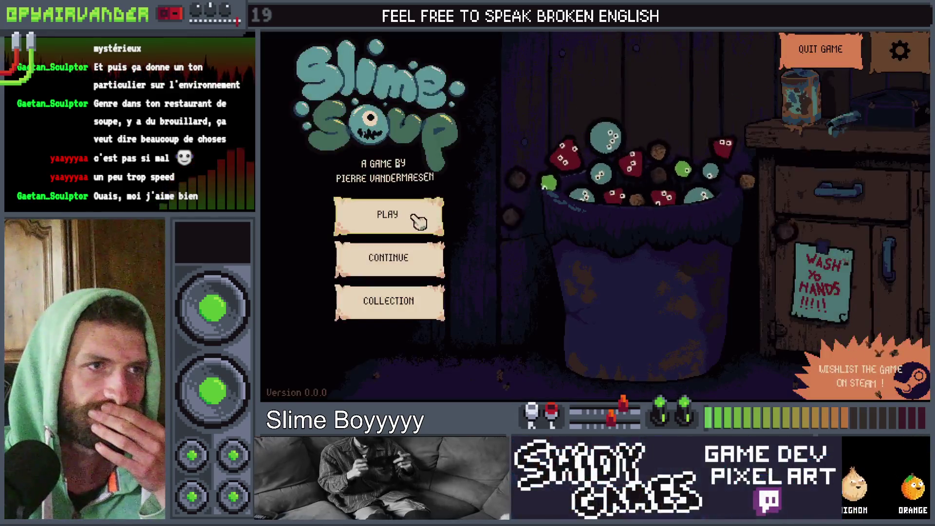
click(432, 210)
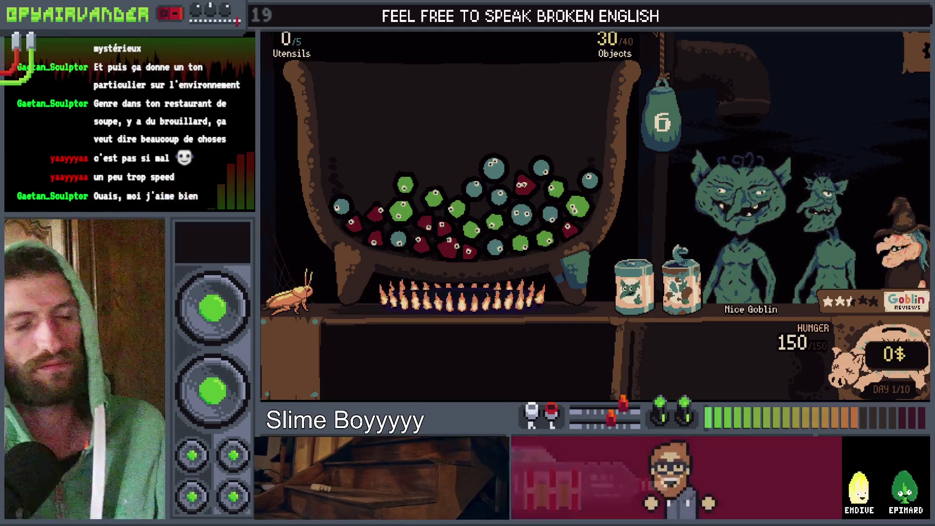
key(F8)
click(321, 88)
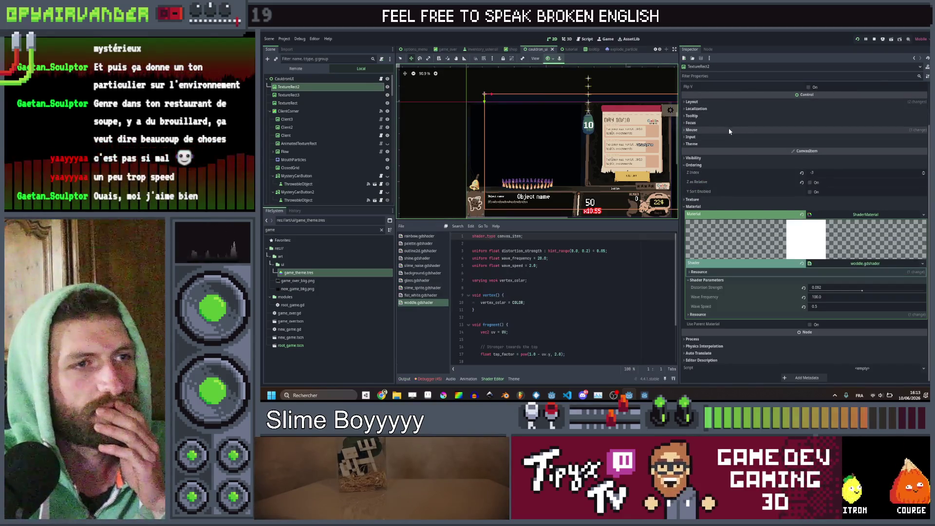
Make TextureRect2's Modulate translucent white with alpha 148, save and test-run the game
scroll(729, 131, up, 2)
click(695, 208)
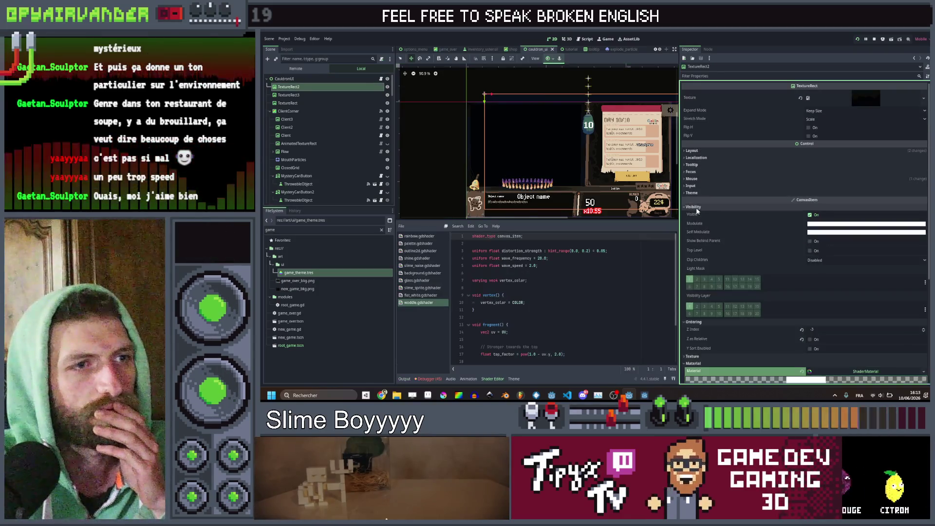
click(827, 224)
click(863, 349)
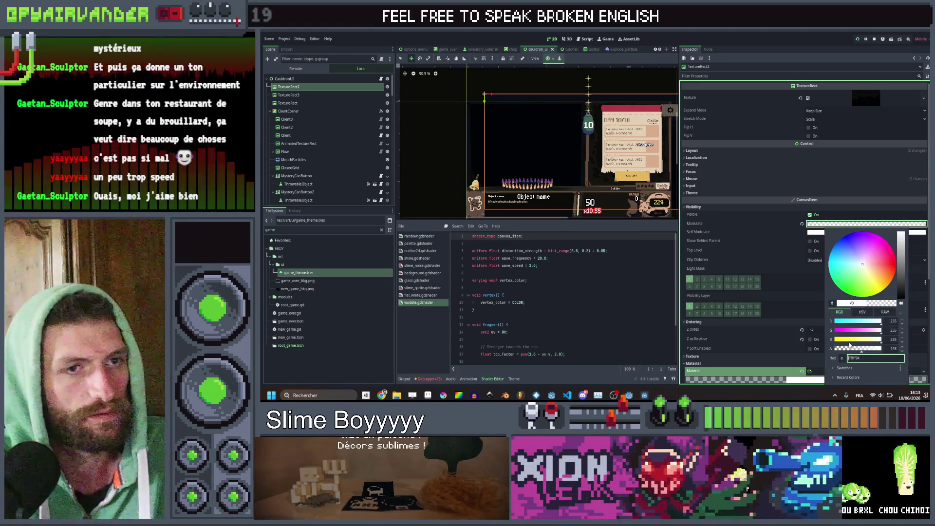
click(736, 282)
key(ctrl+s)
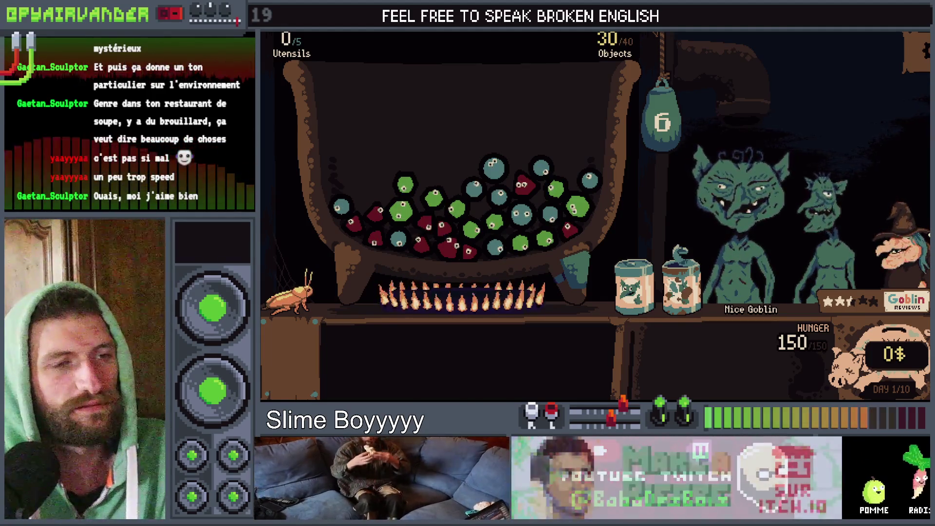
key(alt+Tab)
Set TextureRect2's shader Wave Frequency to 50.0 and run the project
scroll(750, 287, down, 3)
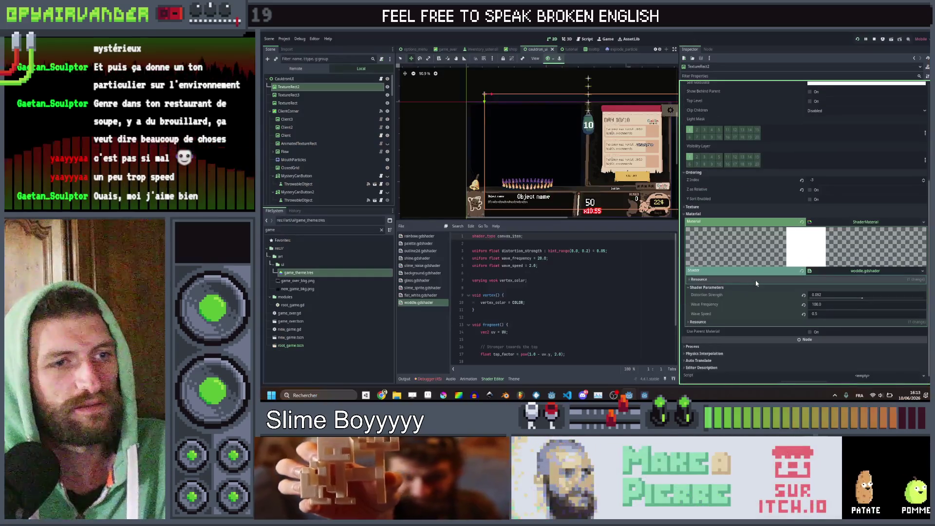
click(828, 305)
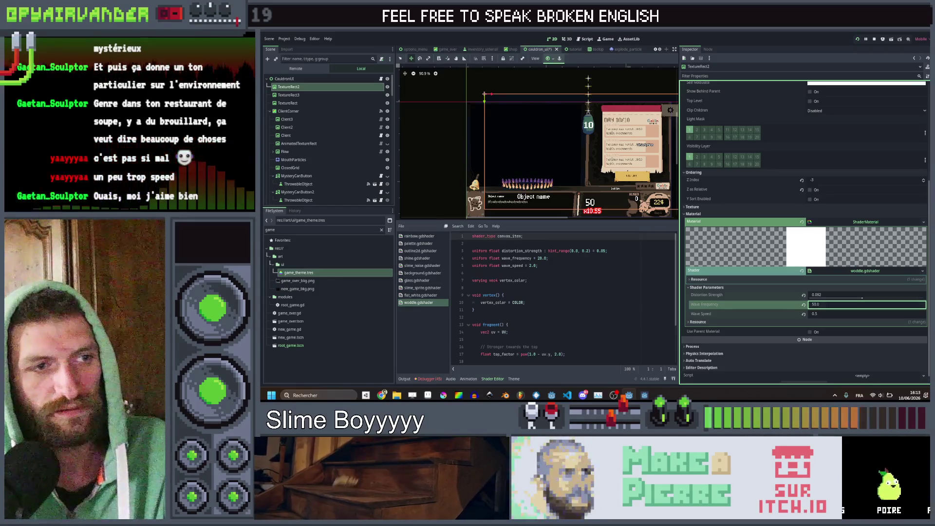
key(F5)
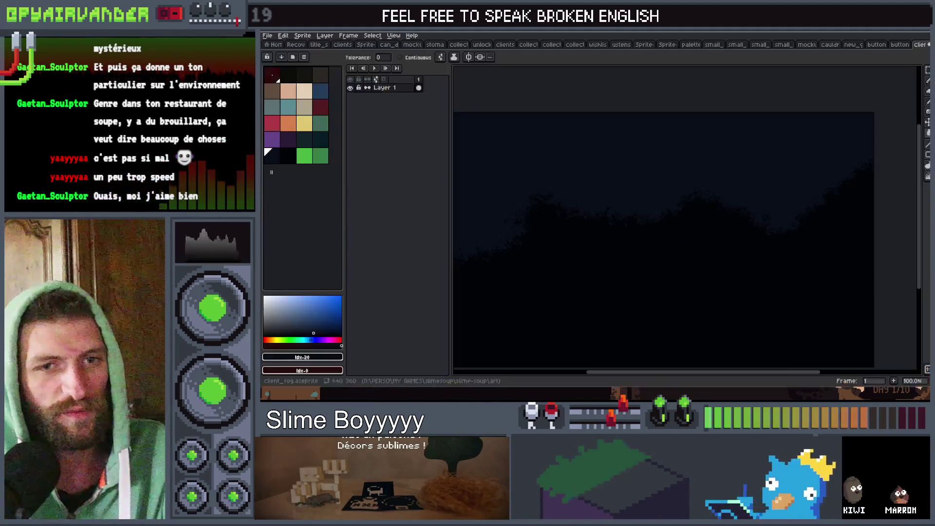
In Aseprite, try the Blur and Move tools and check the sprite's Color Mode unchanged
key(alt+Tab)
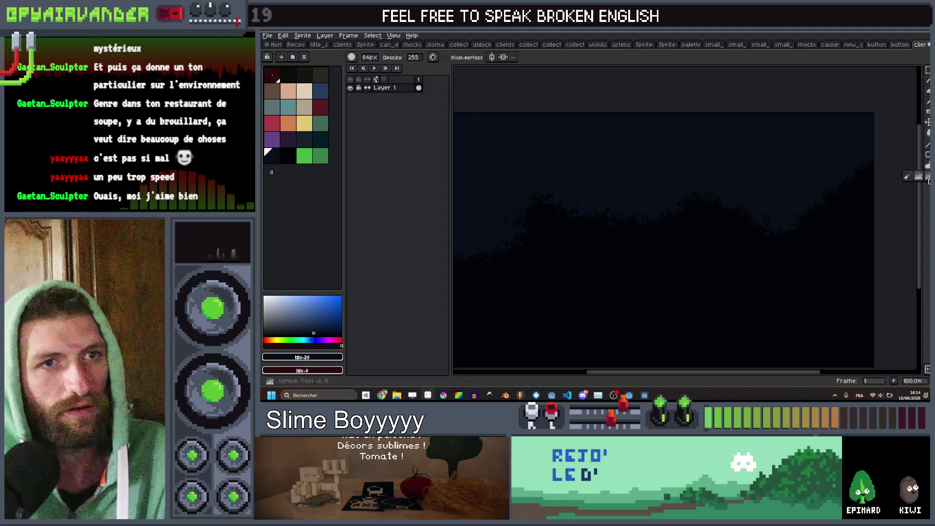
click(909, 177)
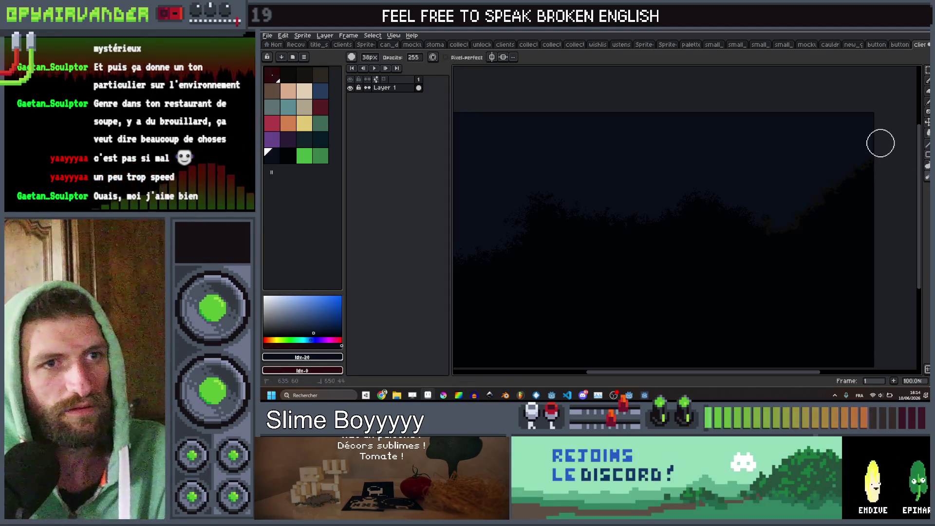
key(v)
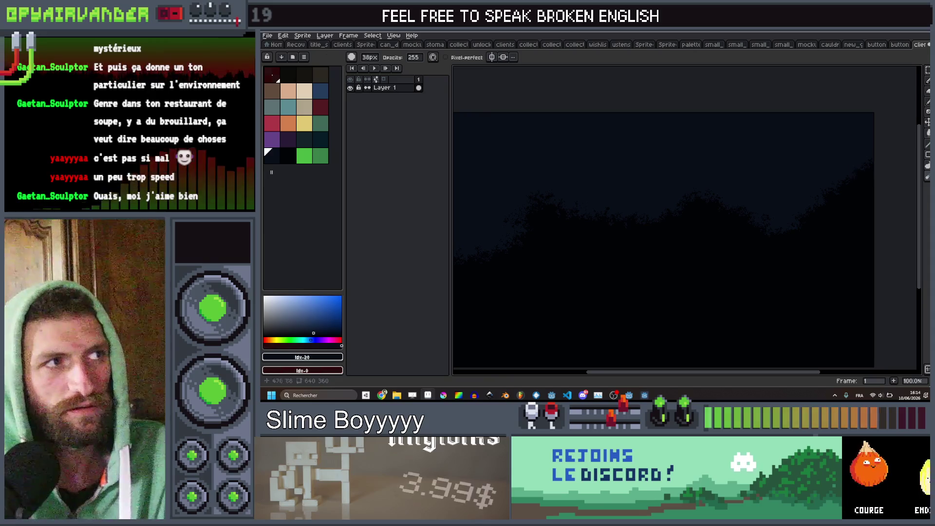
click(302, 36)
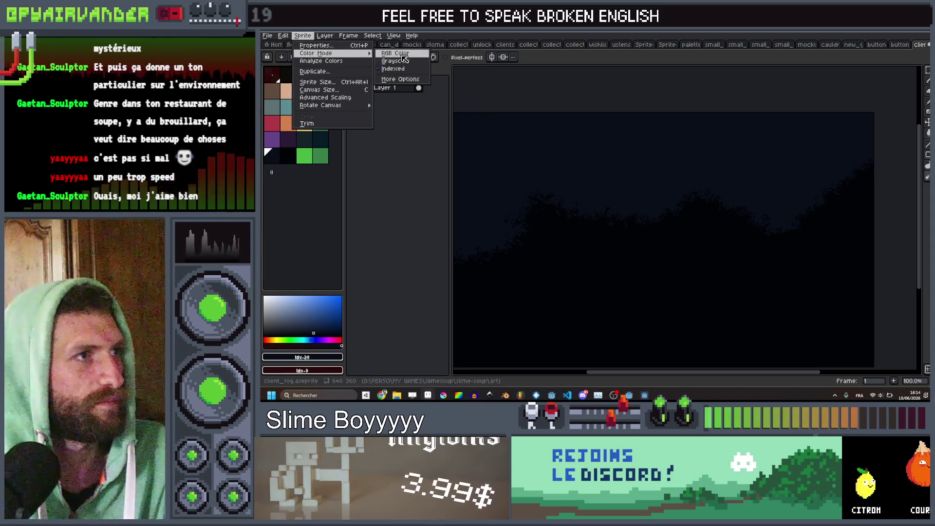
click(403, 54)
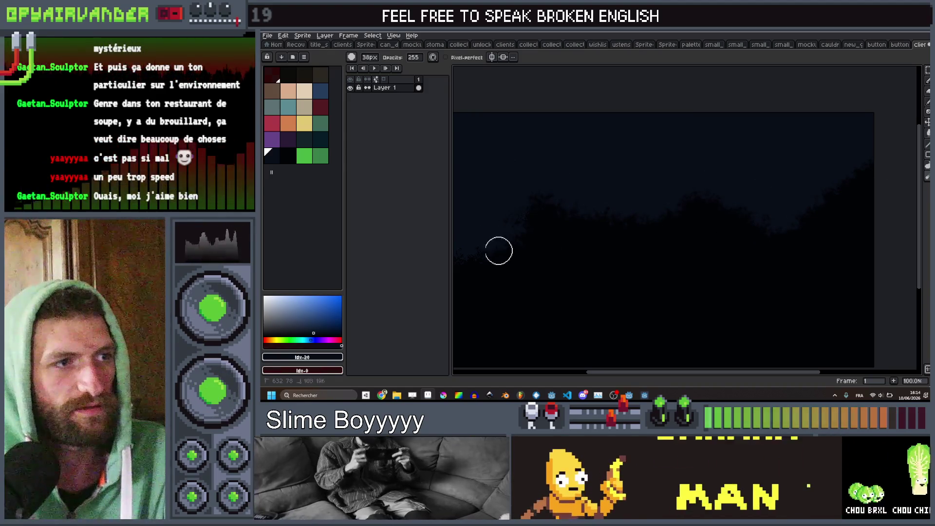
Export the fog artwork as client_fog.png
scroll(528, 209, left, 4)
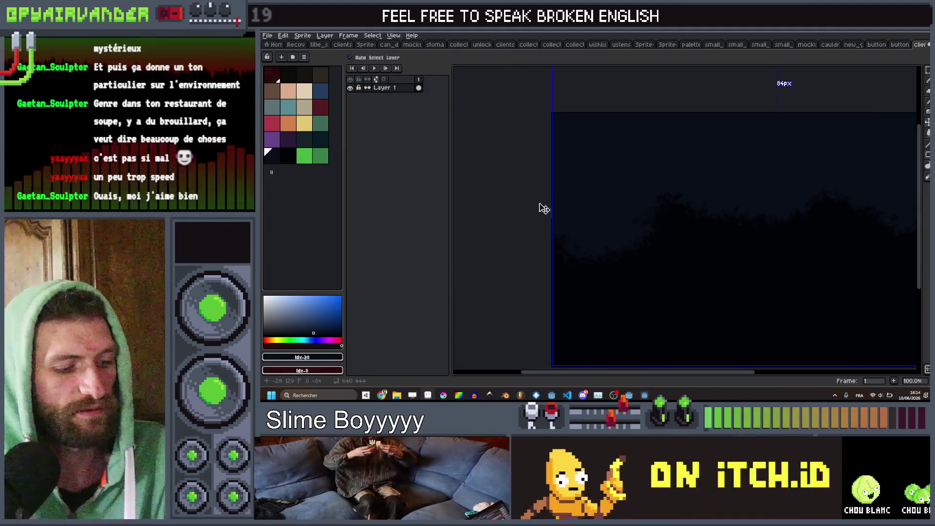
key(ctrl+alt+shift+s)
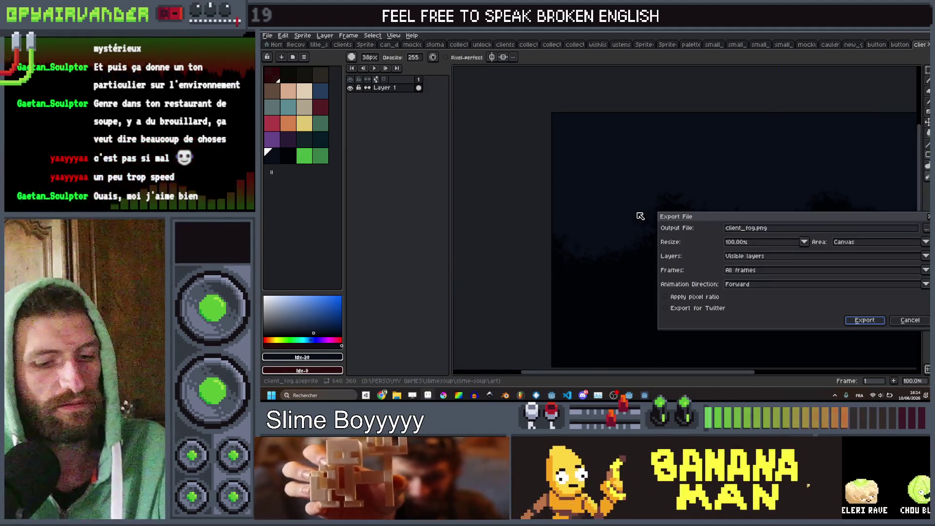
key(Return)
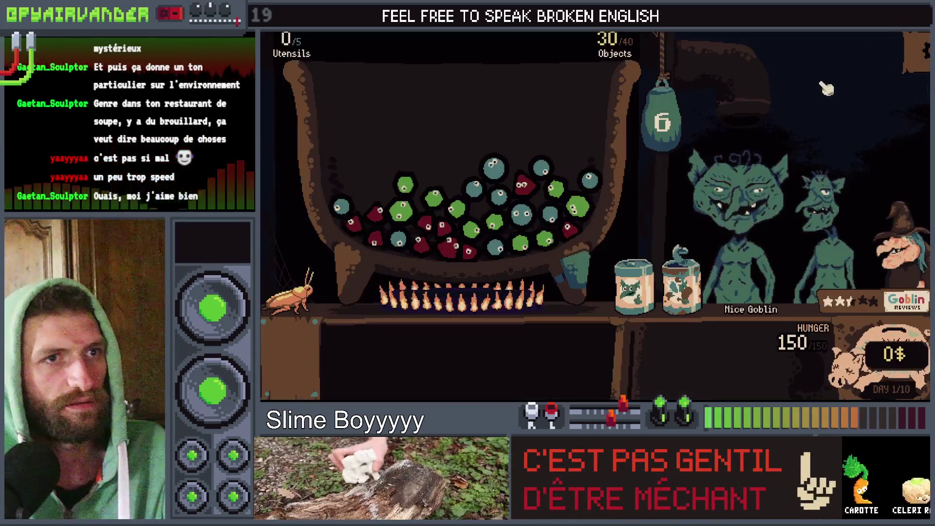
Let Godot reimport the updated fog, then test-run the game and close it
key(alt+F4)
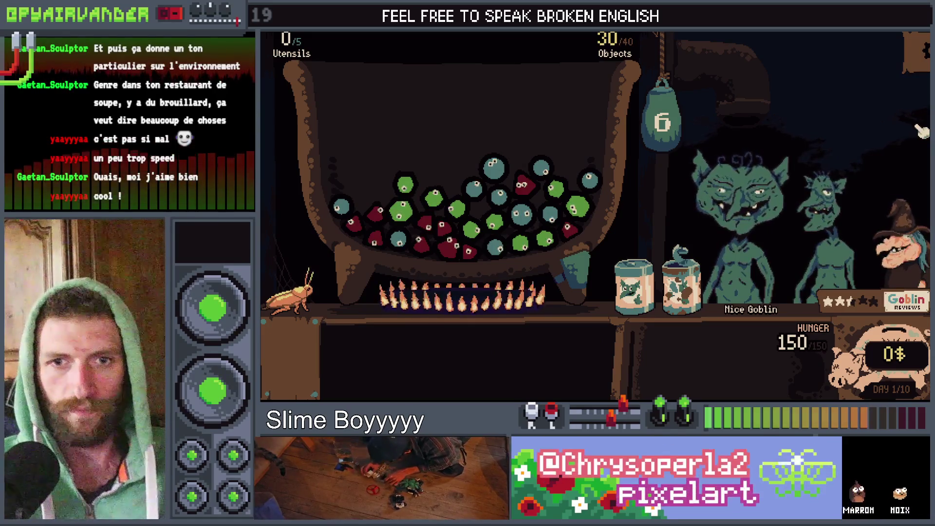
key(F8)
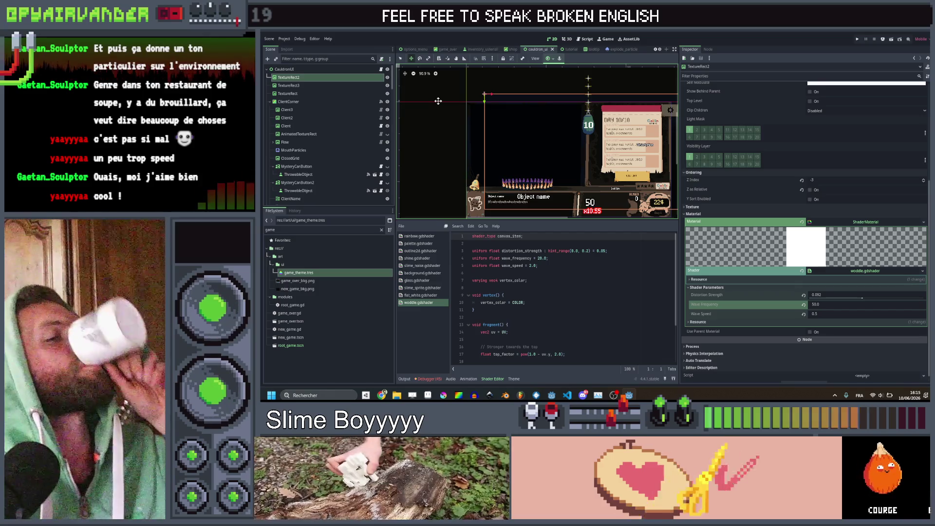
Open the new_game scene, frame the TextureRect, and select the NewGame root node
click(655, 49)
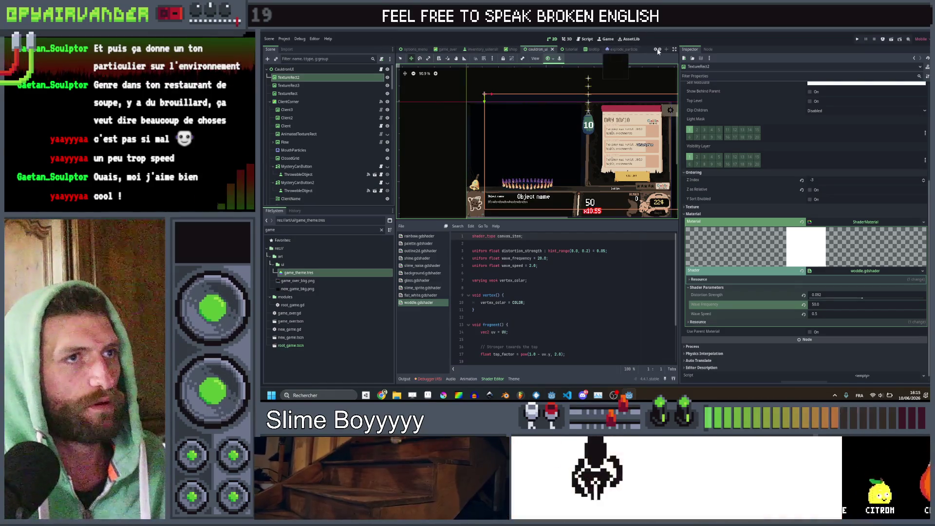
scroll(660, 51, down, 5)
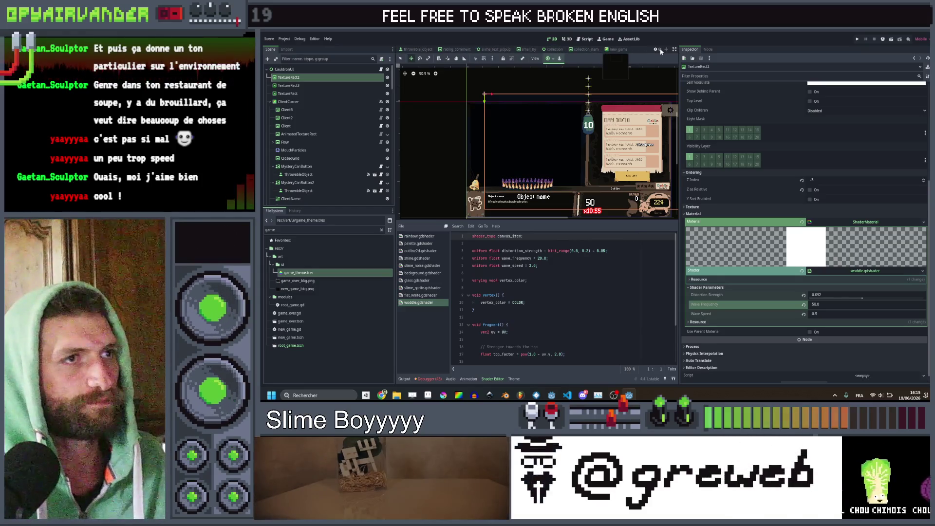
click(612, 50)
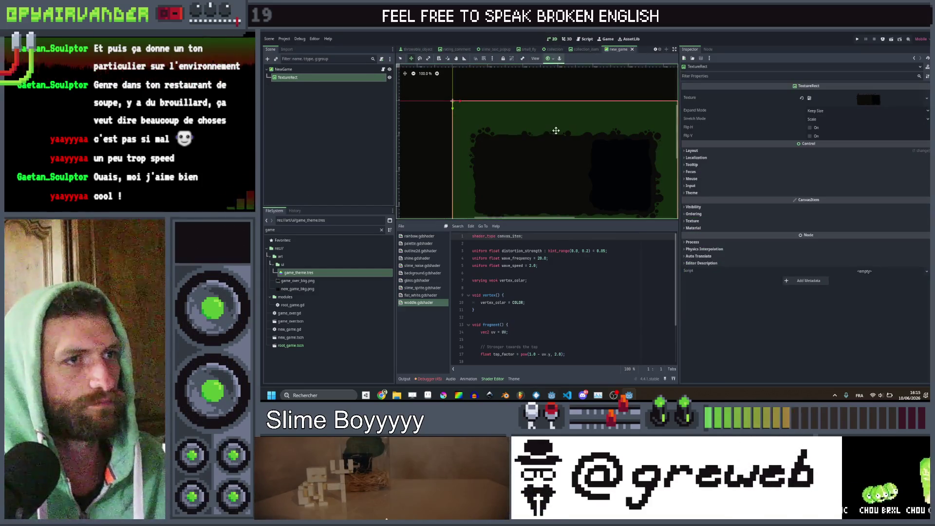
key(f)
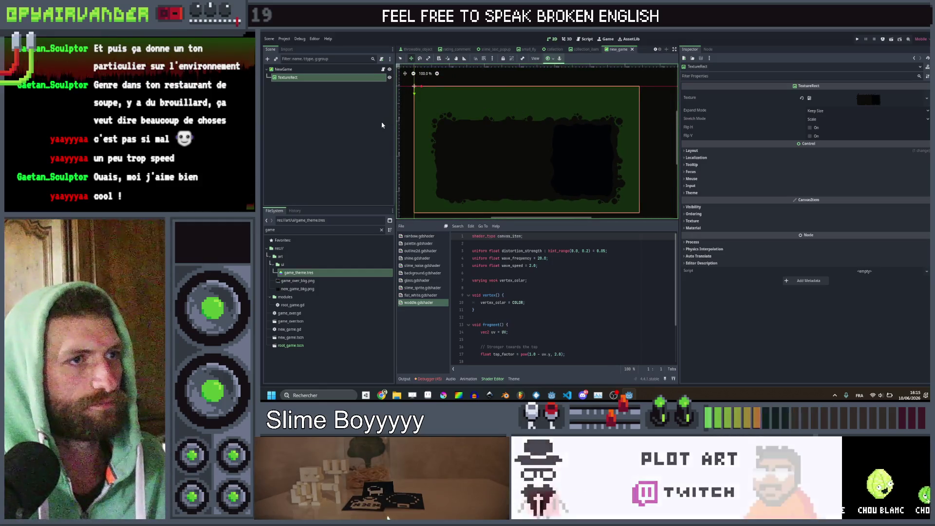
click(308, 76)
click(308, 70)
Start changing NewGame's type to a Texture node but cancel, then choose to duplicate TextureRect
right_click(308, 71)
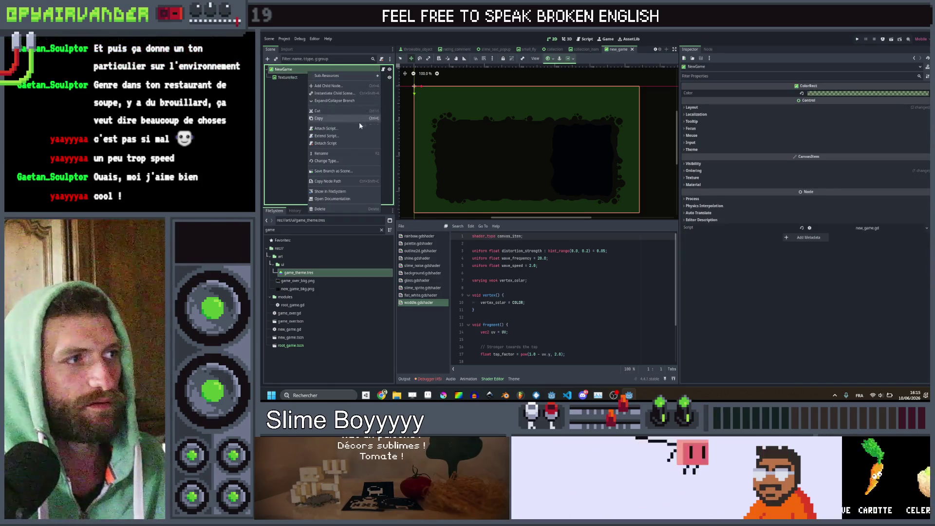
click(339, 165)
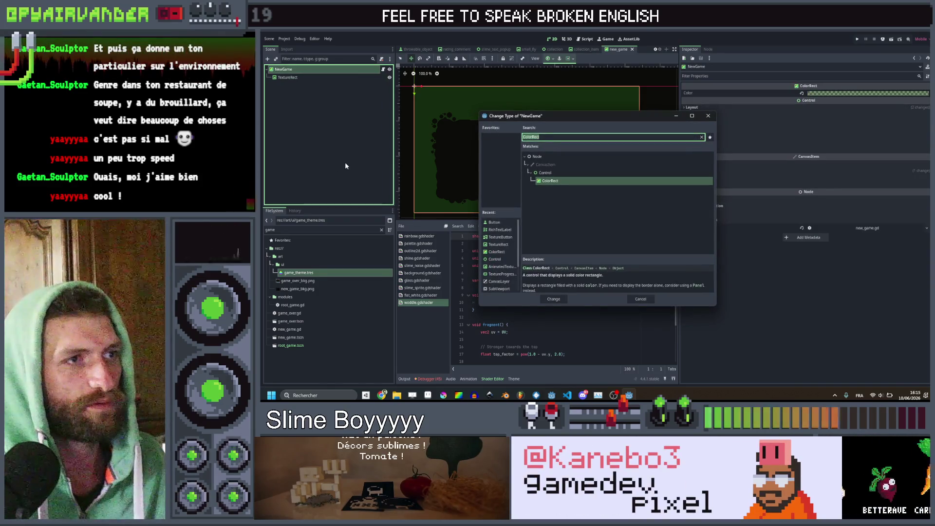
text(textu)
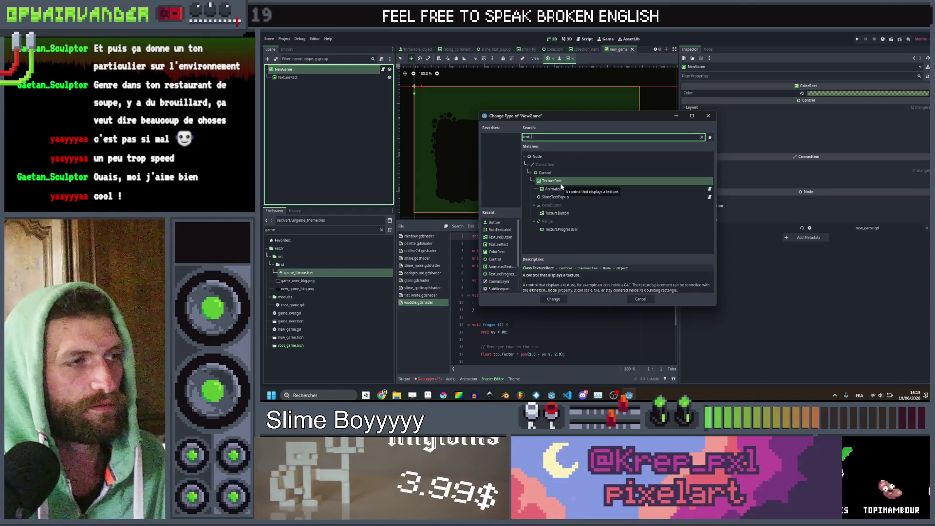
key(Escape)
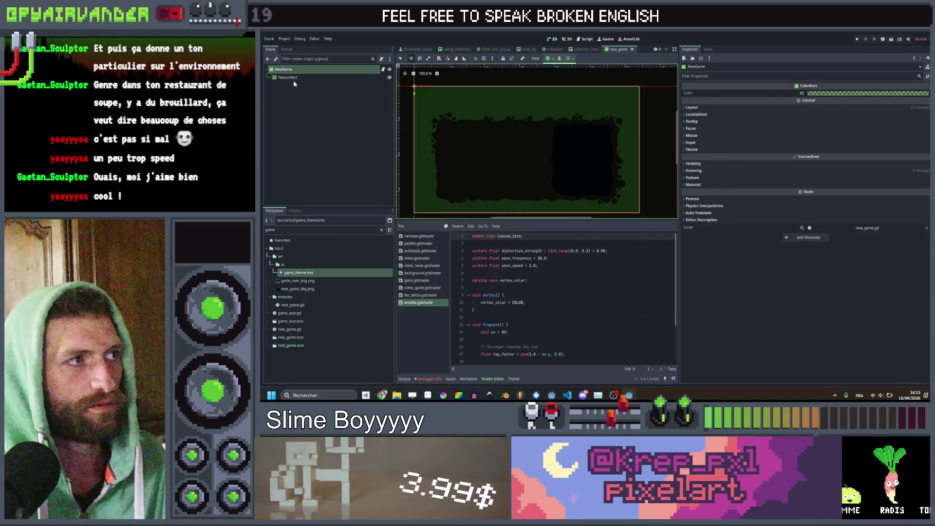
right_click(294, 71)
click(289, 79)
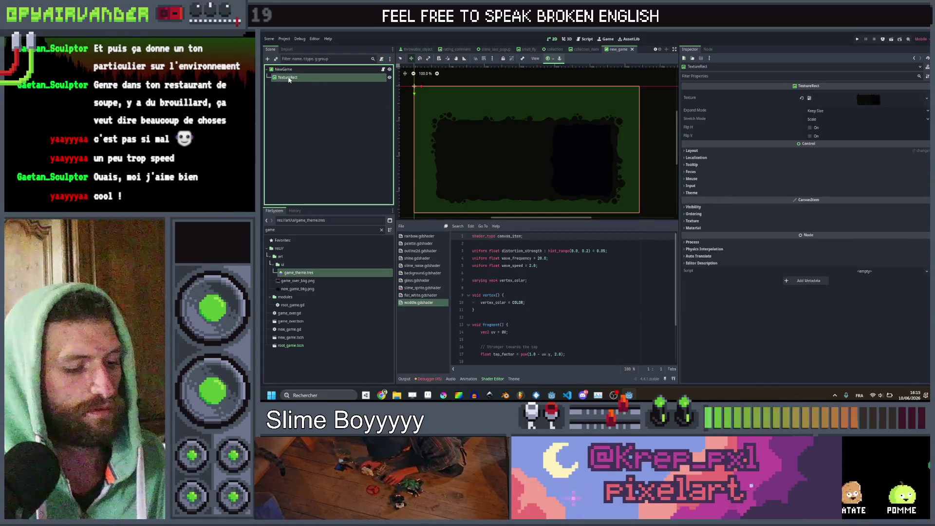
Duplicate TextureRect as TextureRect2, place it first, and give it the client_fog.png texture
key(ctrl+d)
drag(292, 85, 293, 74)
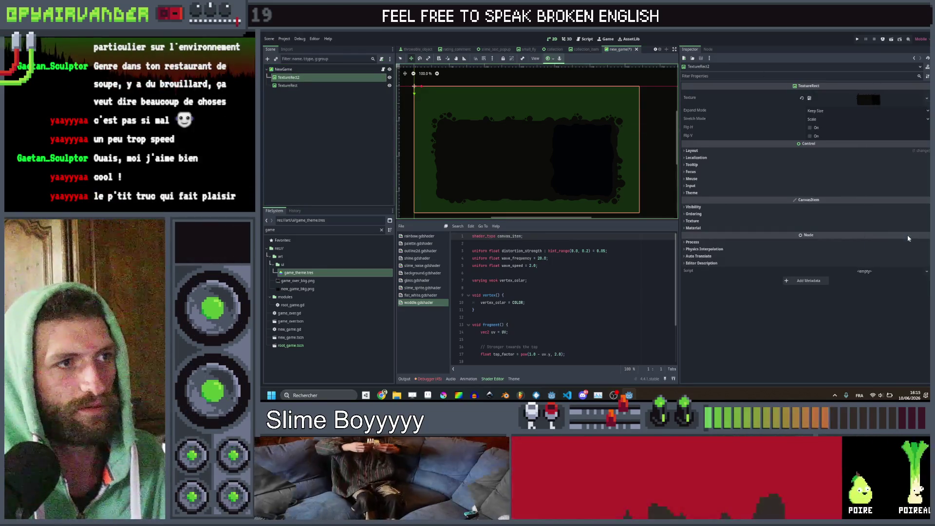
click(927, 98)
click(901, 110)
click(529, 161)
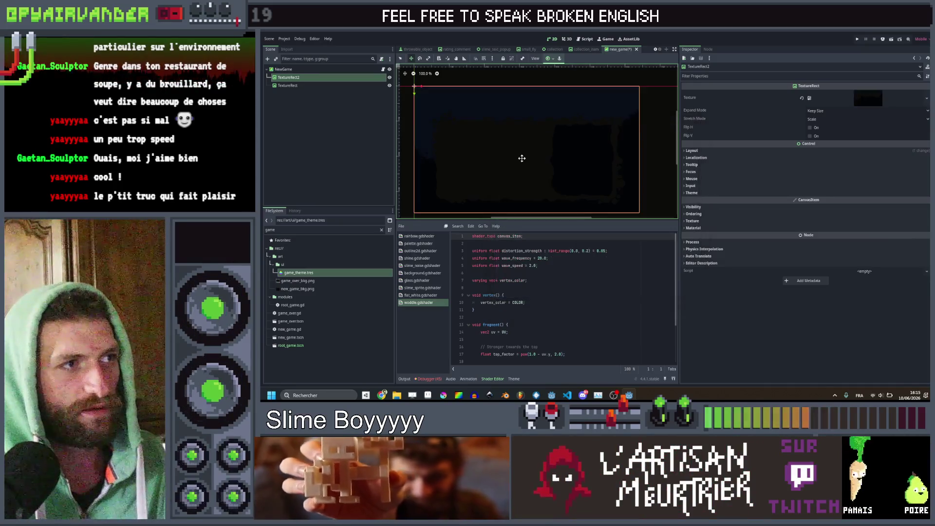
Lower TextureRect2's Modulate alpha to 137 for a semi-transparent fog
click(694, 207)
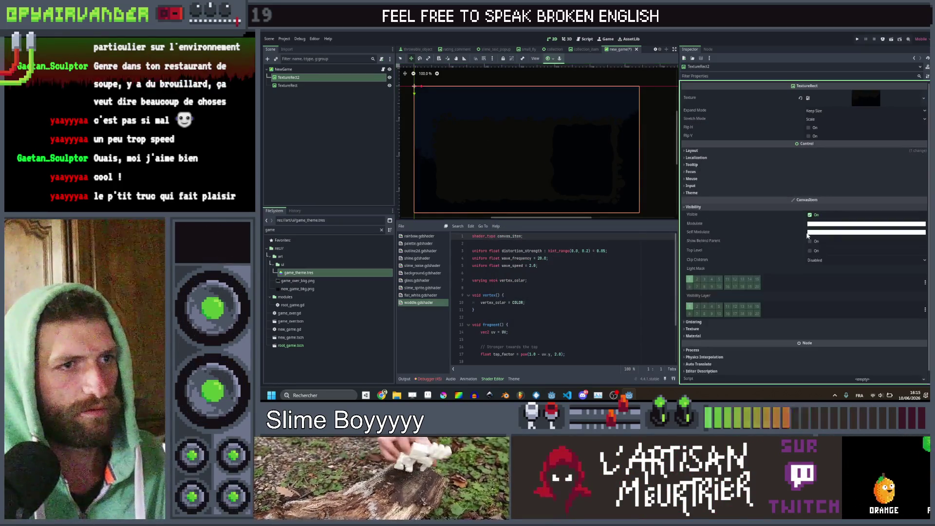
click(841, 224)
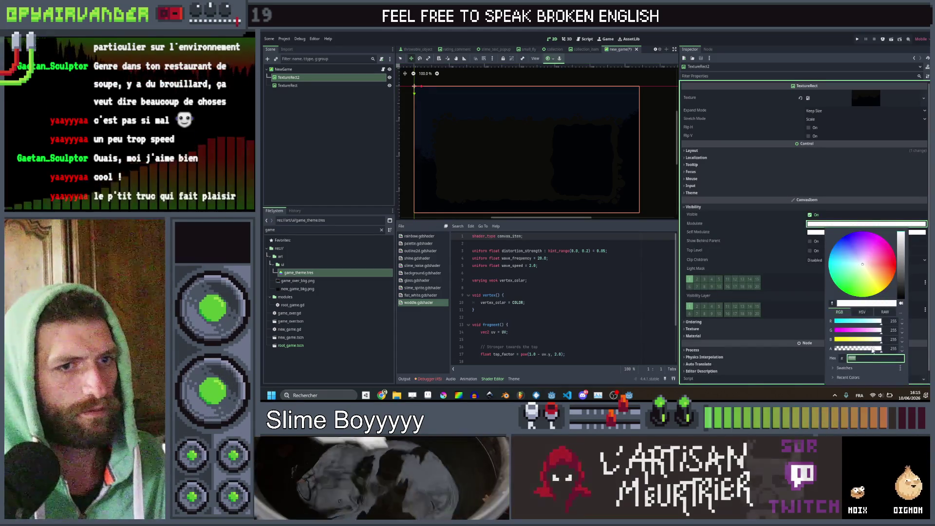
drag(872, 349, 861, 351)
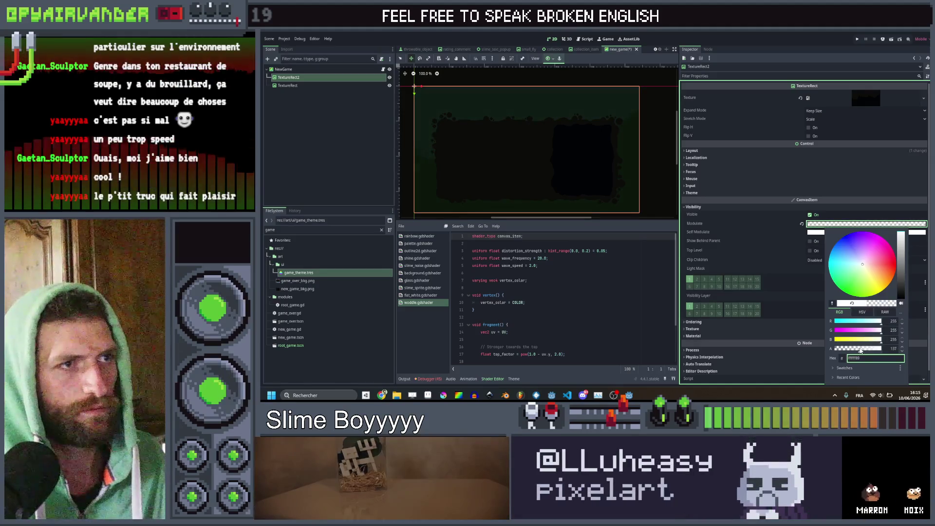
click(312, 141)
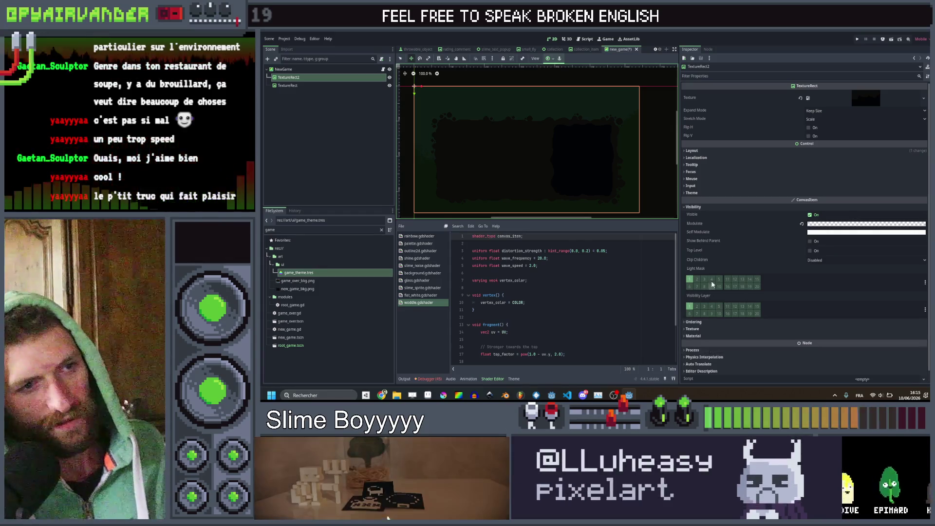
Expand TextureRect2's Material section and bring up the new material choices
scroll(712, 323, down, 1)
click(706, 325)
scroll(731, 321, down, 1)
click(850, 315)
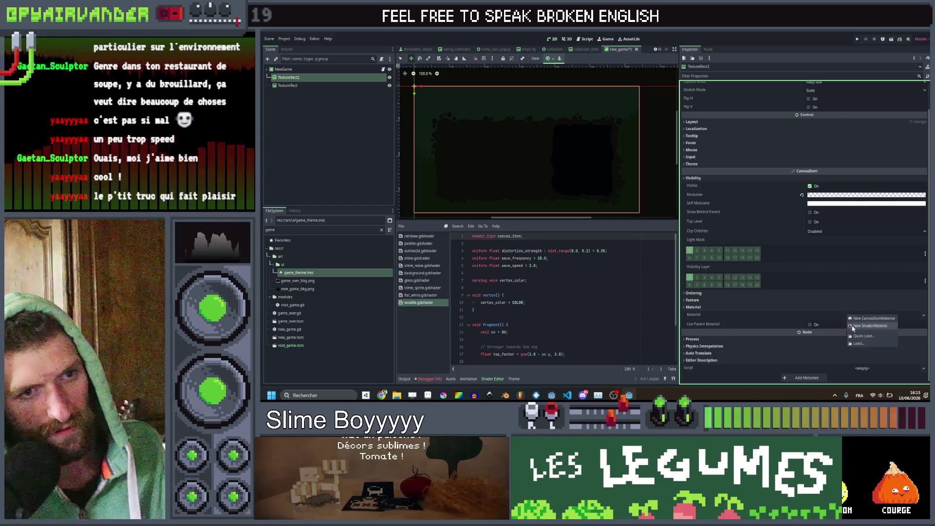
Give TextureRect2 a new ShaderMaterial loaded with woddle.gdshader, then check the fog on the canvas
click(857, 326)
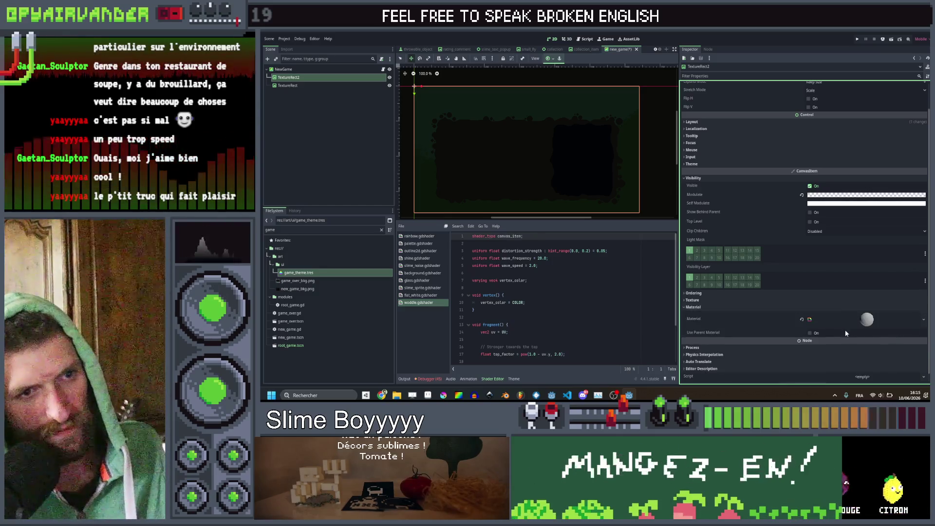
click(857, 319)
click(852, 307)
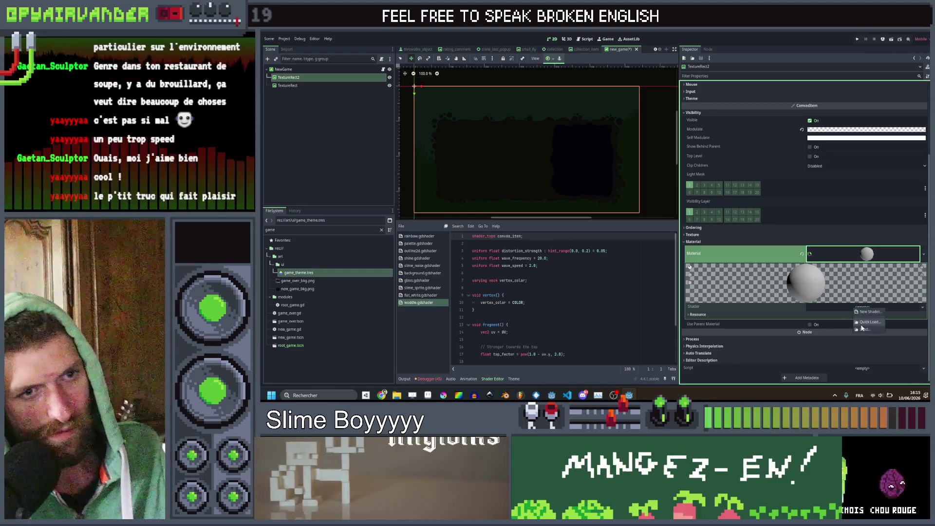
click(861, 324)
double_click(554, 271)
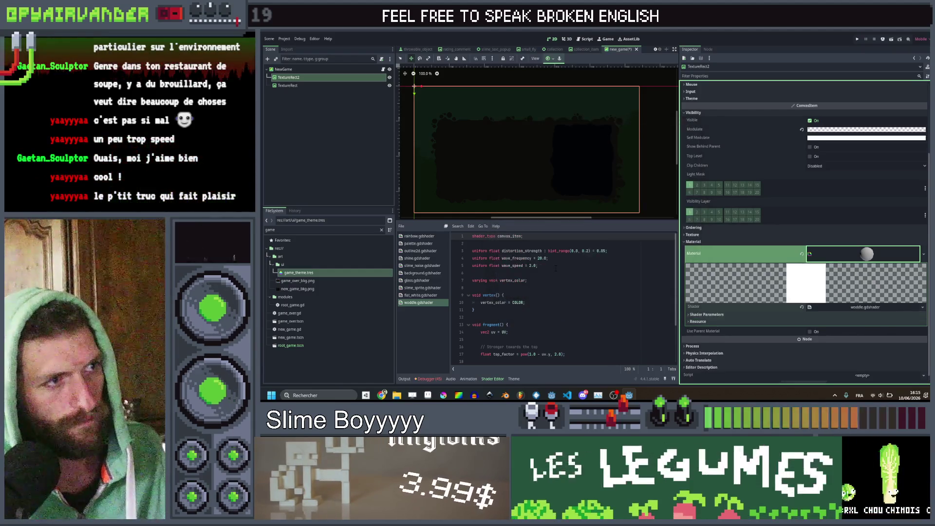
scroll(432, 144, up, 6)
mouse_move(432, 144)
mouse_down()
mouse_move(587, 157)
mouse_move(457, 194)
mouse_move(572, 202)
mouse_move(613, 186)
mouse_move(561, 184)
mouse_up()
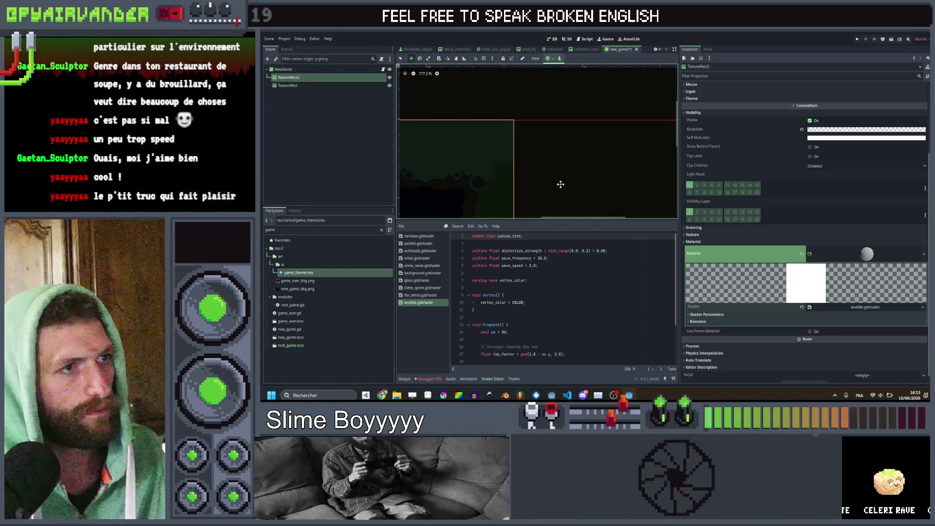
scroll(561, 184, down, 4)
drag(595, 152, 636, 132)
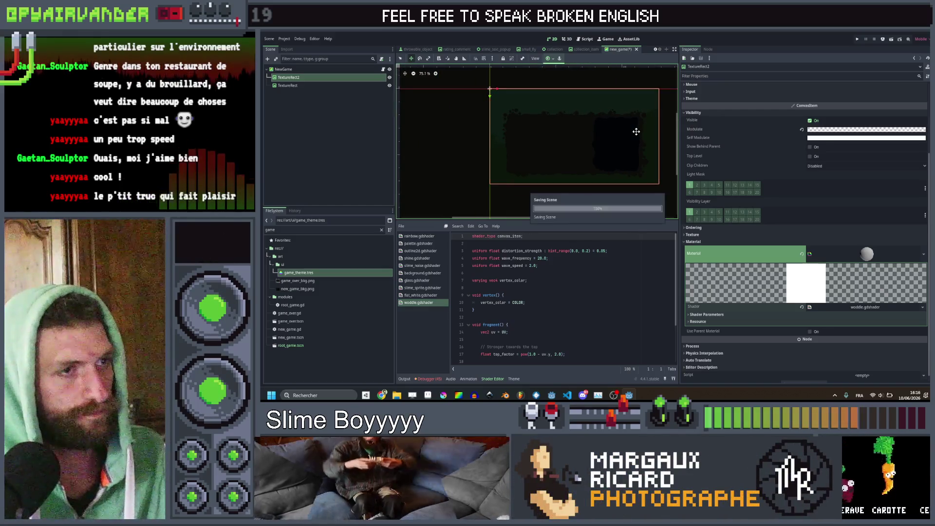
scroll(614, 115, up, 1)
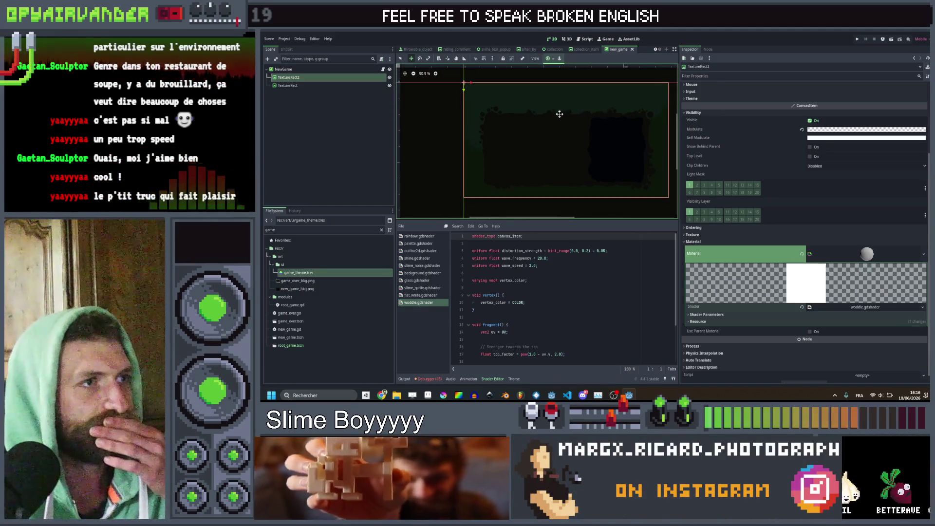
click(340, 108)
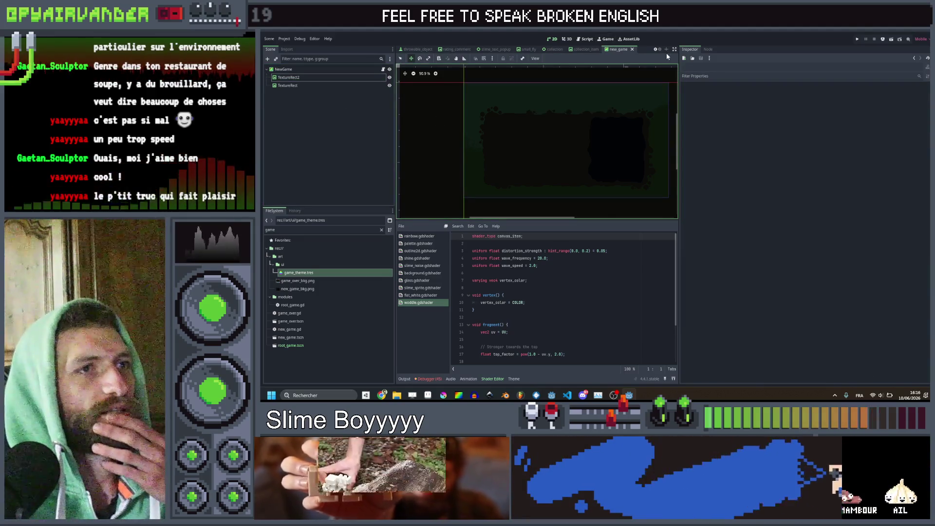
scroll(656, 51, up, 6)
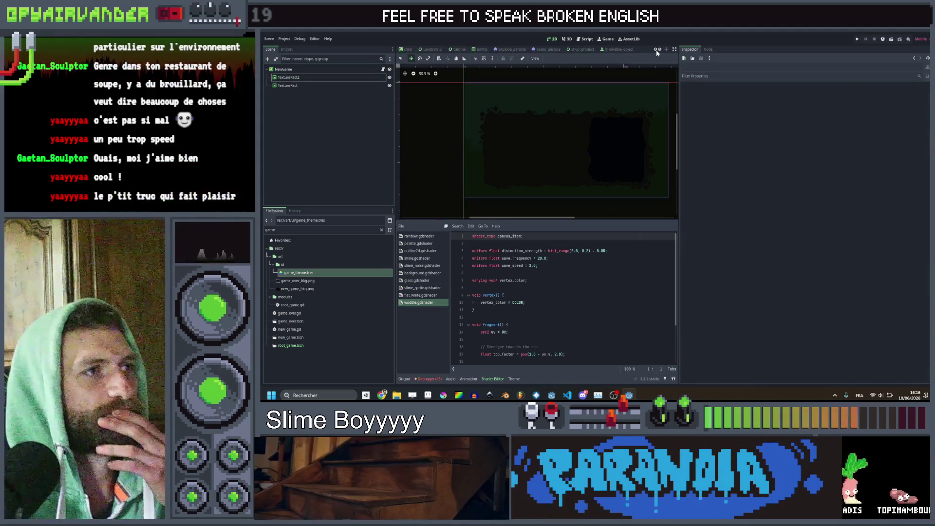
scroll(656, 49, up, 3)
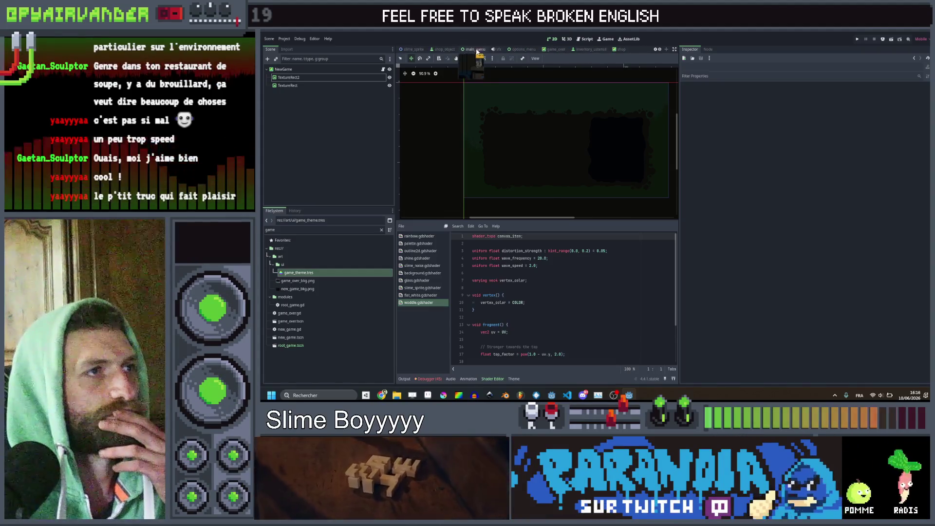
click(475, 49)
double_click(334, 176)
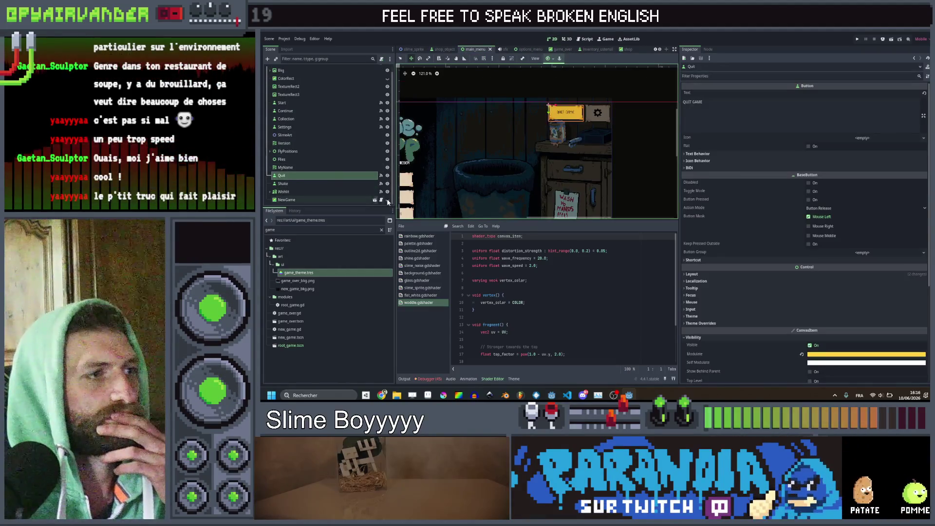
drag(445, 194, 591, 142)
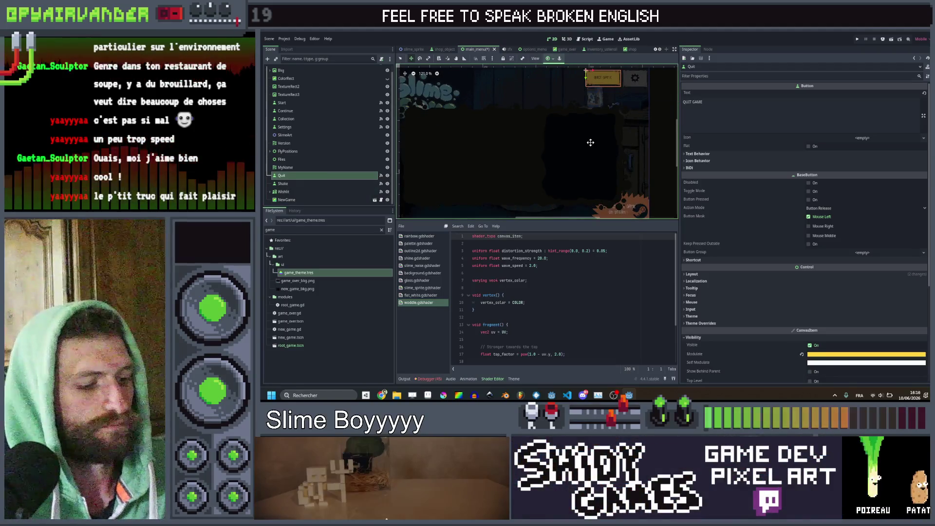
key(ctrl+s)
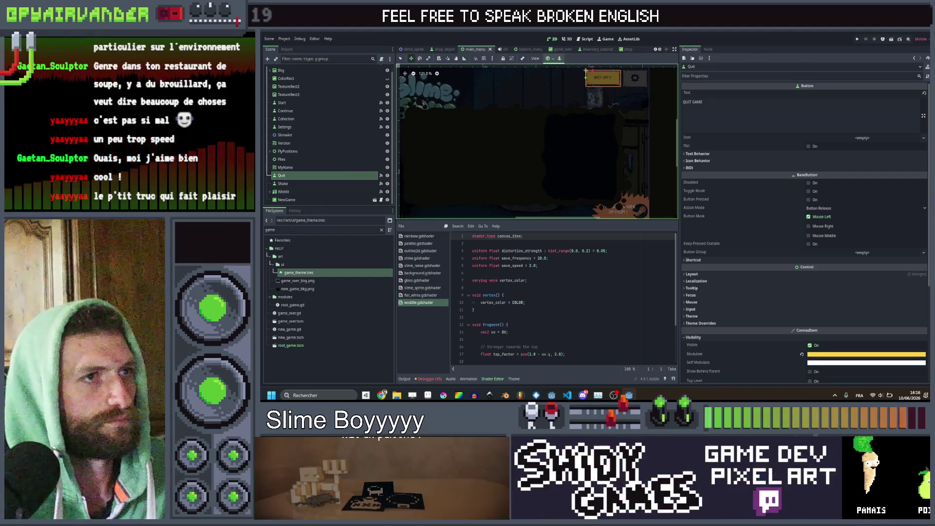
click(375, 200)
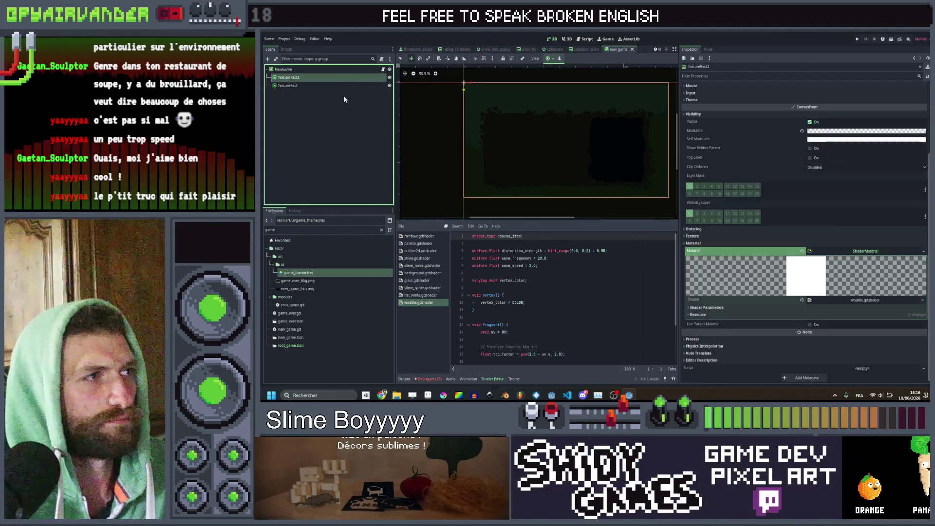
Make the NewGame root's background colour almost fully opaque
click(348, 71)
click(828, 94)
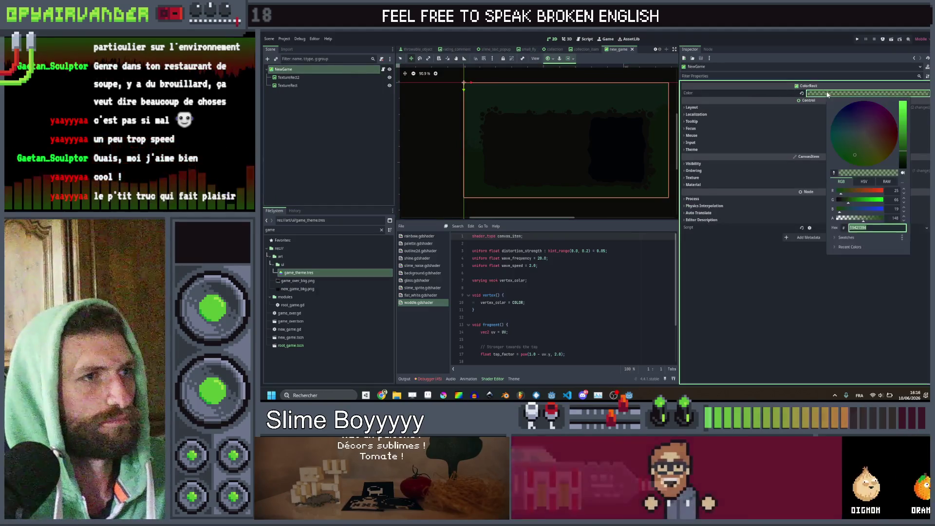
mouse_move(873, 222)
mouse_down()
mouse_move(882, 220)
mouse_move(874, 224)
mouse_up()
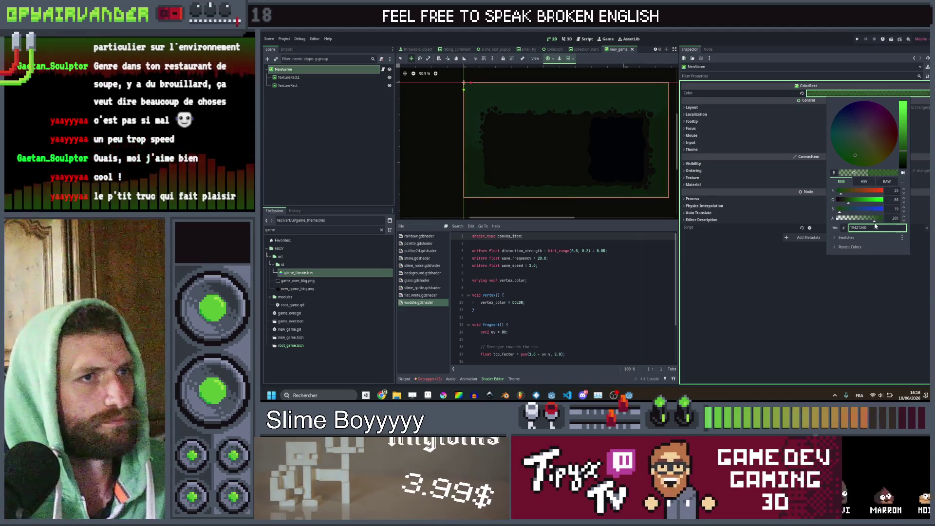
click(832, 297)
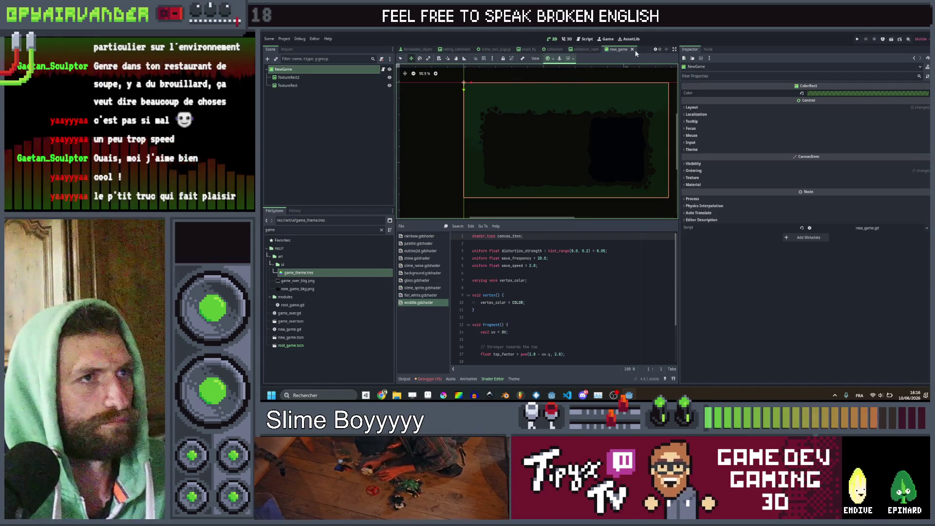
Move the new_game scene tab to sit right after main_menu
drag(618, 51, 401, 55)
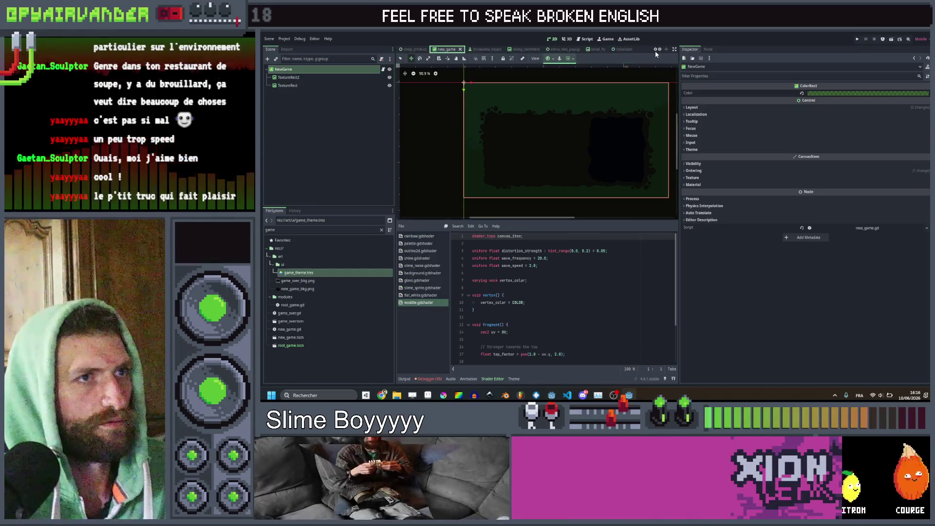
click(655, 50)
drag(608, 47, 419, 50)
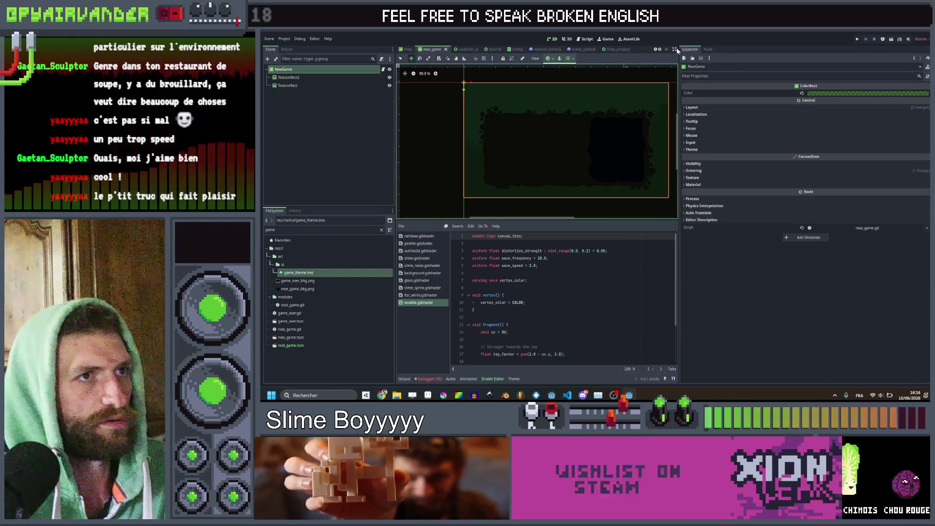
scroll(608, 50, up, 5)
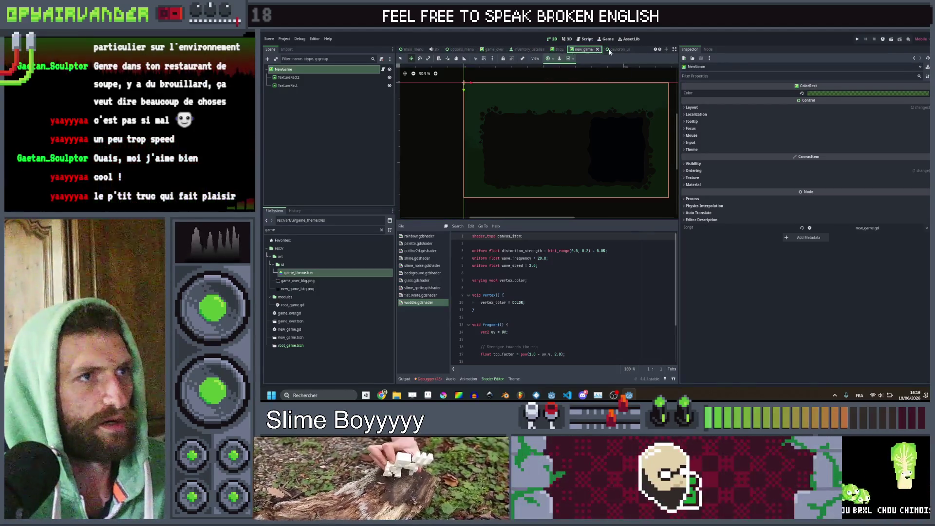
drag(583, 49, 429, 51)
click(411, 49)
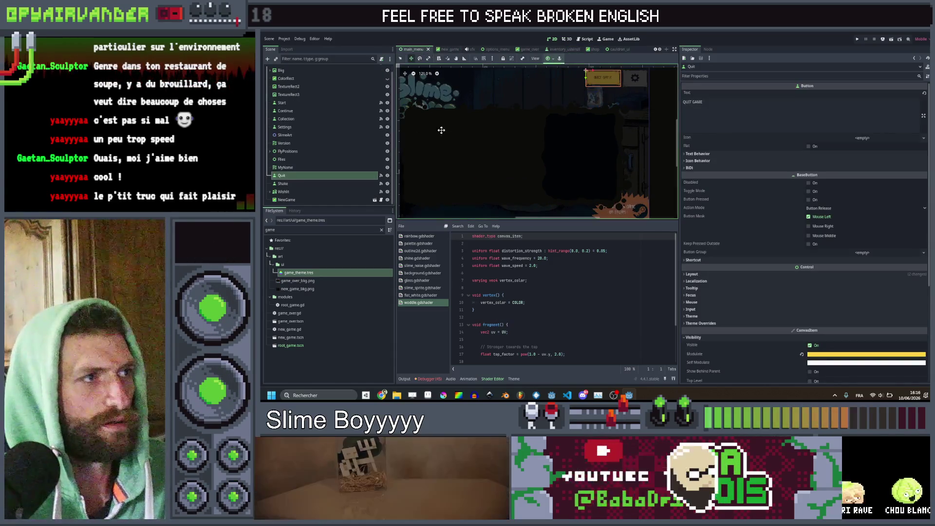
Open the NewGame scene, darken its overlay colour, and save new_game
click(298, 199)
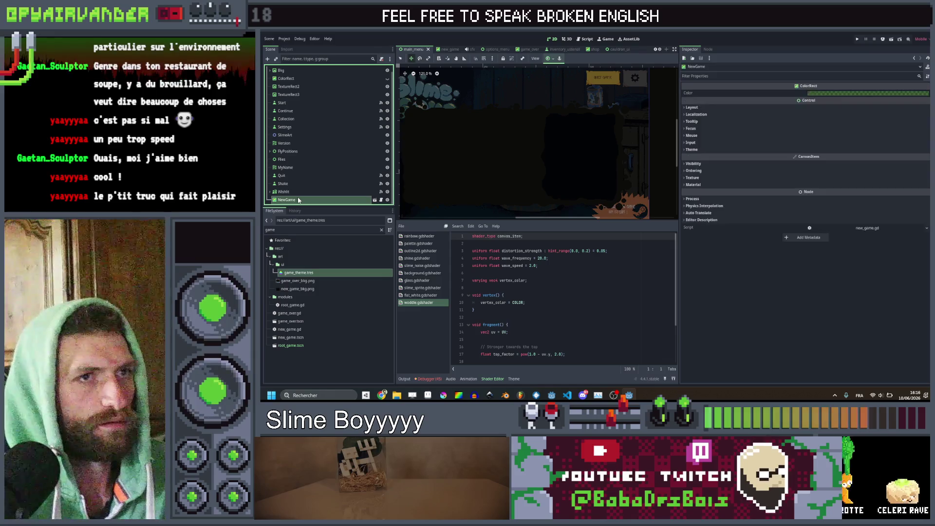
scroll(579, 136, down, 2)
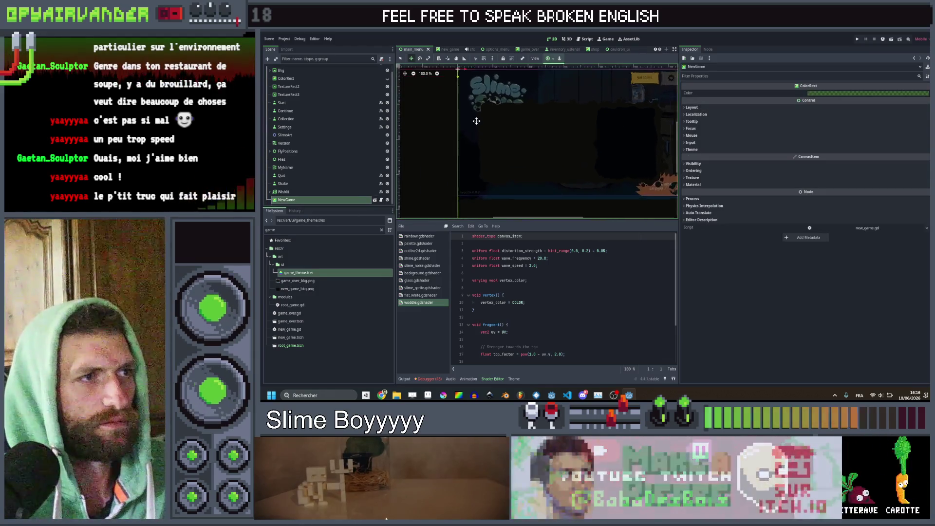
scroll(477, 120, up, 5)
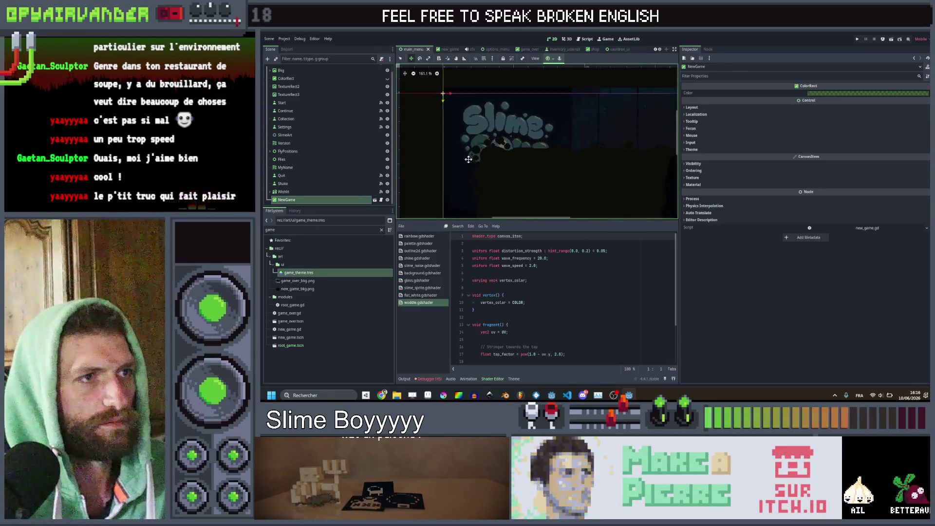
scroll(468, 159, up, 8)
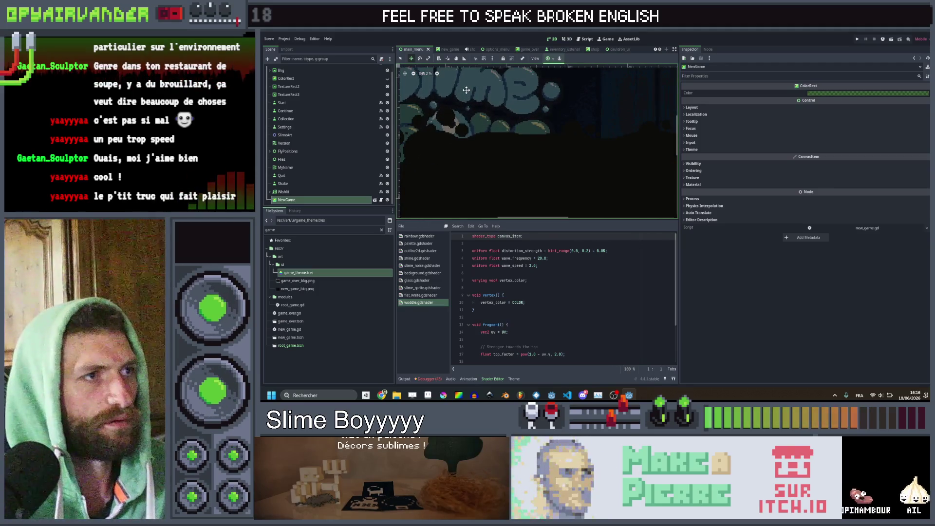
scroll(466, 90, down, 13)
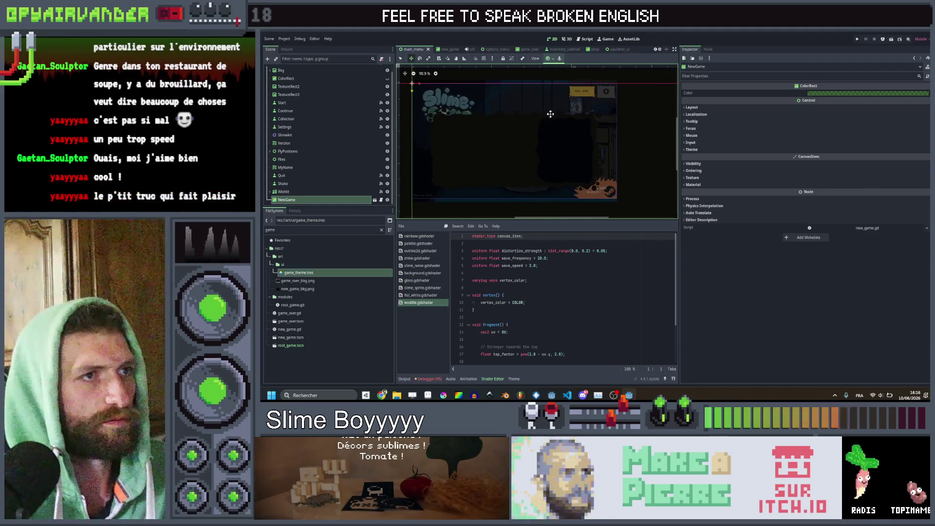
scroll(550, 114, up, 3)
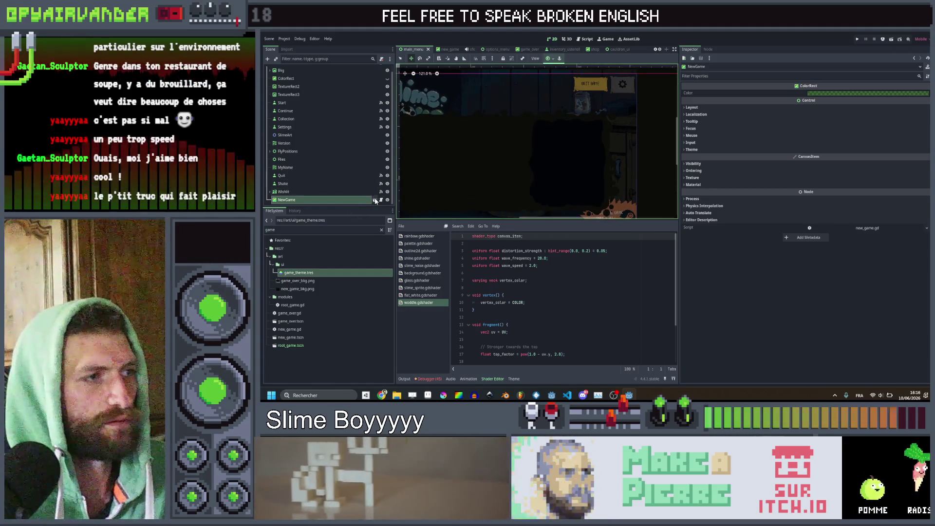
click(375, 200)
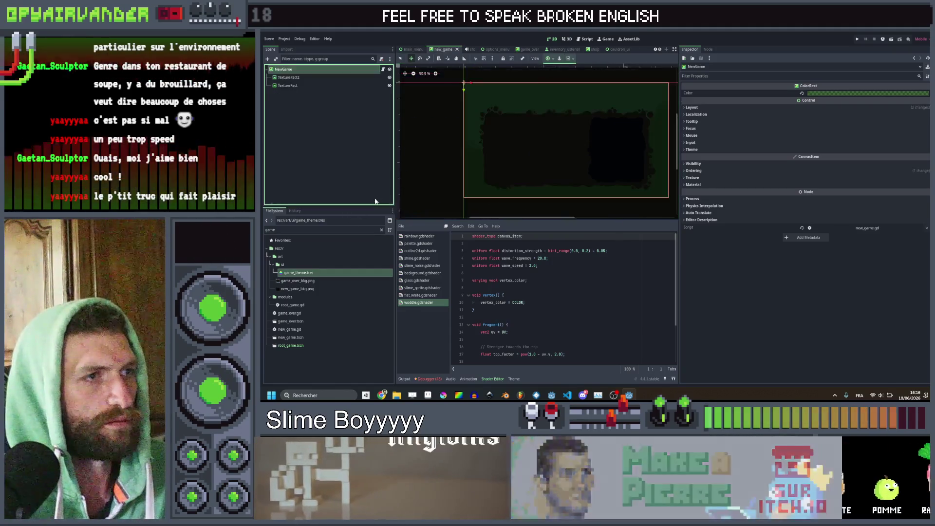
click(832, 94)
drag(902, 158, 902, 168)
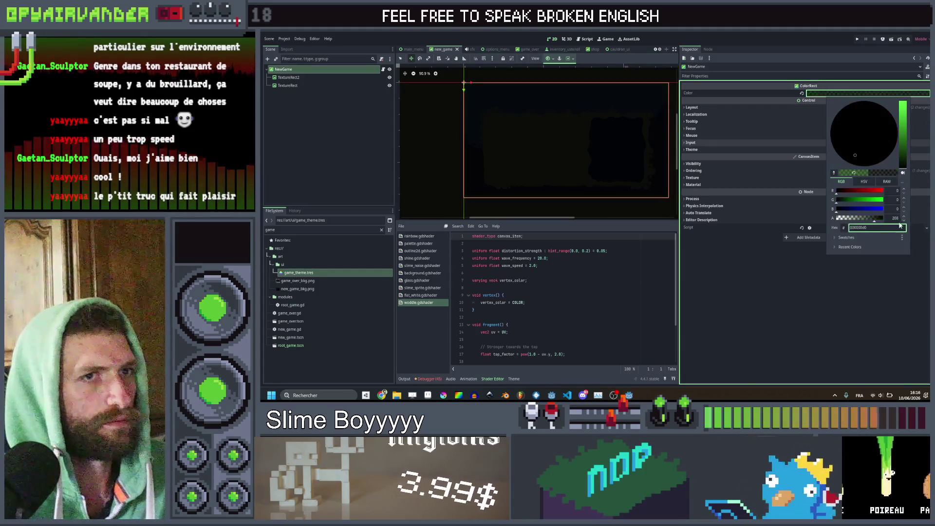
click(808, 297)
key(ctrl+s)
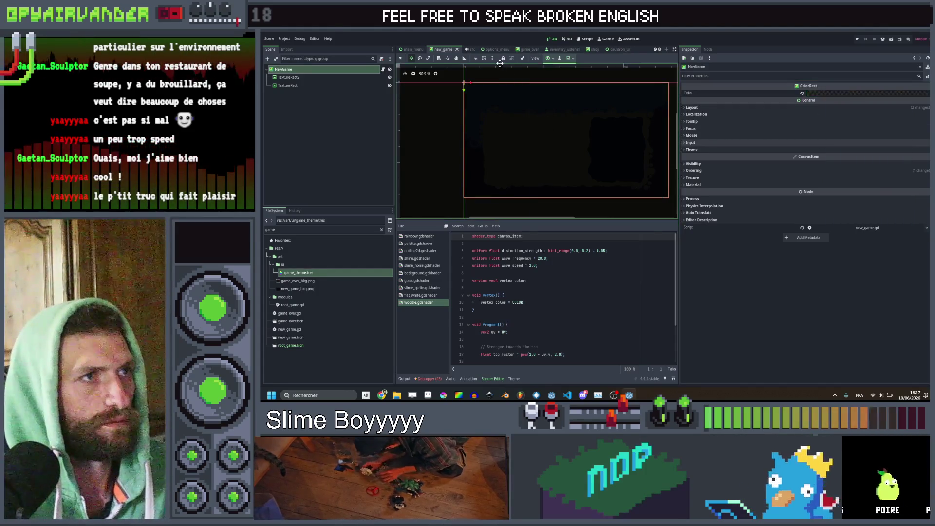
Change the overlay colour's opacity and save the new_game scene again
click(834, 91)
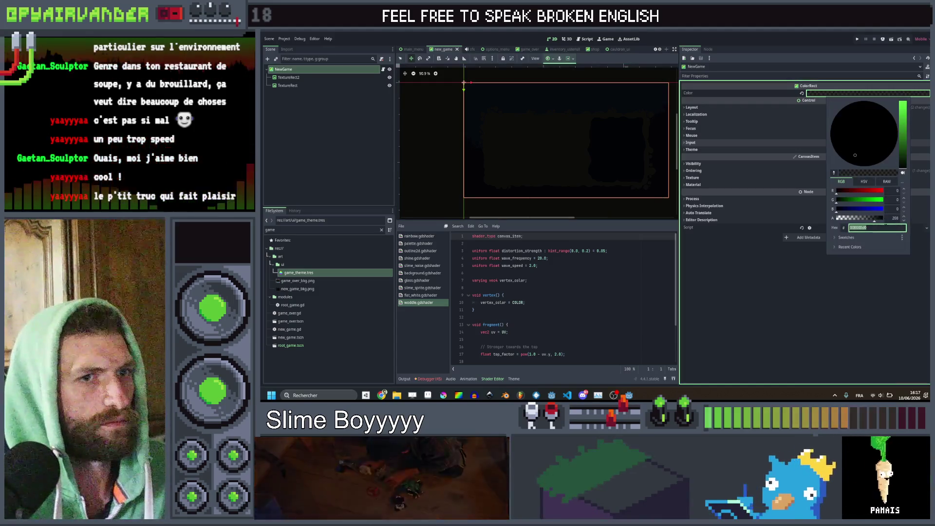
click(883, 219)
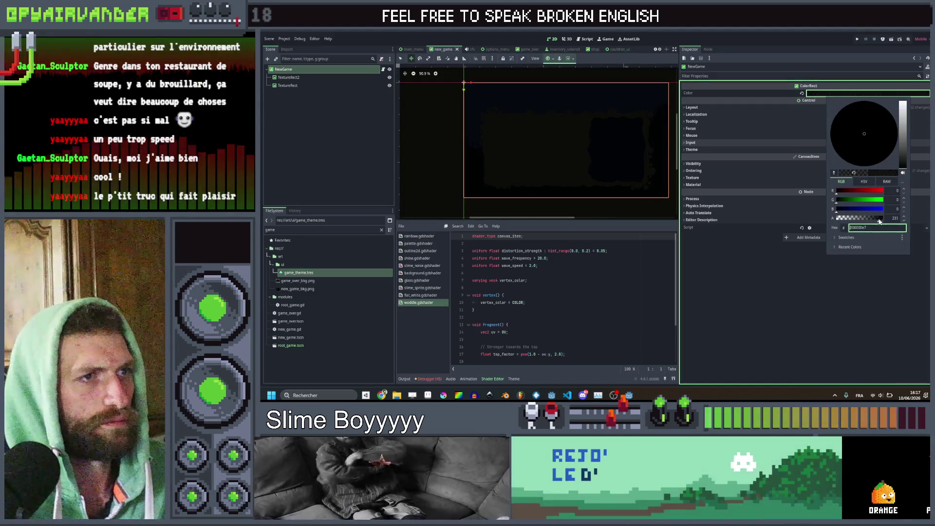
click(836, 323)
key(ctrl+s)
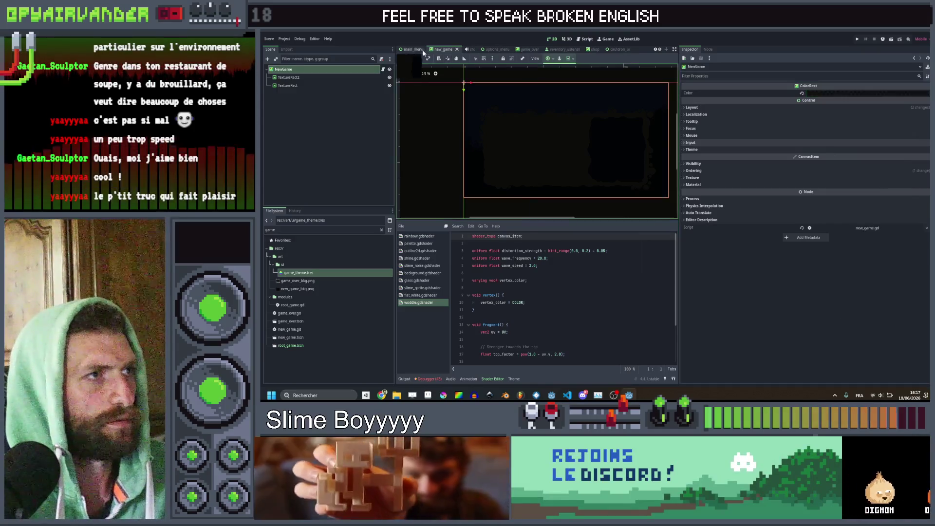
Switch to main_menu and review the overlay colour settings there
click(419, 49)
drag(568, 142, 601, 117)
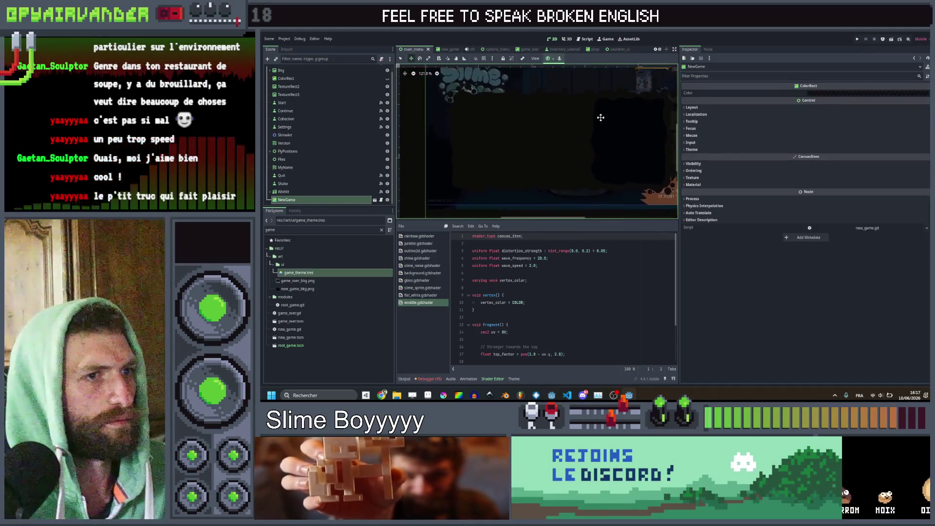
click(828, 93)
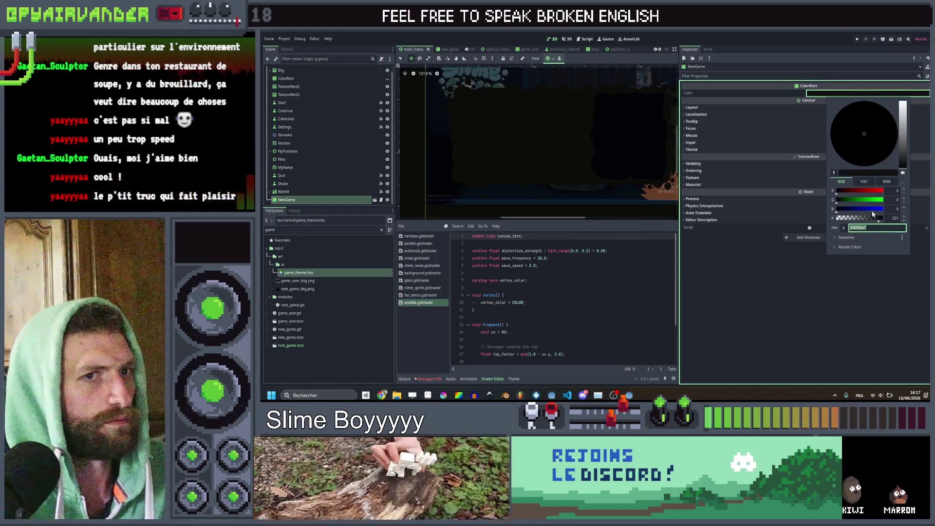
click(848, 298)
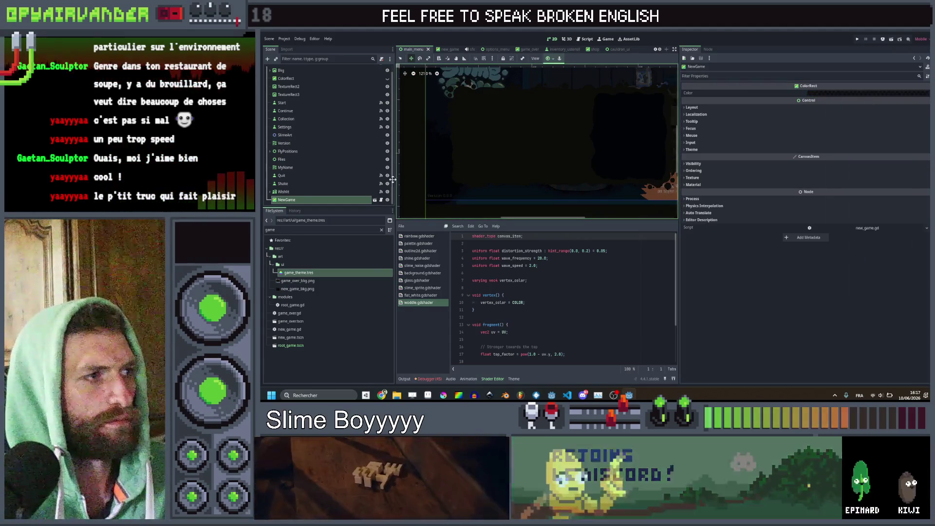
scroll(536, 146, down, 4)
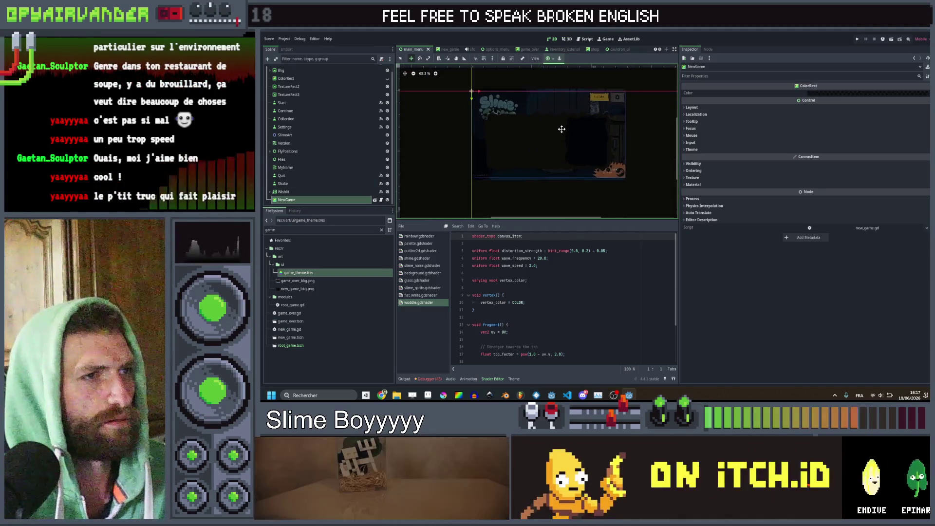
Set the NewGame root's overlay colour to solid black, hex 000000
click(375, 201)
click(341, 71)
click(836, 93)
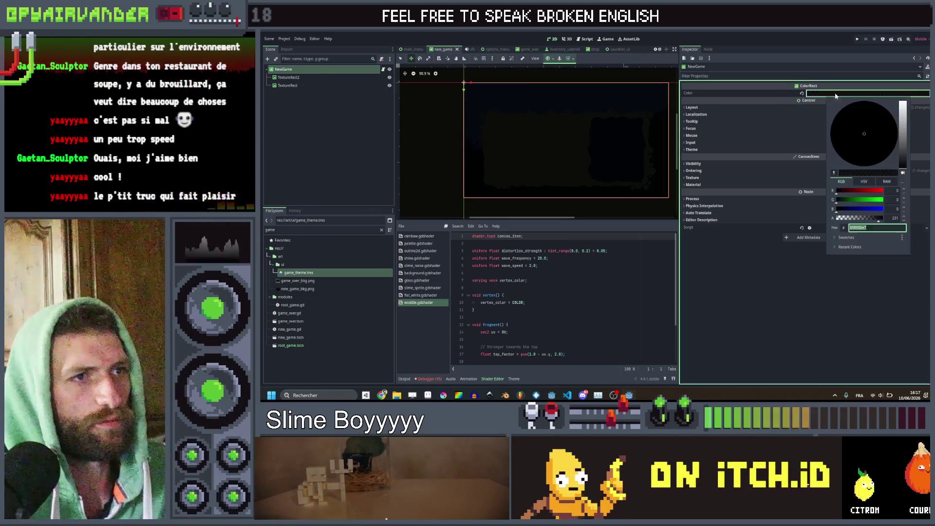
text(000000)
key(Return)
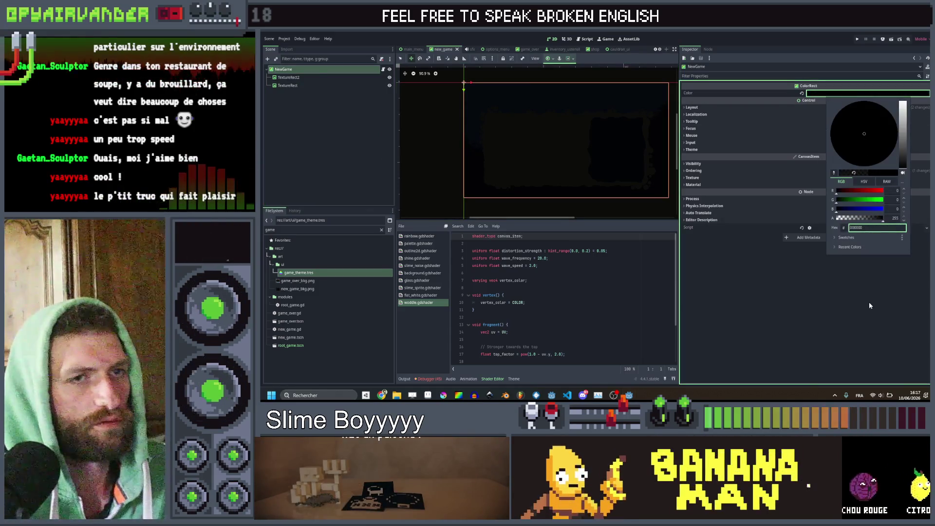
click(870, 306)
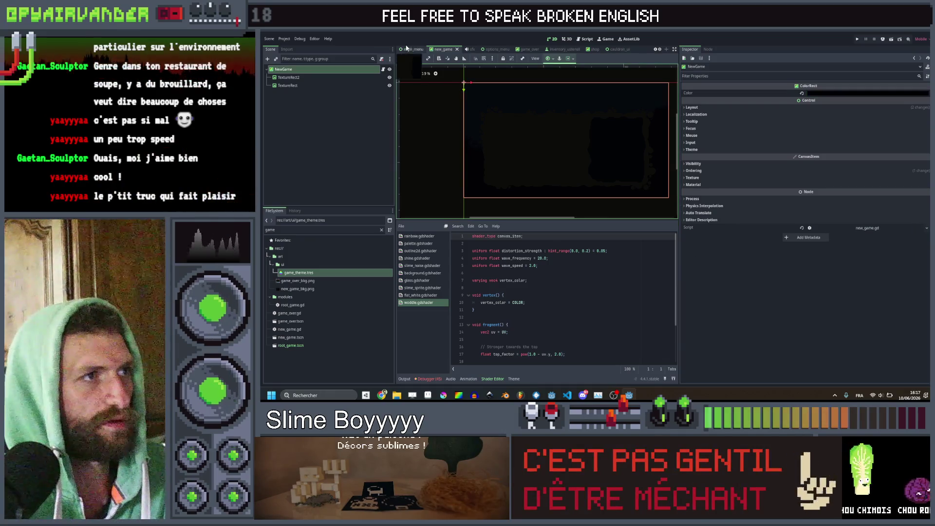
In main_menu, toggle the NewGame overlay's visibility to view the menu
click(407, 49)
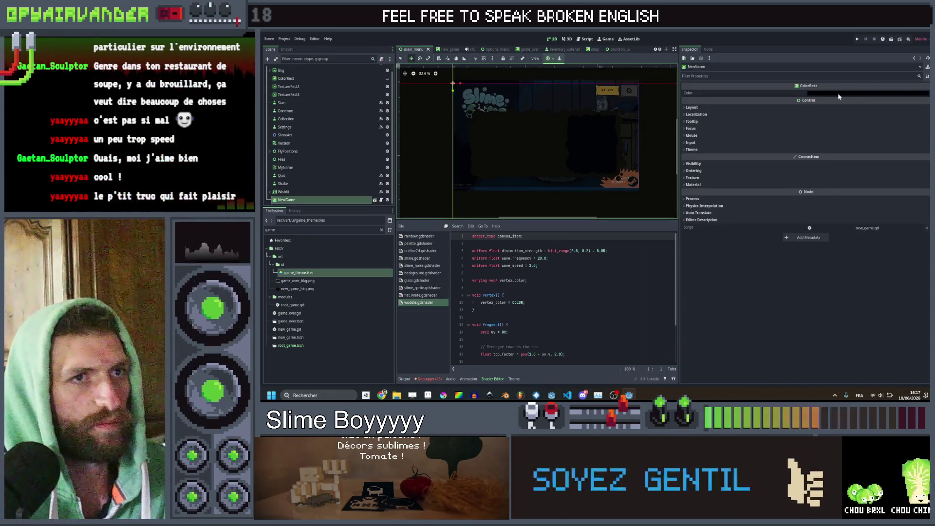
scroll(497, 153, up, 2)
scroll(471, 153, down, 2)
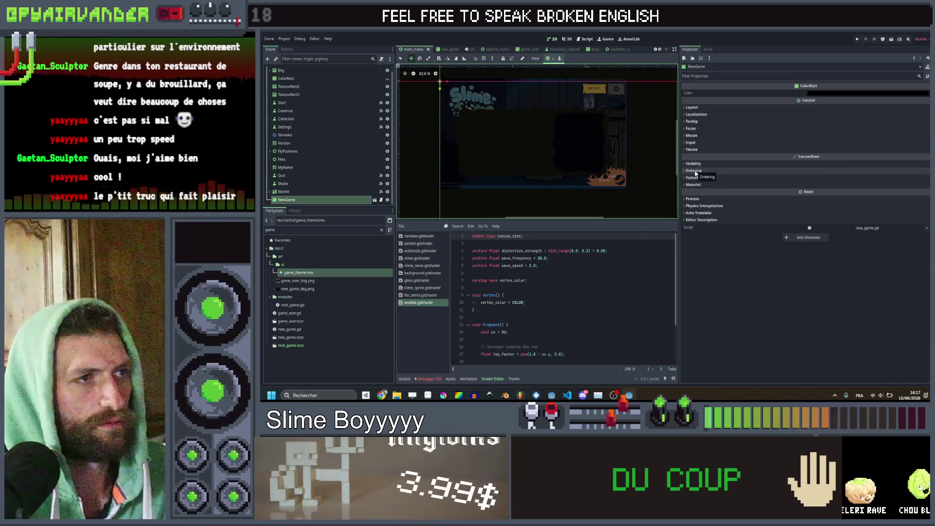
click(387, 199)
click(387, 199)
click(387, 200)
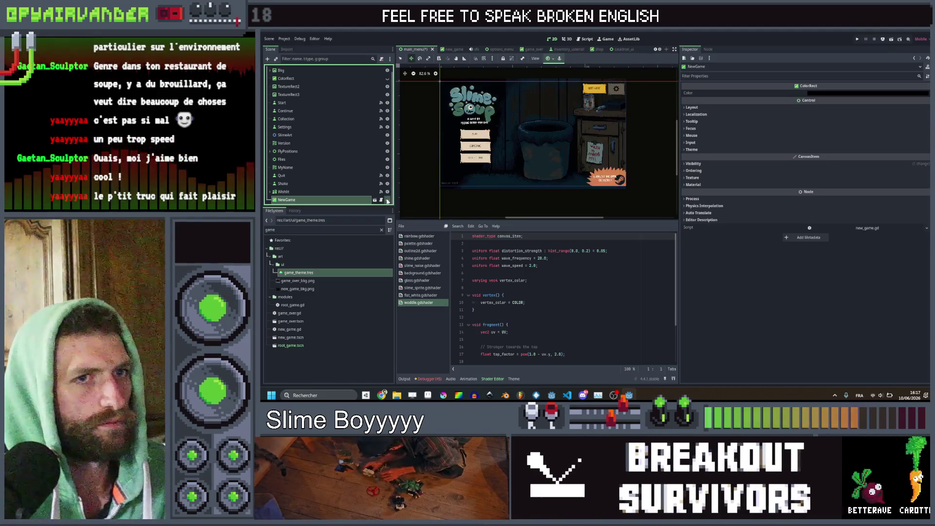
Show the NewGame overlay again and save the main_menu scene
click(387, 200)
click(387, 200)
click(387, 200)
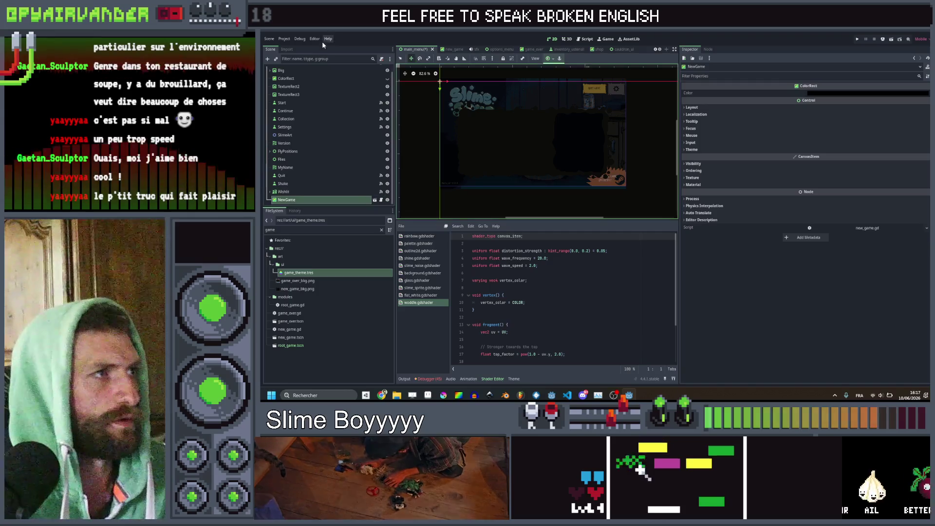
key(ctrl+s)
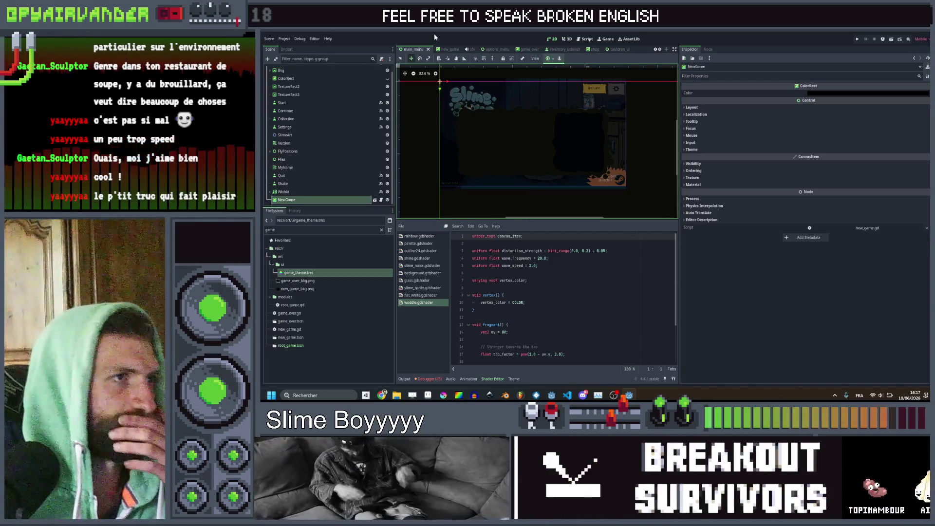
Test-run the game, then close its window
click(858, 39)
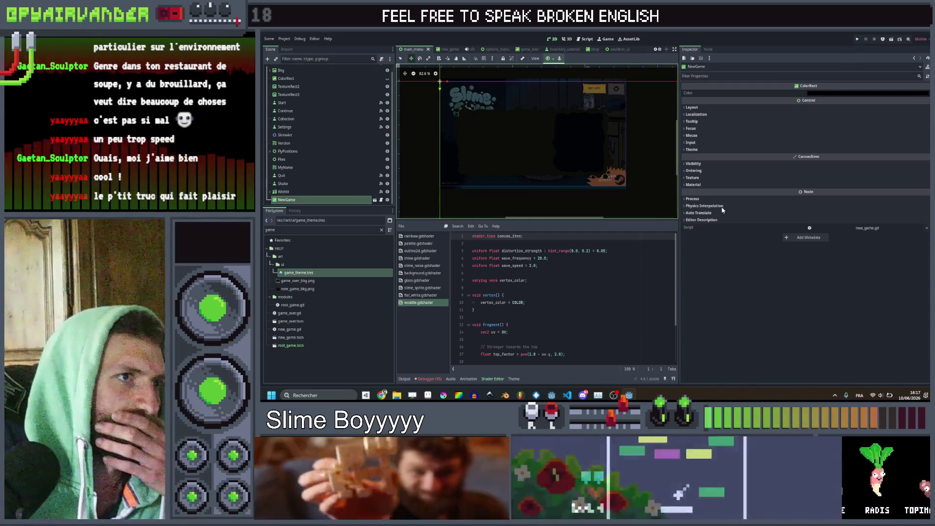
key(ctrl+s)
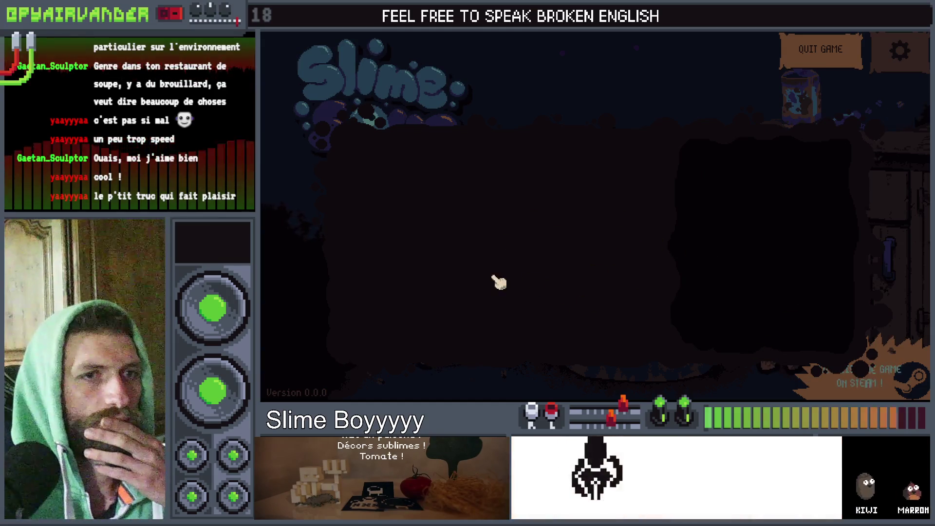
key(alt+F4)
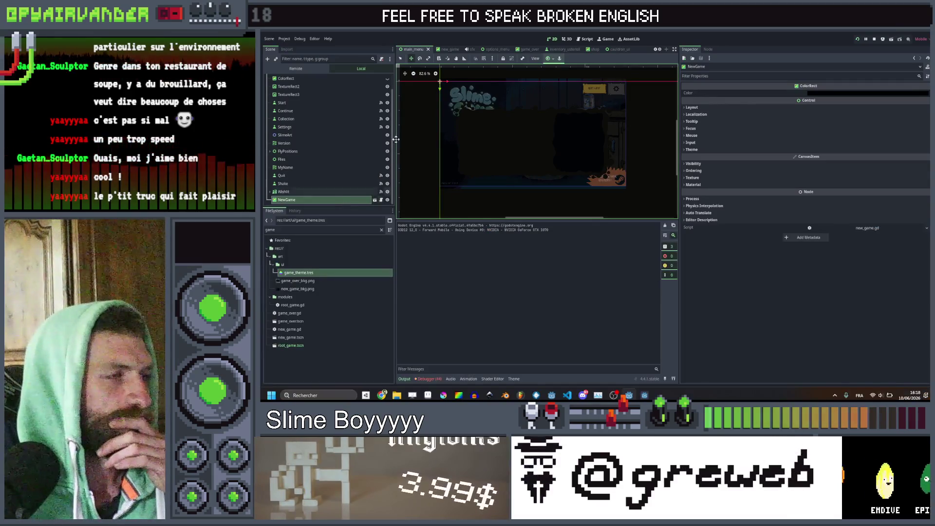
Dismiss the Project menu and stop the running game
scroll(366, 106, down, 1)
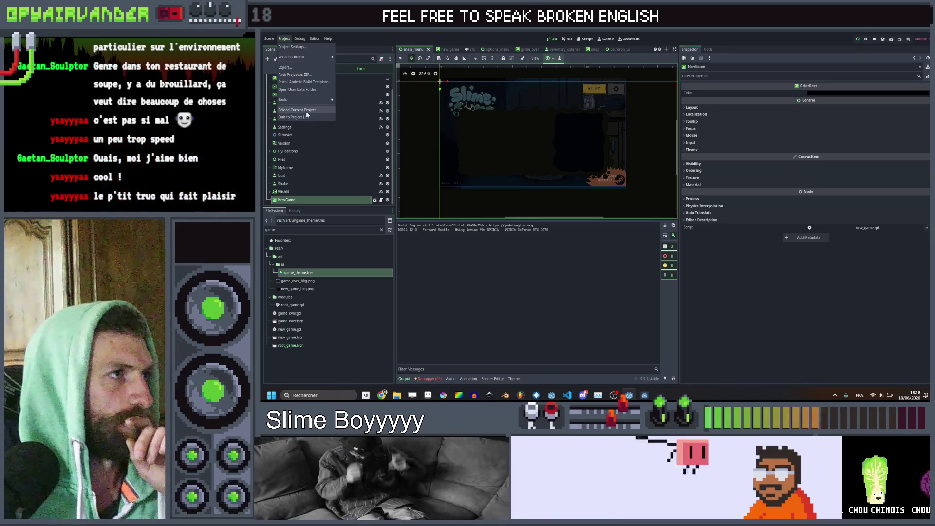
click(869, 35)
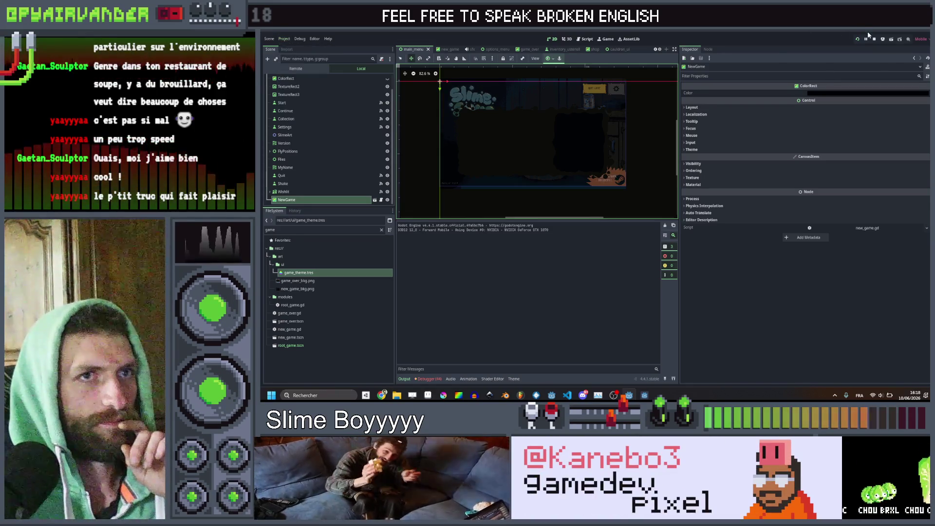
click(874, 39)
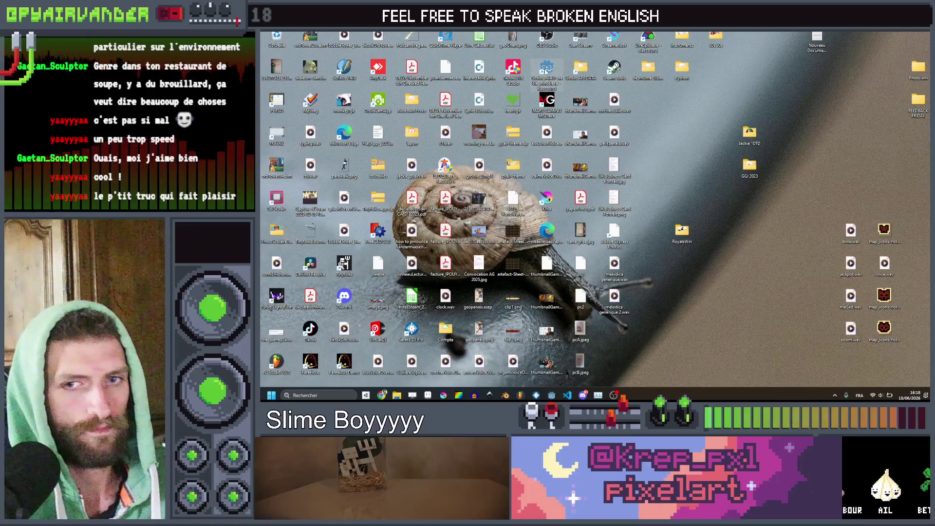
Launch Godot and open the Slime Soup project from the Project Manager
double_click(547, 71)
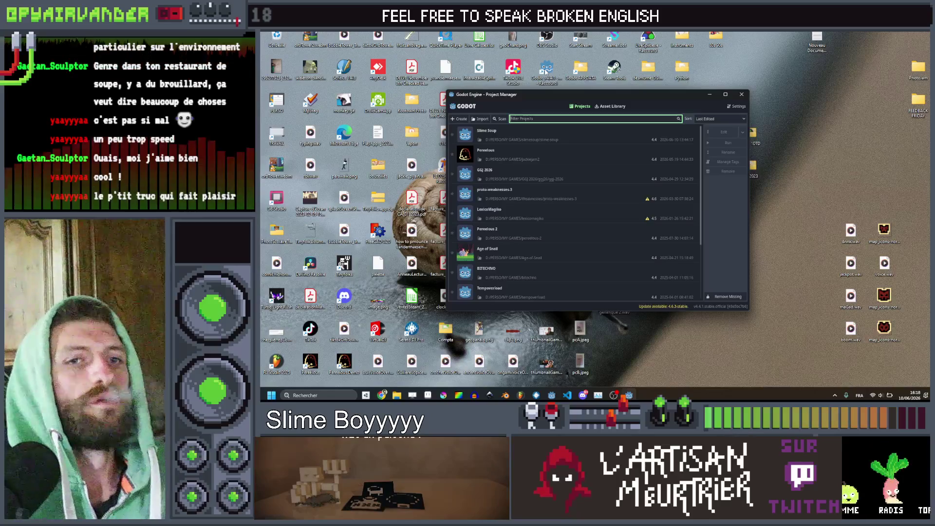
double_click(521, 130)
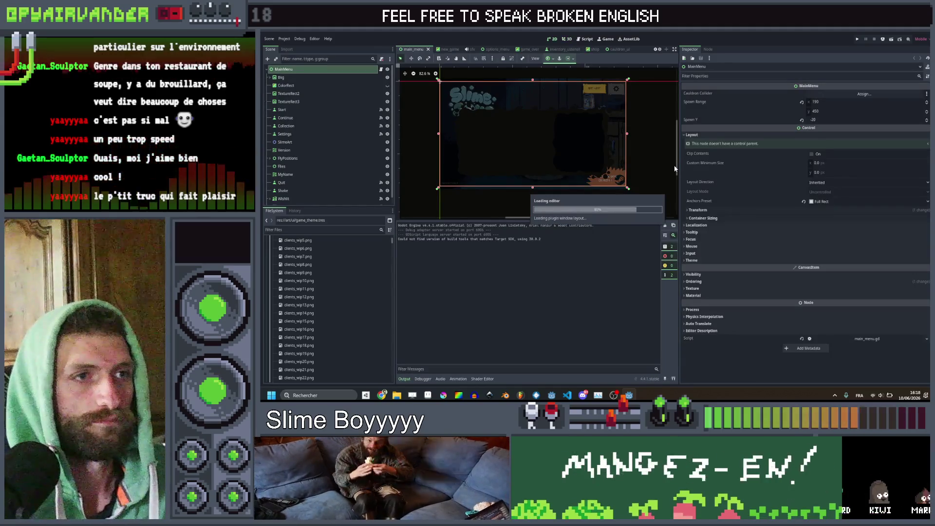
Widen the viewport and compare draw ordering of the NewGame and MainMenu roots
click(446, 50)
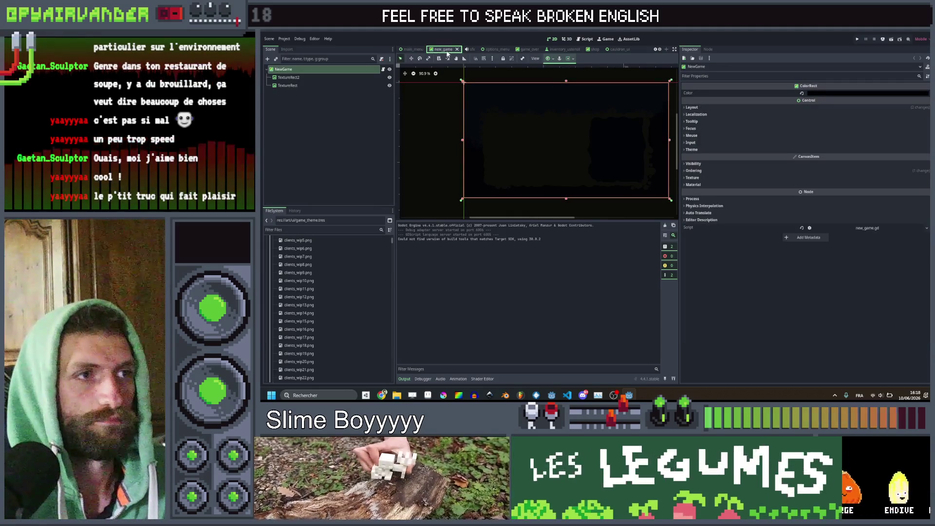
key(ctrl+shift+Tab)
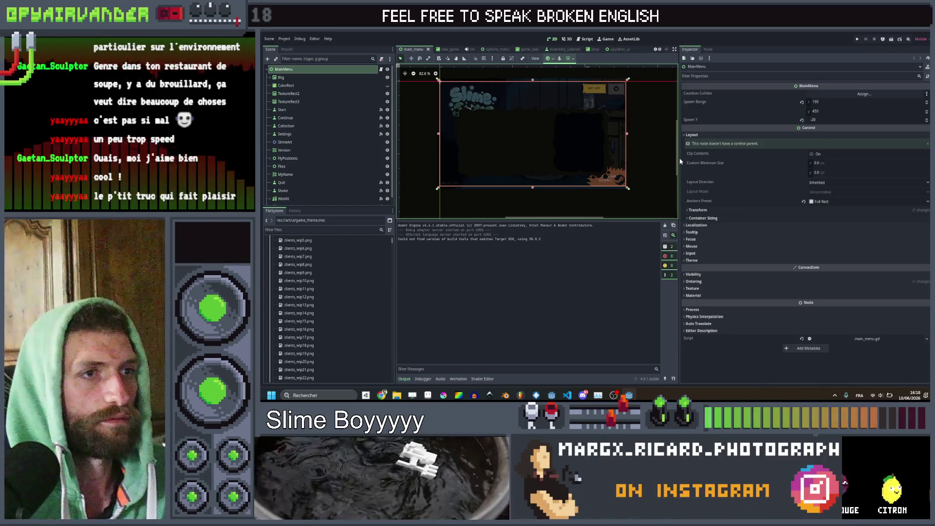
drag(677, 160, 765, 161)
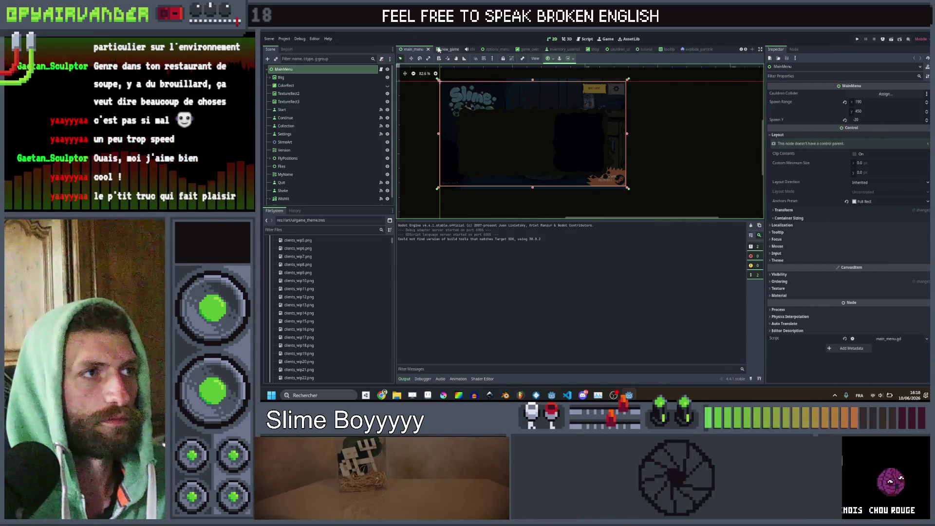
click(443, 50)
click(779, 171)
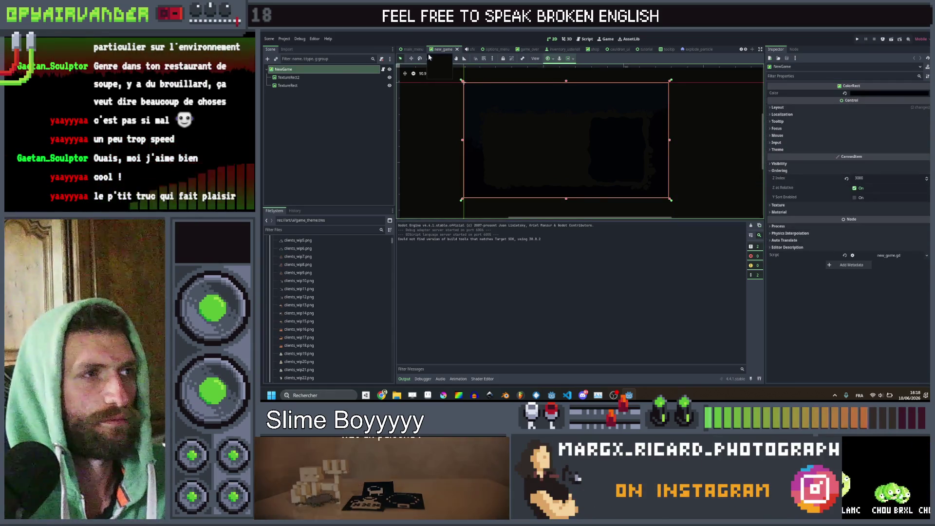
key(ctrl+shift+Tab)
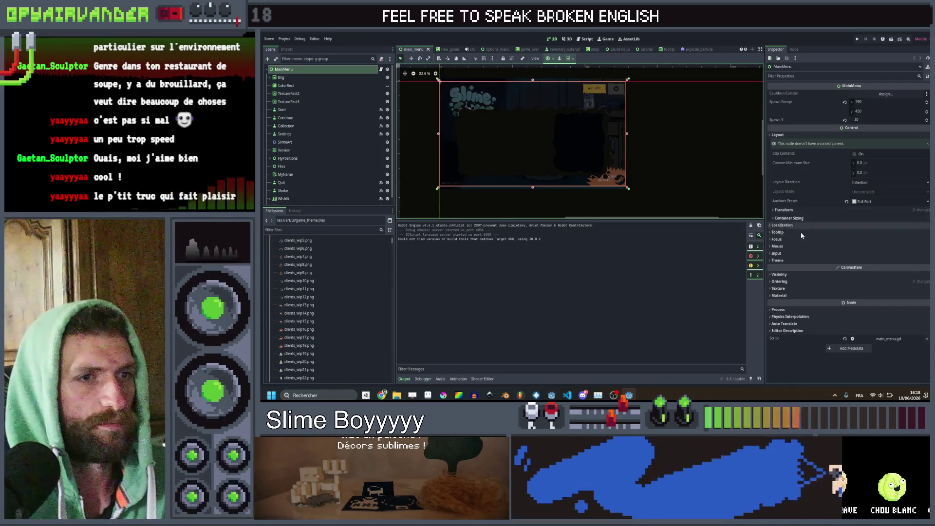
click(801, 282)
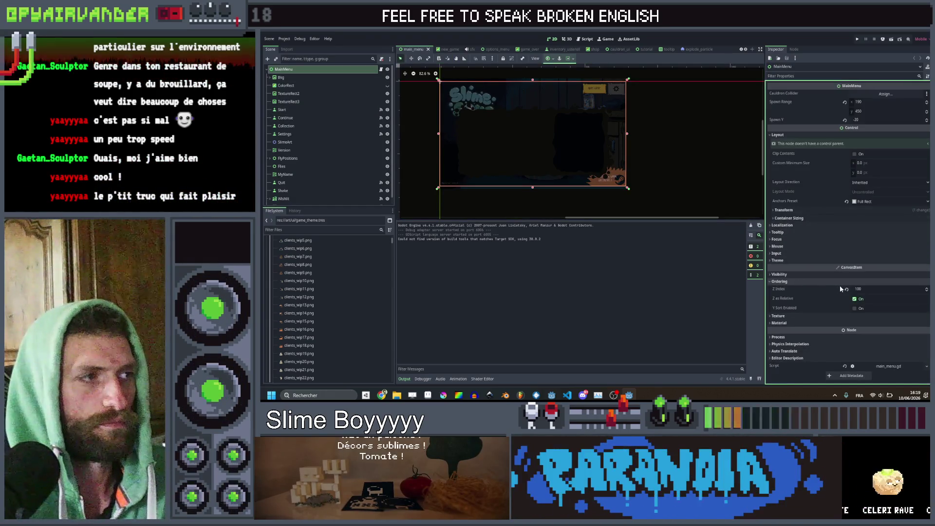
Paste a NewGame scene instance into main_menu and check its ordering settings
key(ctrl+v)
click(316, 199)
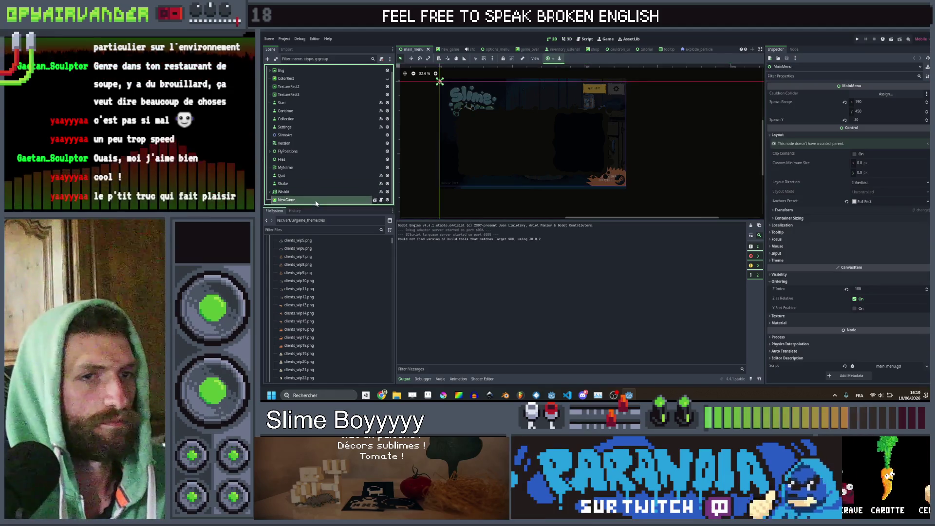
click(772, 171)
scroll(524, 105, up, 1)
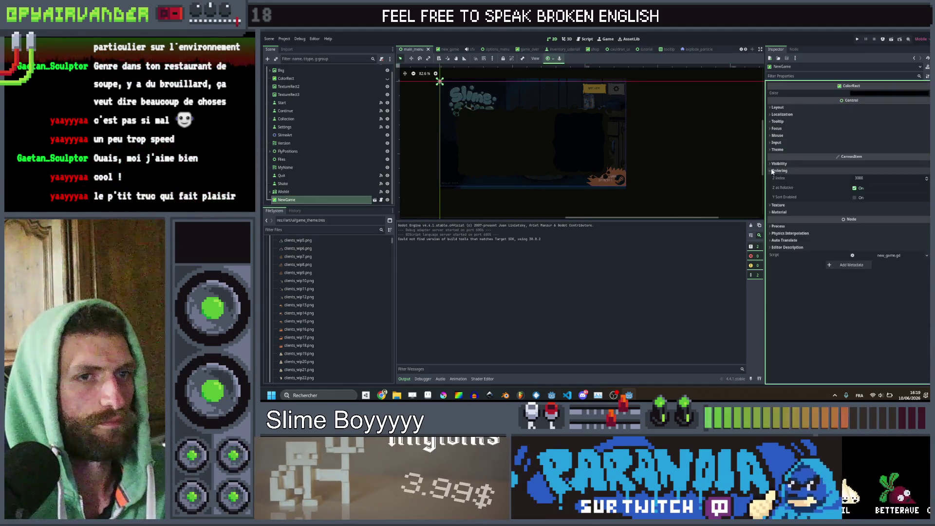
scroll(524, 105, up, 4)
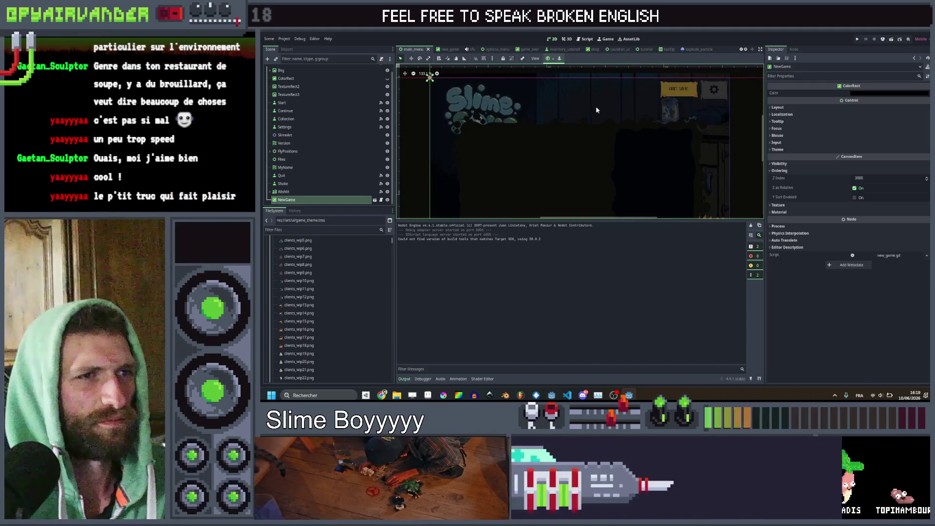
scroll(652, 104, up, 8)
drag(566, 107, 644, 171)
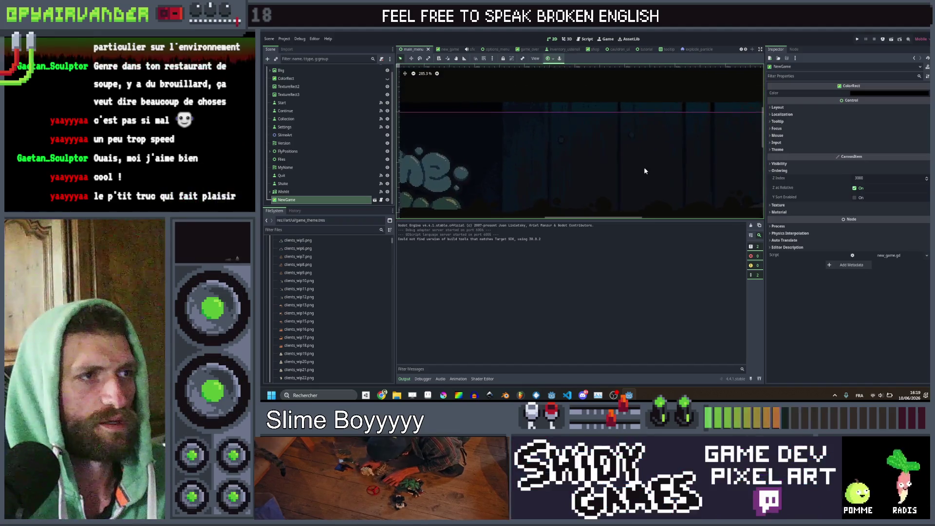
Reset new_game's TextureRect2 modulate to opaque white, then return to main_menu
click(375, 201)
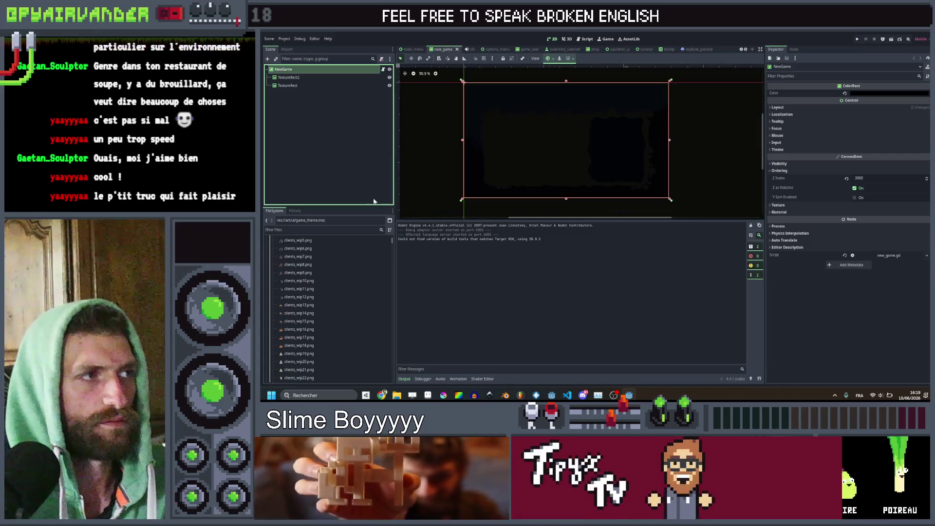
click(313, 79)
click(848, 226)
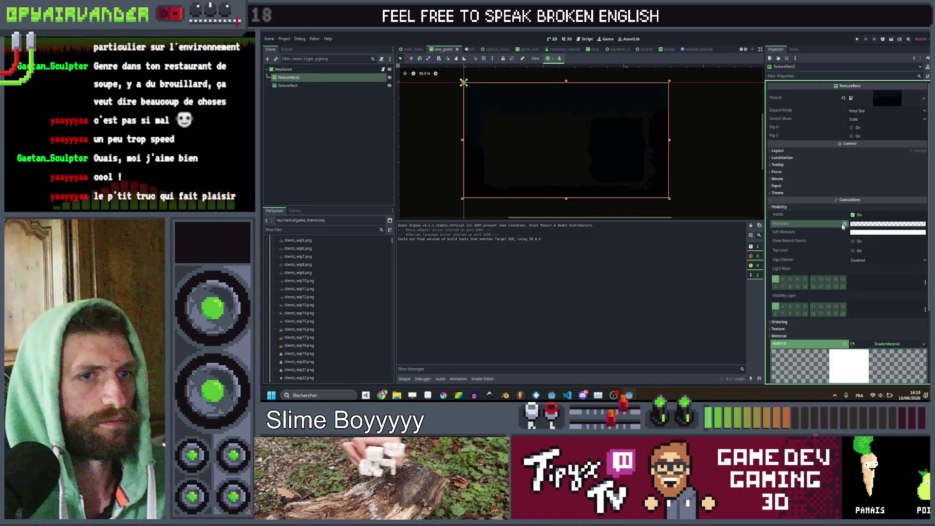
click(845, 224)
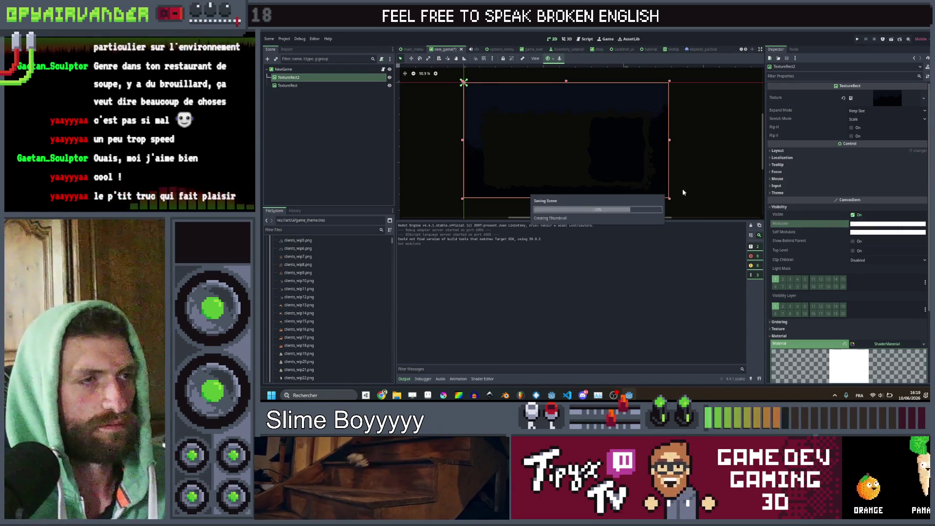
click(413, 48)
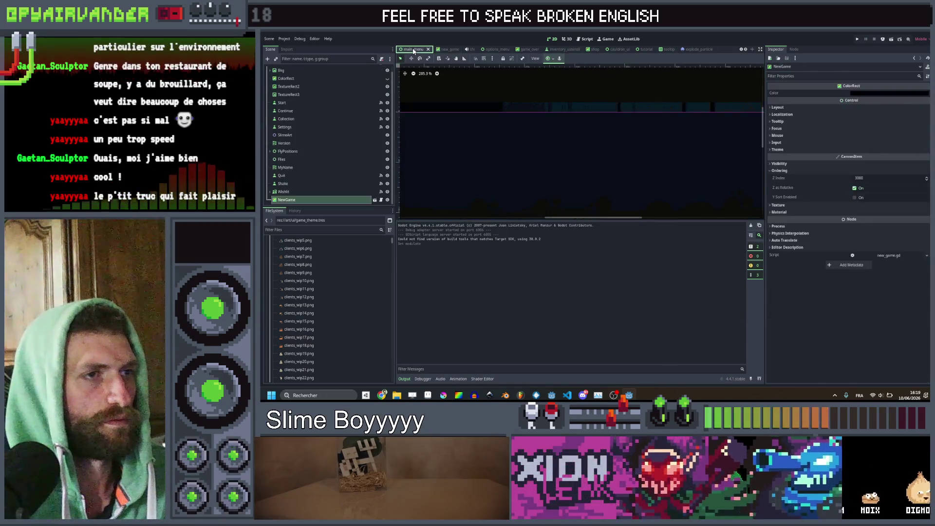
Select and deselect TextureRect3, save main_menu, and close the test-run game window
scroll(546, 153, down, 3)
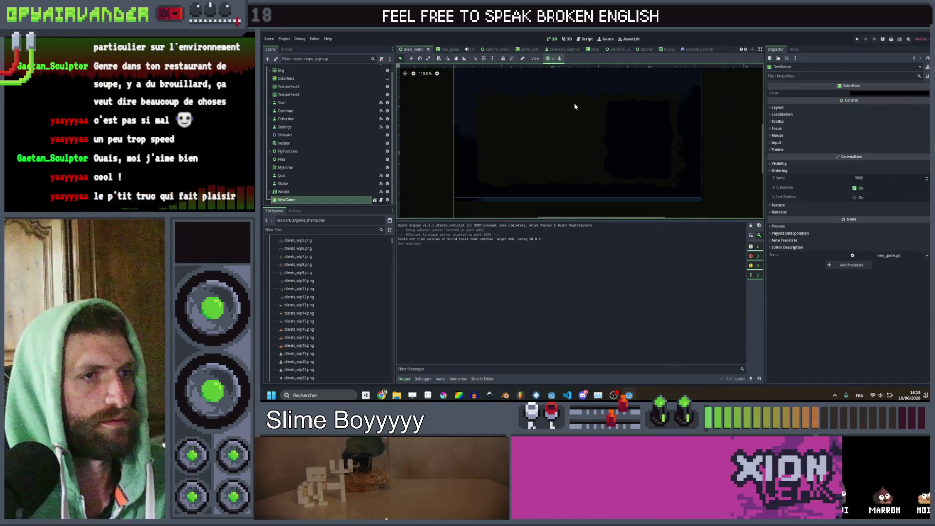
scroll(574, 144, down, 2)
click(427, 153)
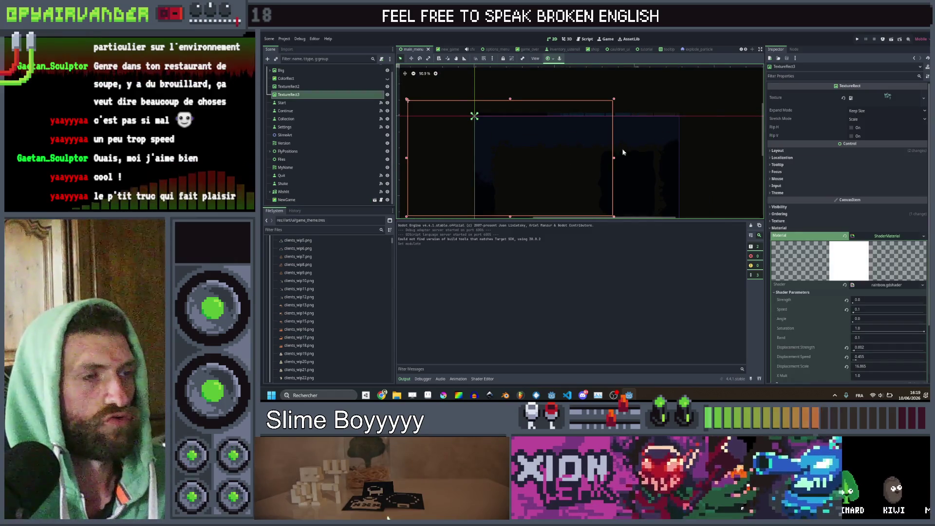
click(711, 108)
scroll(691, 158, up, 5)
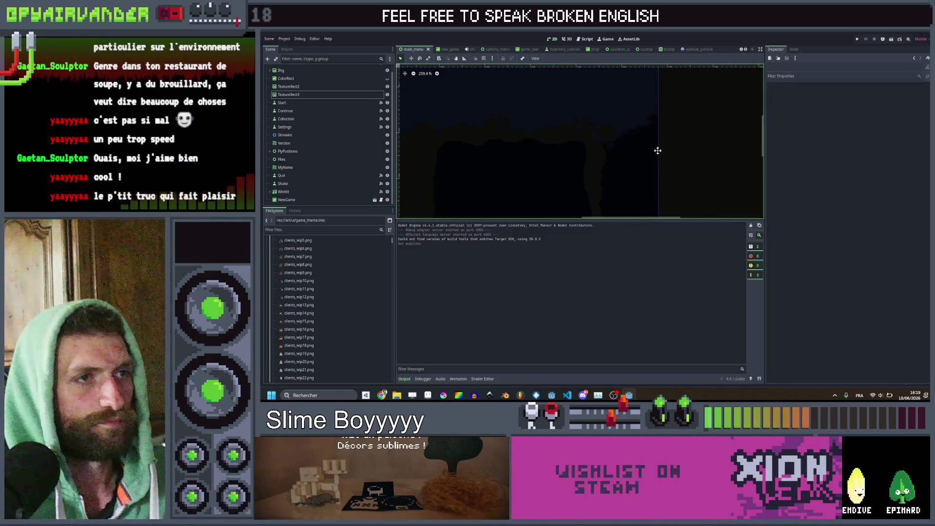
scroll(658, 150, down, 5)
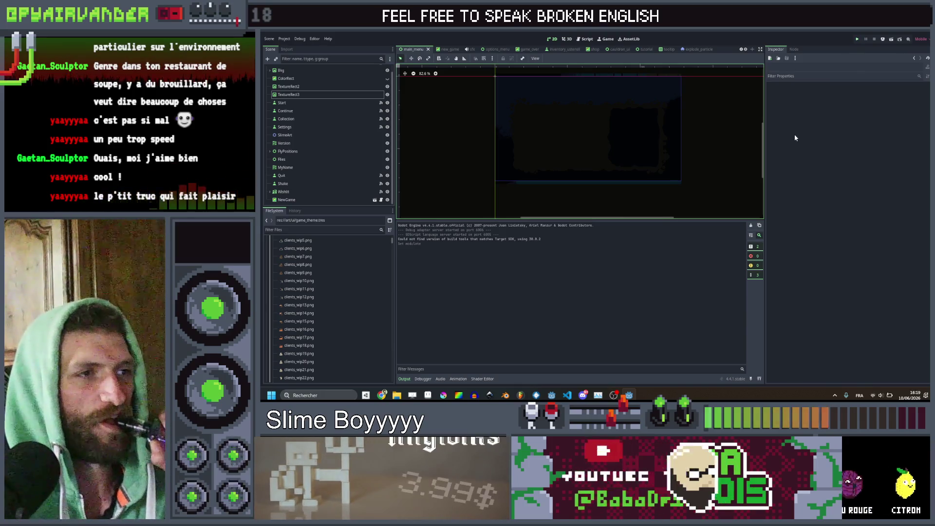
key(ctrl+s)
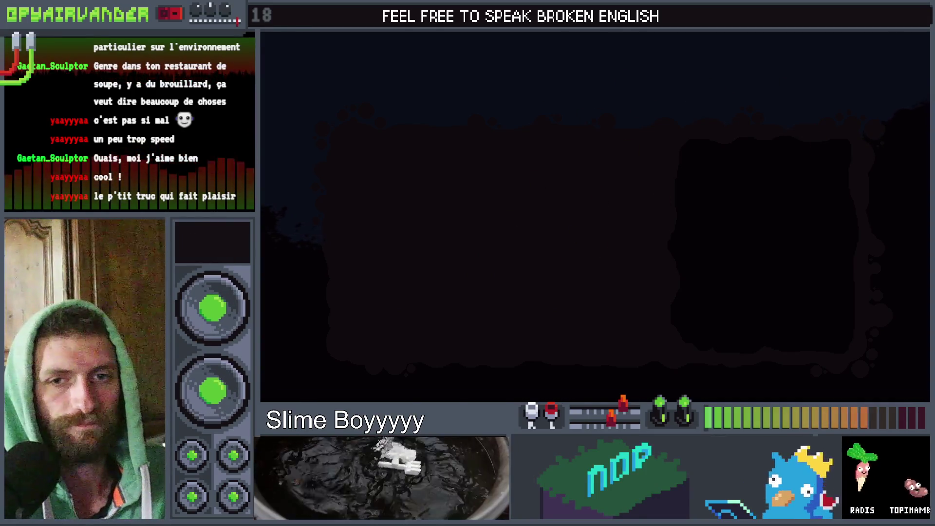
key(alt+F4)
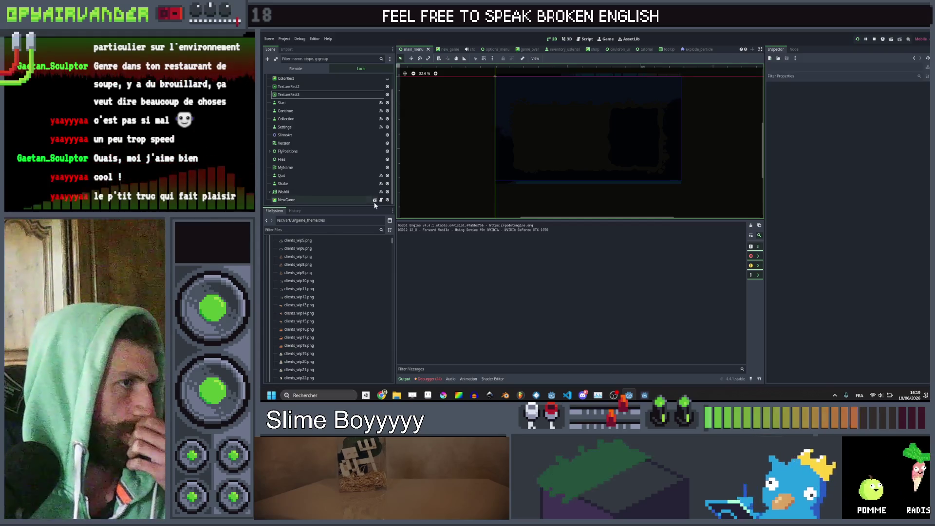
Rename TextureRect2 to Bkg and TextureRect to MenuBgk in new_game
click(374, 200)
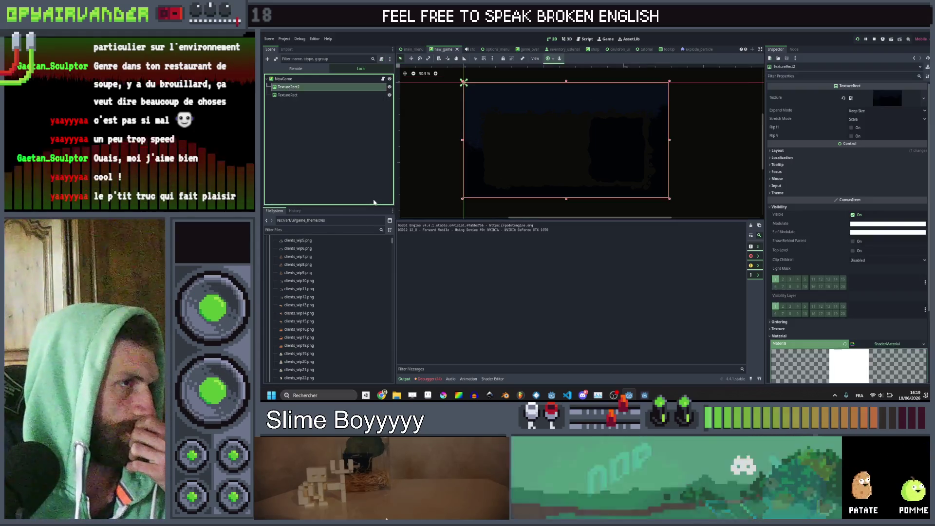
click(328, 87)
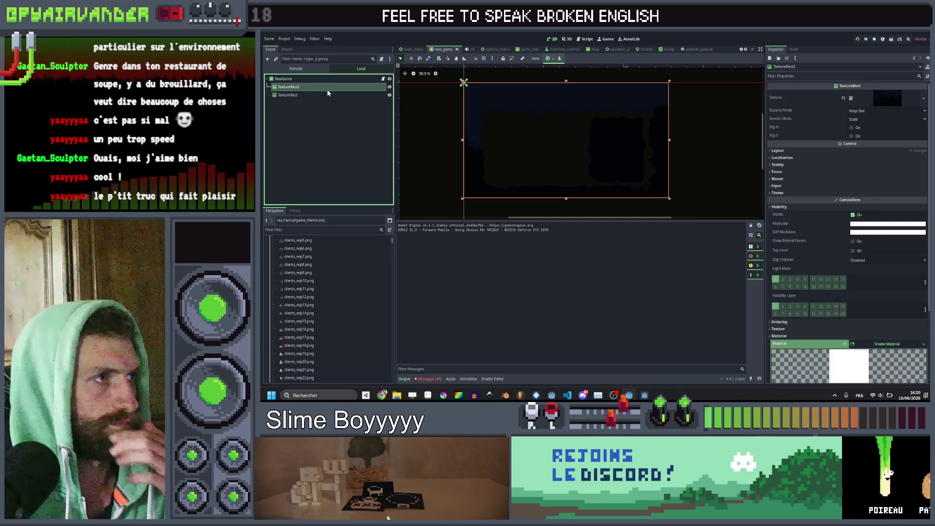
double_click(327, 86)
text(Bkg)
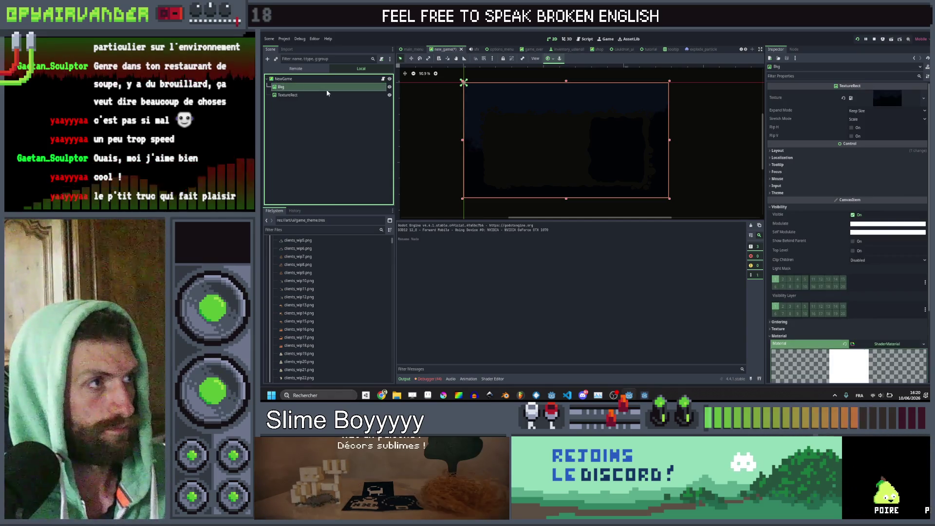
key(Down)
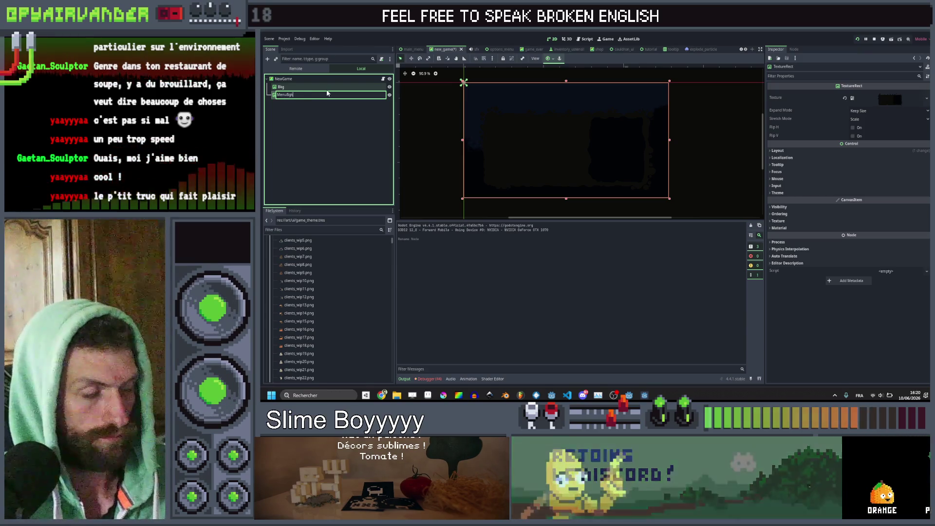
text(gk)
key(Return)
Add a Button node as a child of the NewGame root
right_click(313, 80)
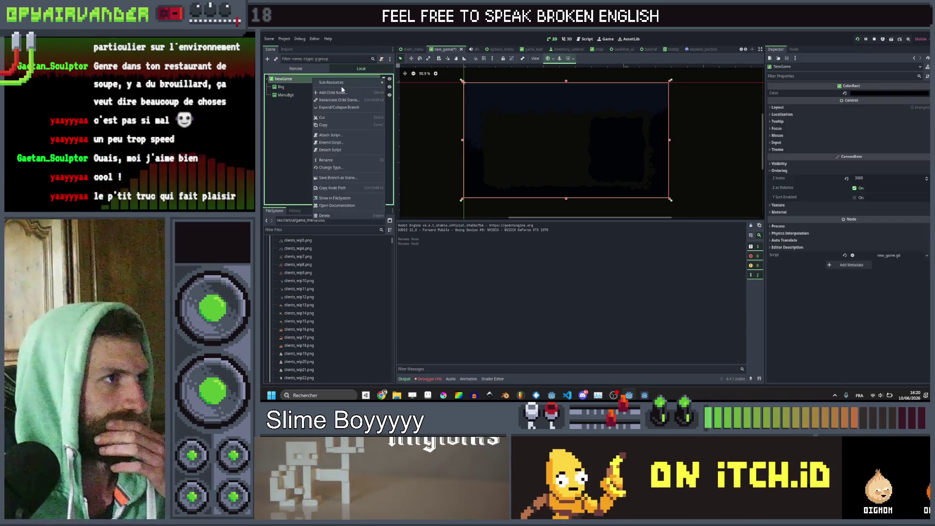
click(340, 92)
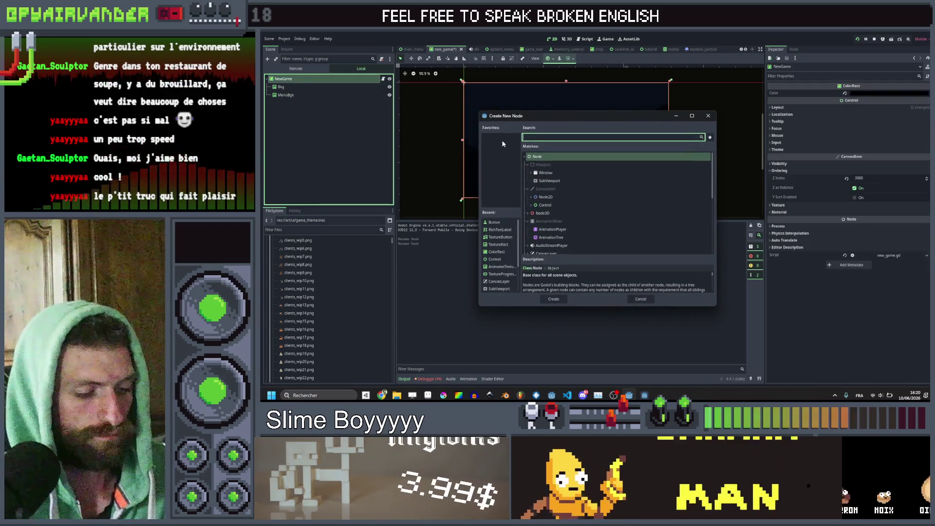
text(butt)
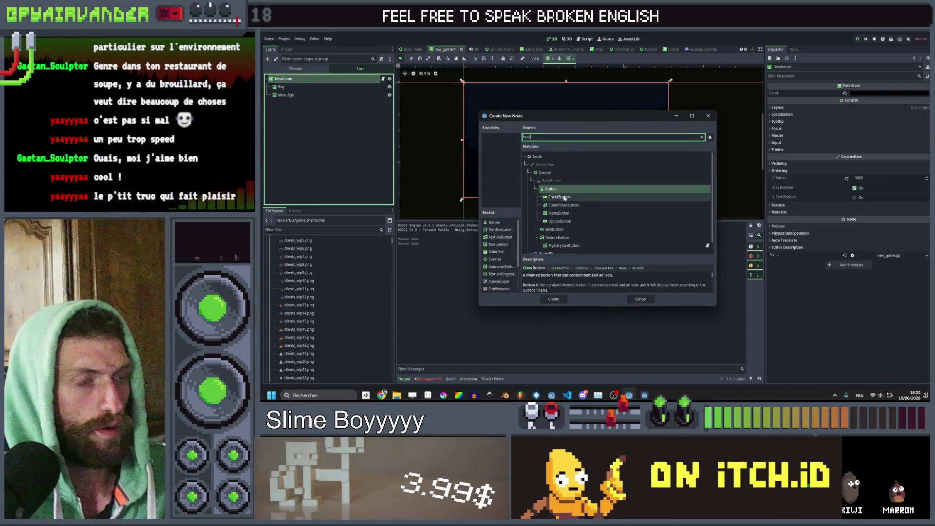
key(Return)
click(879, 116)
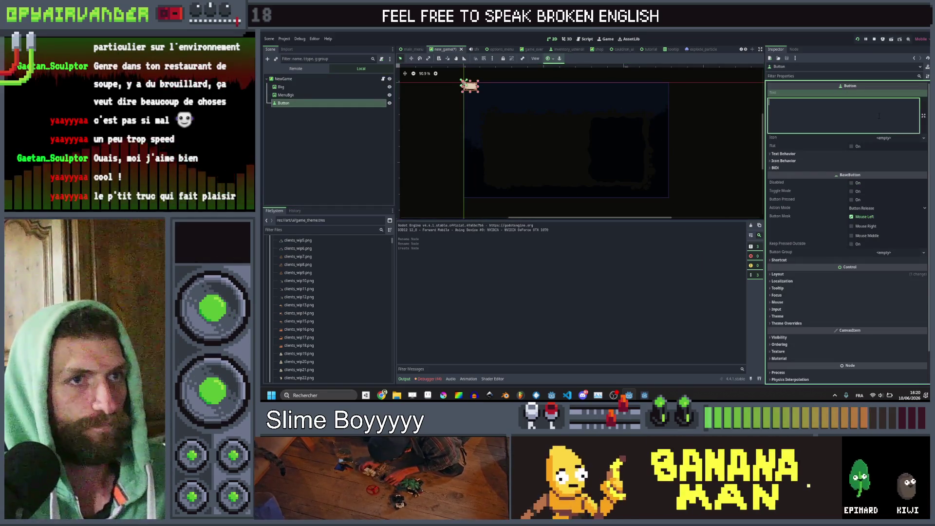
Label the button NEW GAME, position it, and duplicate it 173 px to the right
text(Ne)
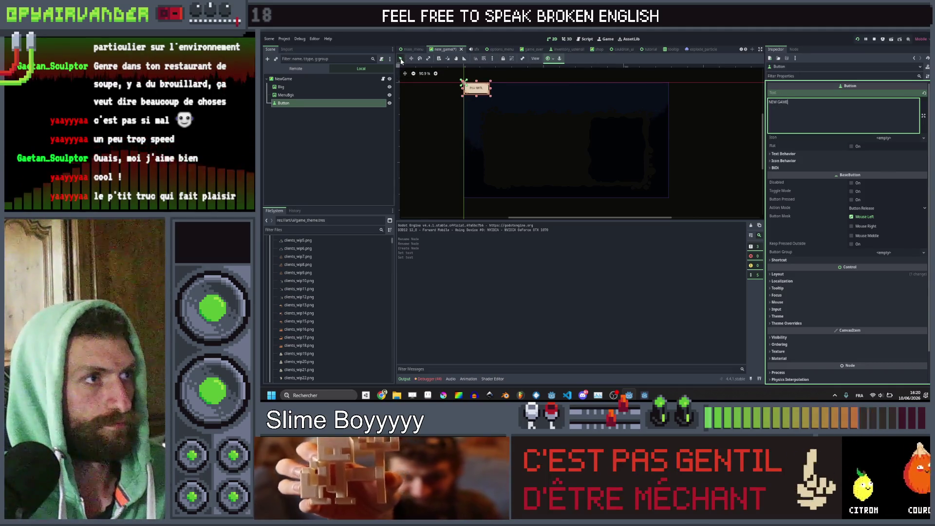
scroll(486, 95, up, 3)
mouse_move(477, 95)
mouse_down()
mouse_move(513, 117)
mouse_move(518, 157)
mouse_move(506, 90)
mouse_move(517, 138)
mouse_move(506, 161)
mouse_move(506, 120)
mouse_move(490, 106)
mouse_move(531, 120)
mouse_move(505, 139)
mouse_move(527, 188)
mouse_move(521, 136)
mouse_move(531, 170)
mouse_move(585, 184)
mouse_move(521, 184)
mouse_move(503, 84)
mouse_move(527, 143)
mouse_up()
key(ctrl+d)
scroll(486, 134, up, 3)
mouse_move(443, 137)
mouse_down()
mouse_move(579, 136)
mouse_move(569, 137)
mouse_up()
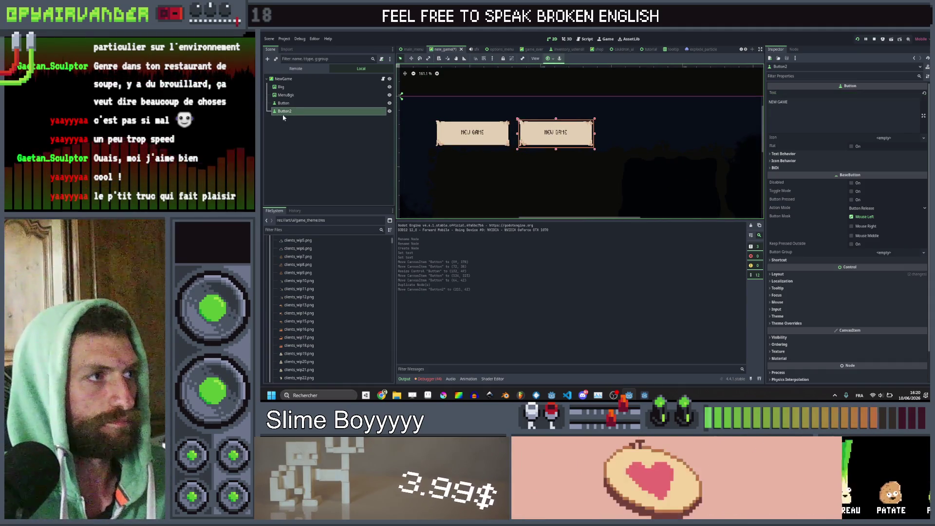
Relabel the duplicated Button2 as CONTINUE
click(827, 112)
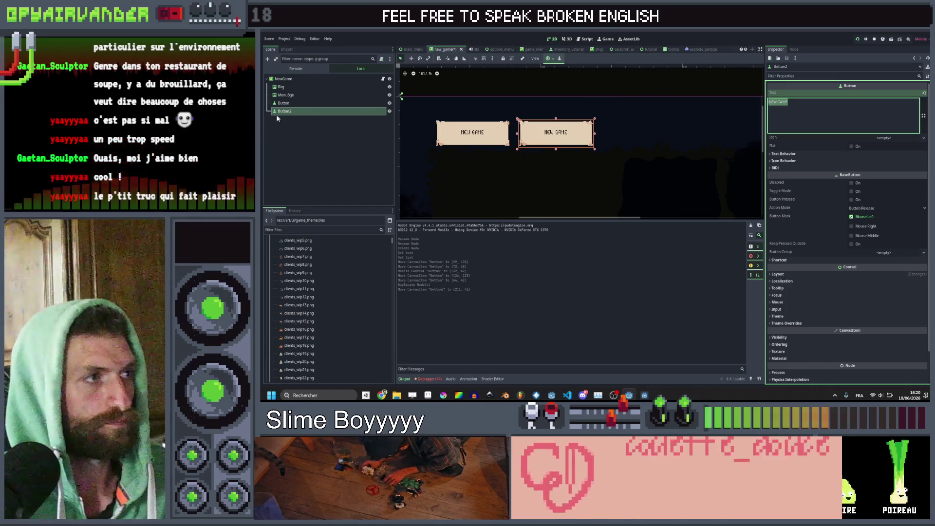
click(286, 95)
click(287, 111)
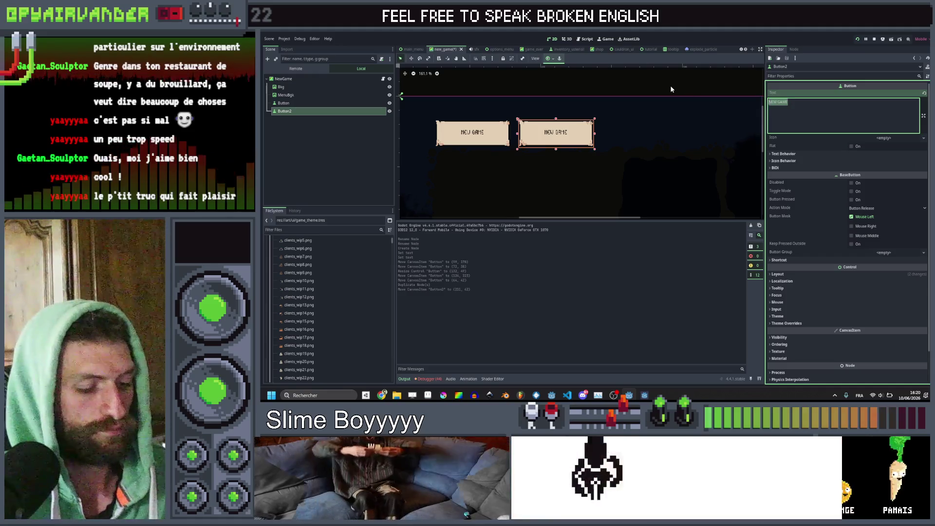
key(ctrl+a)
key(BackSpace)
text(CONTINUE)
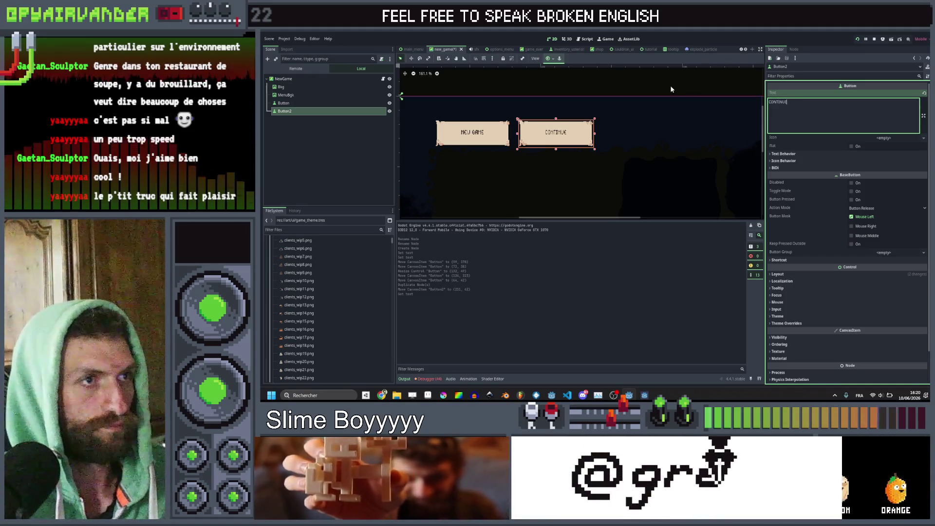
click(670, 85)
scroll(540, 104, down, 4)
scroll(515, 127, up, 5)
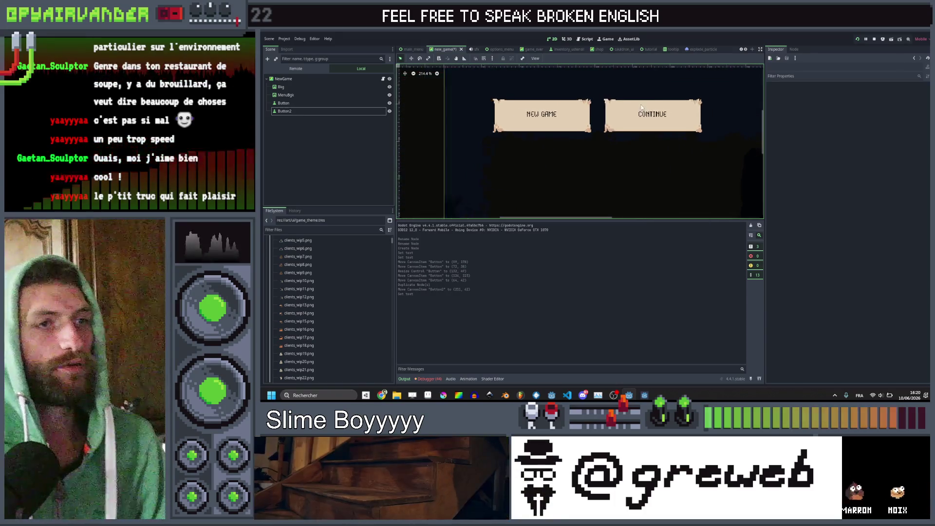
scroll(655, 99, down, 2)
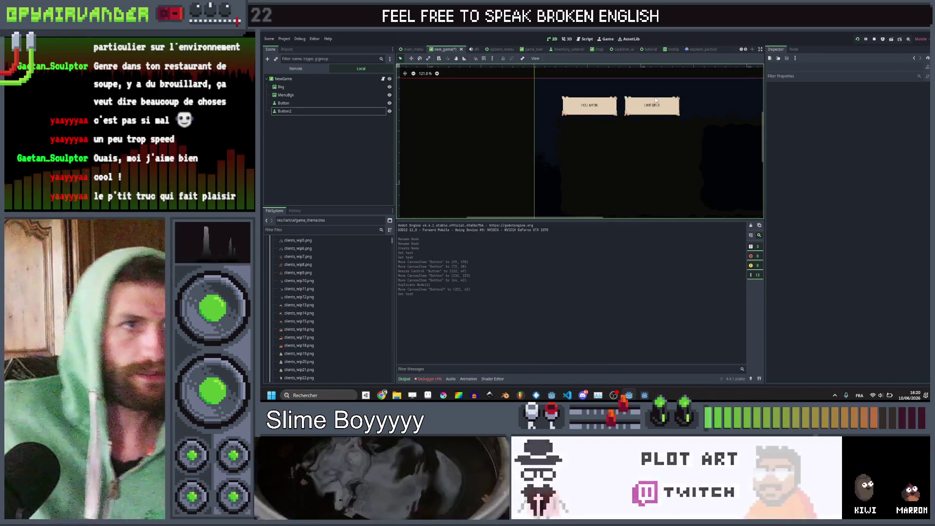
click(303, 95)
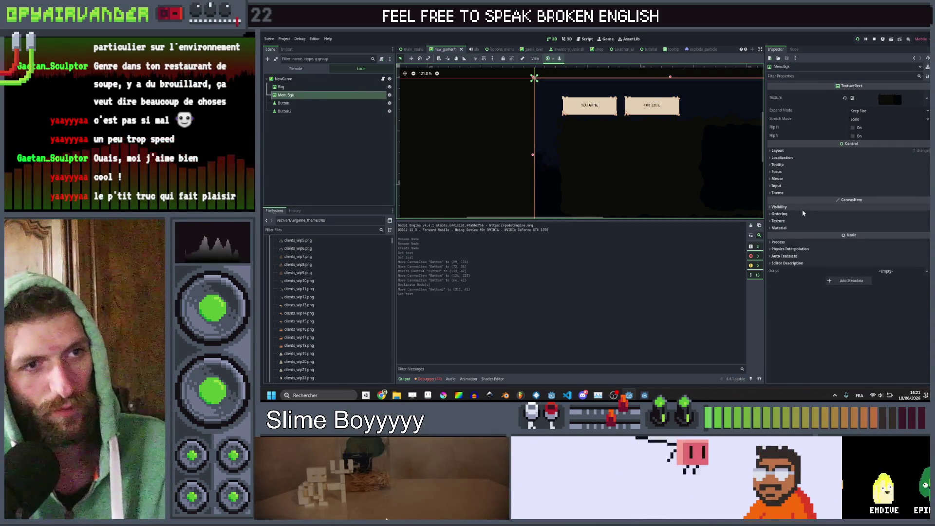
Give MenuBgk a new ShaderMaterial using woddle.gdshader
click(780, 228)
click(887, 236)
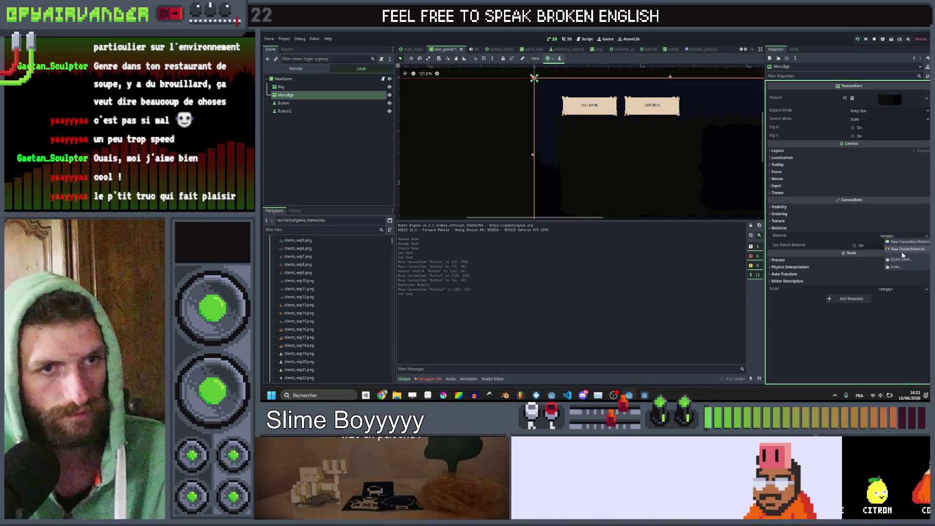
click(904, 248)
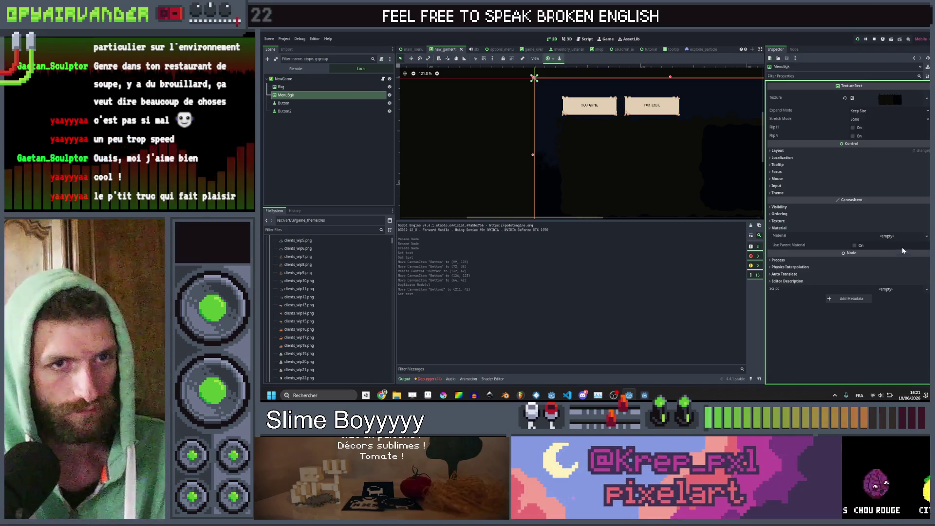
click(891, 240)
click(892, 294)
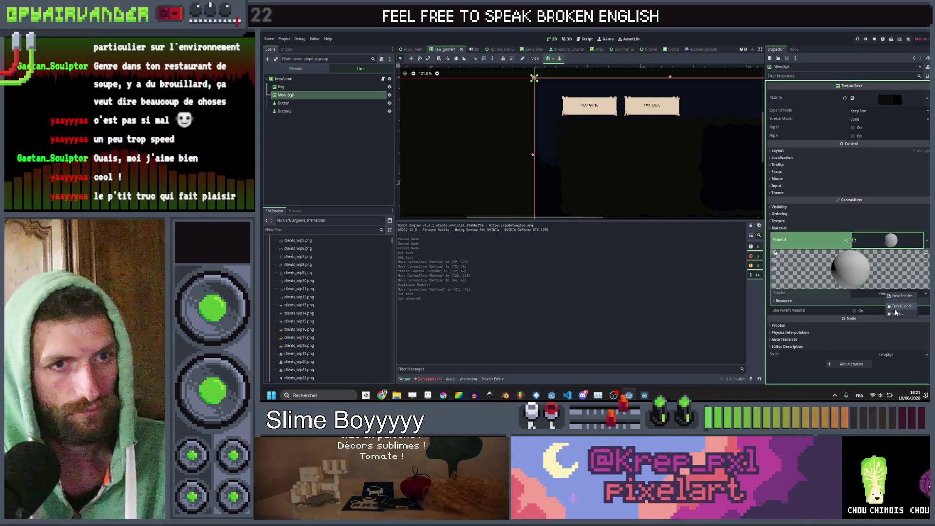
click(895, 311)
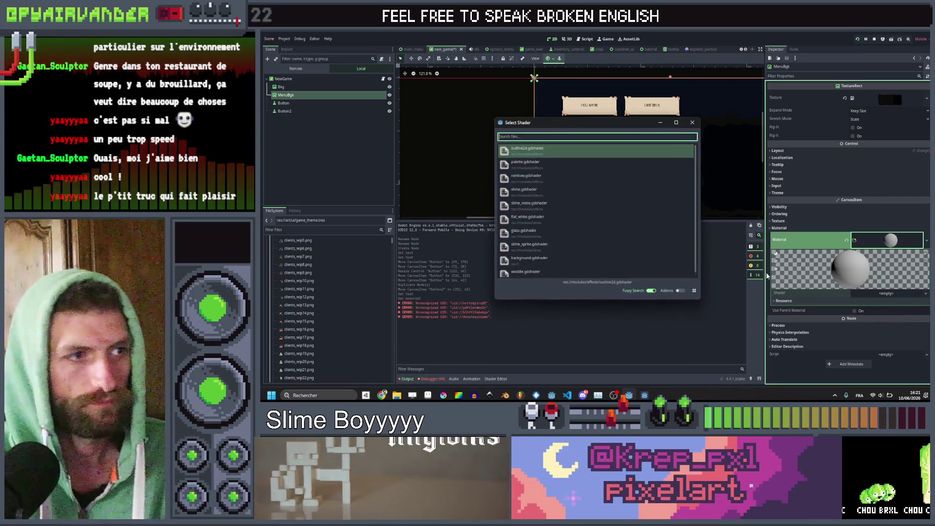
click(574, 271)
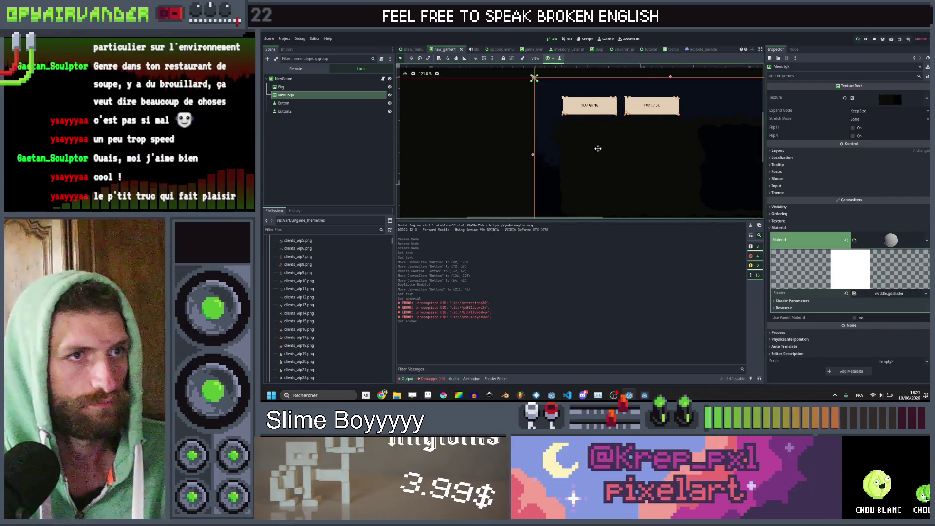
Set distortion strength 0.007 and wave speed 1.0, then save new_game
click(792, 301)
scroll(862, 302, down, 1)
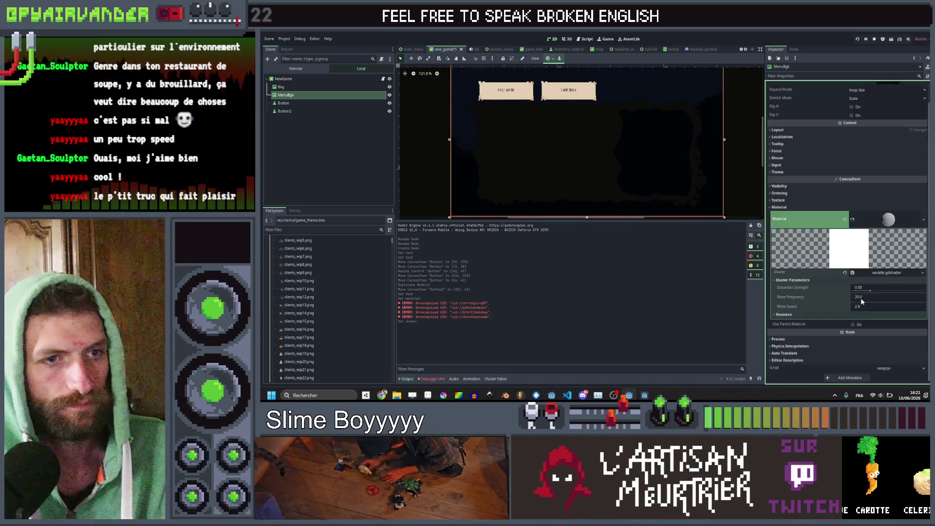
text(0.007)
key(Return)
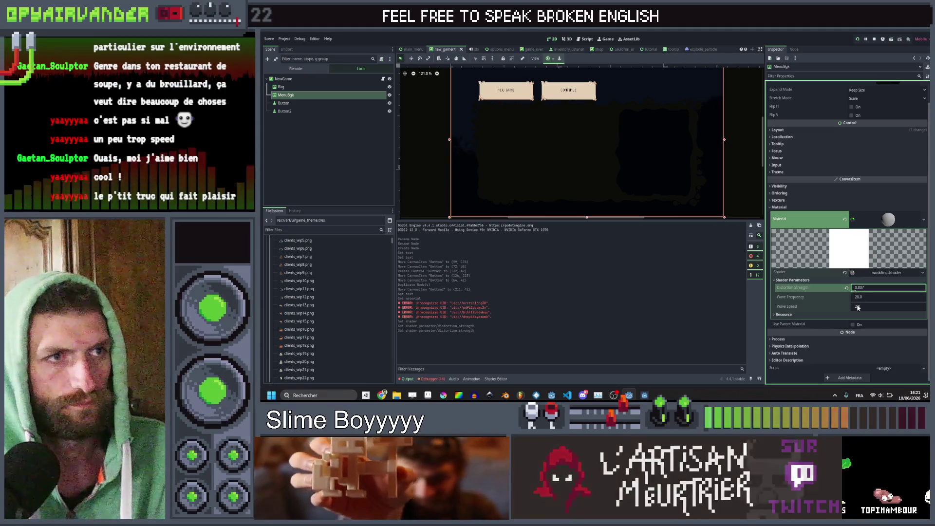
click(859, 307)
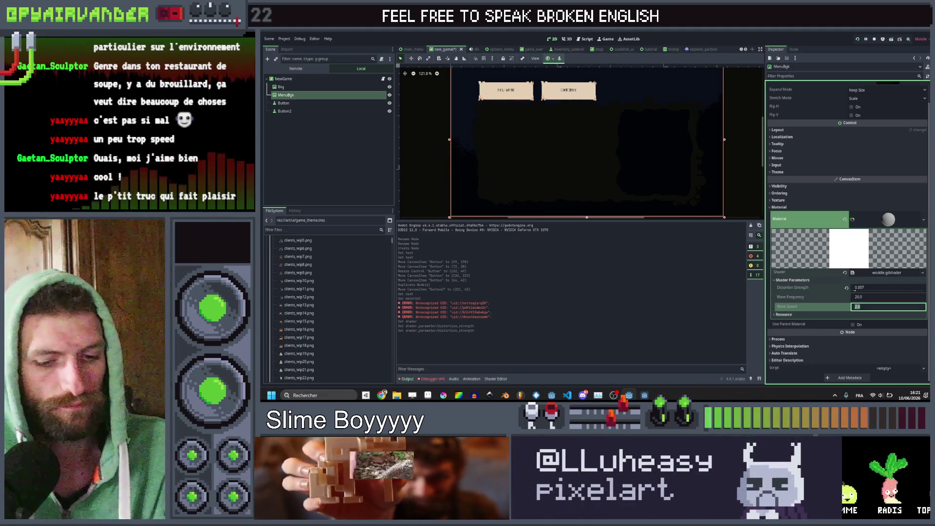
key(Return)
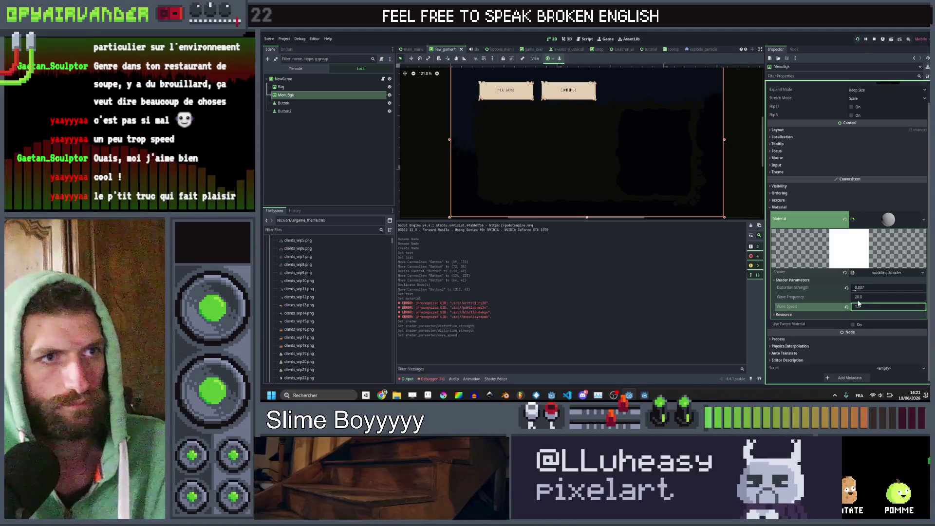
key(ctrl+s)
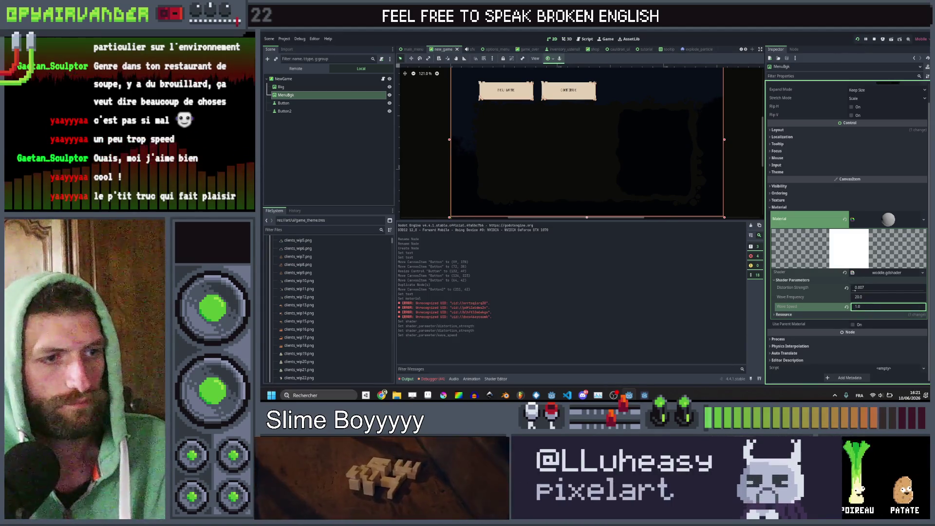
Stop the old Slime Soup instance, save and test-run the menu, then close the game window
mouse_move(644, 395)
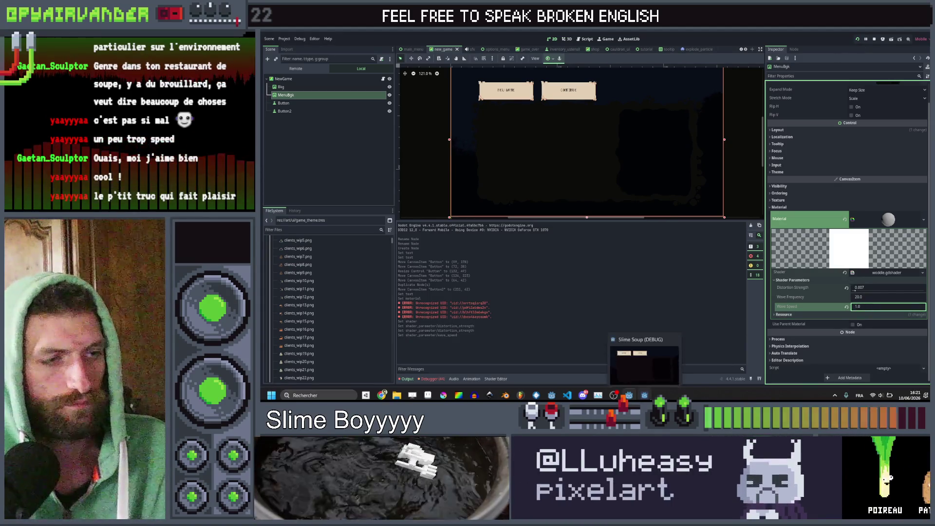
click(675, 335)
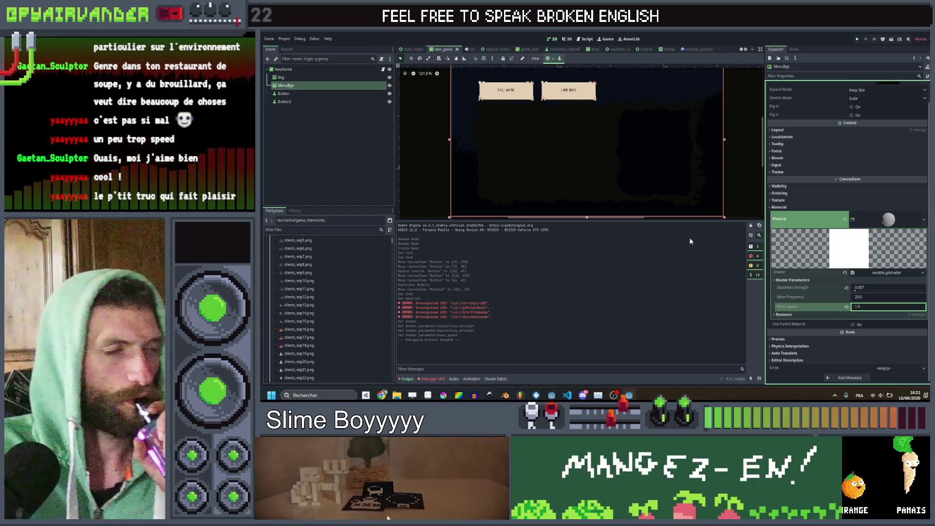
key(ctrl+s)
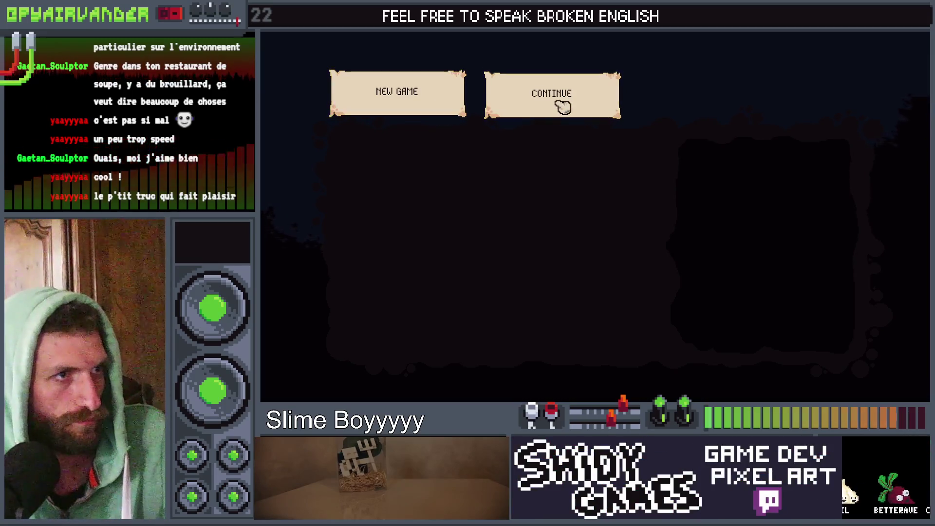
key(F8)
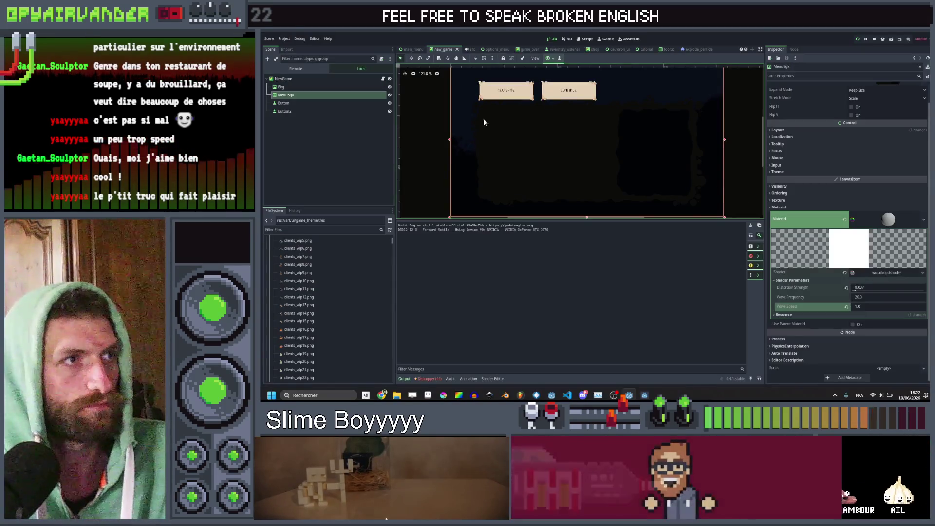
click(339, 103)
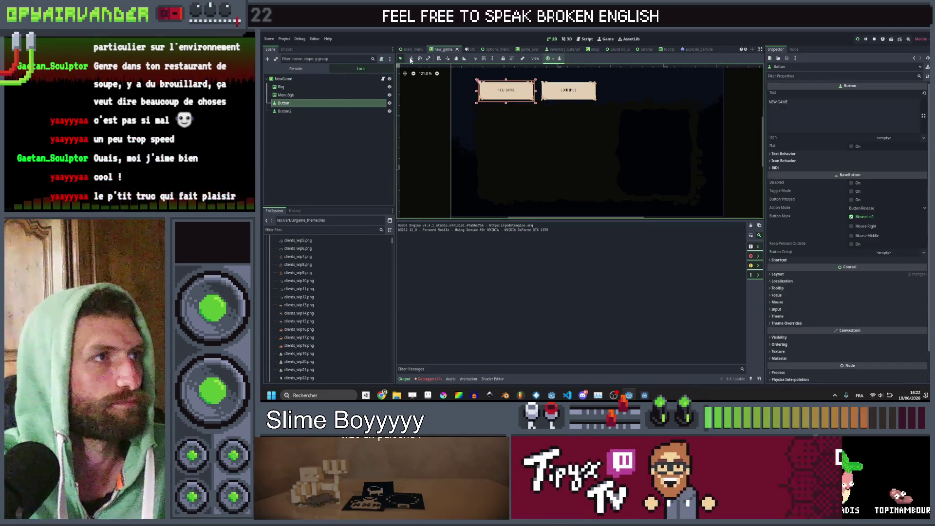
click(411, 60)
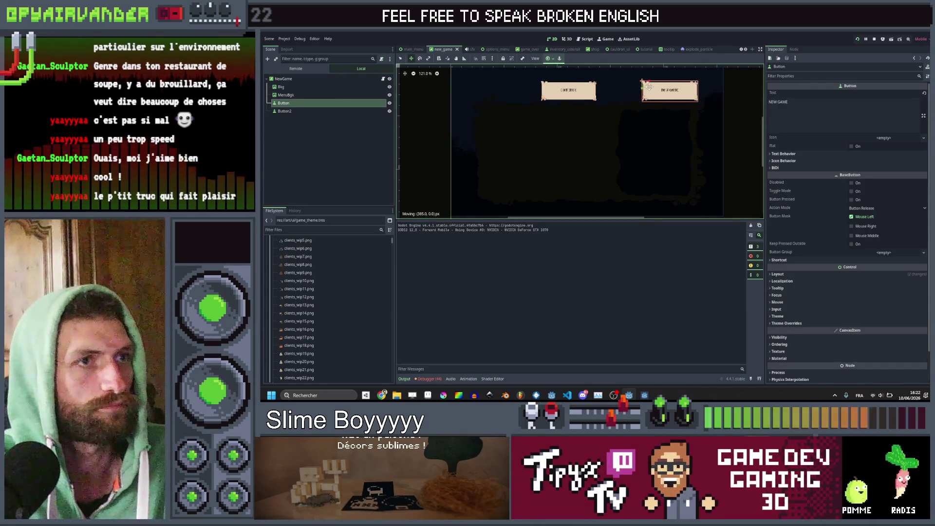
drag(649, 87, 651, 87)
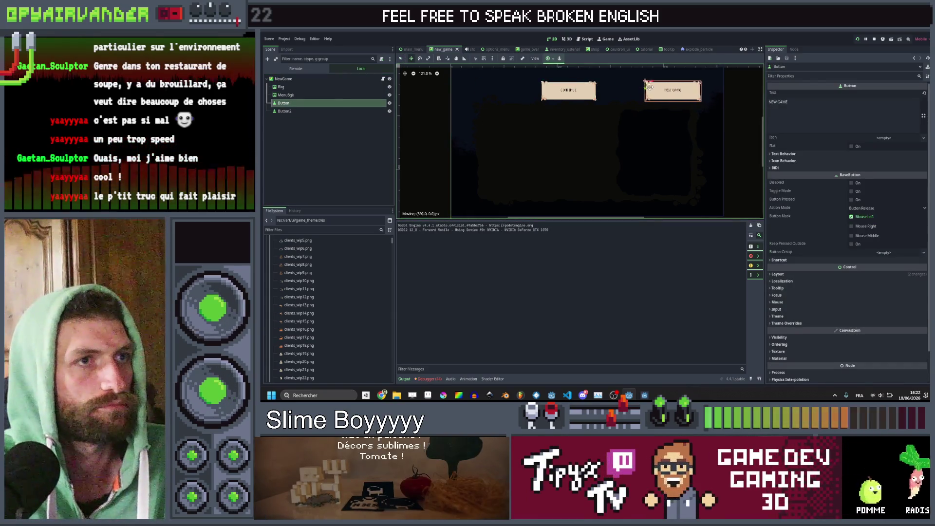
click(286, 112)
drag(549, 84, 487, 84)
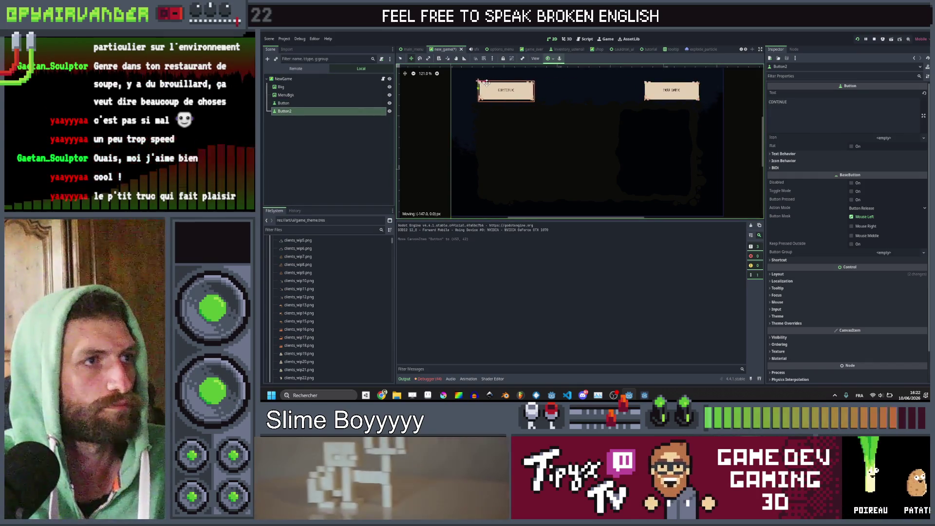
key(ctrl+s)
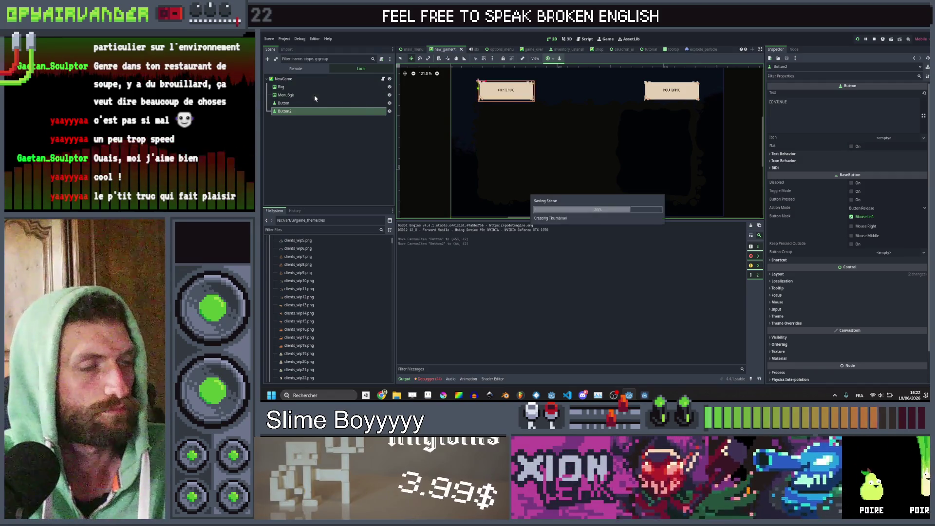
click(324, 146)
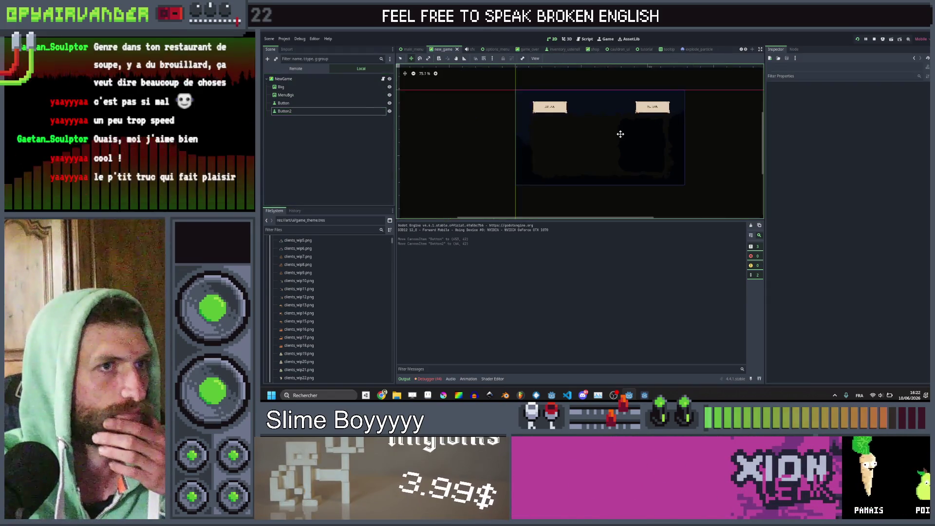
scroll(611, 129, down, 5)
scroll(607, 127, up, 8)
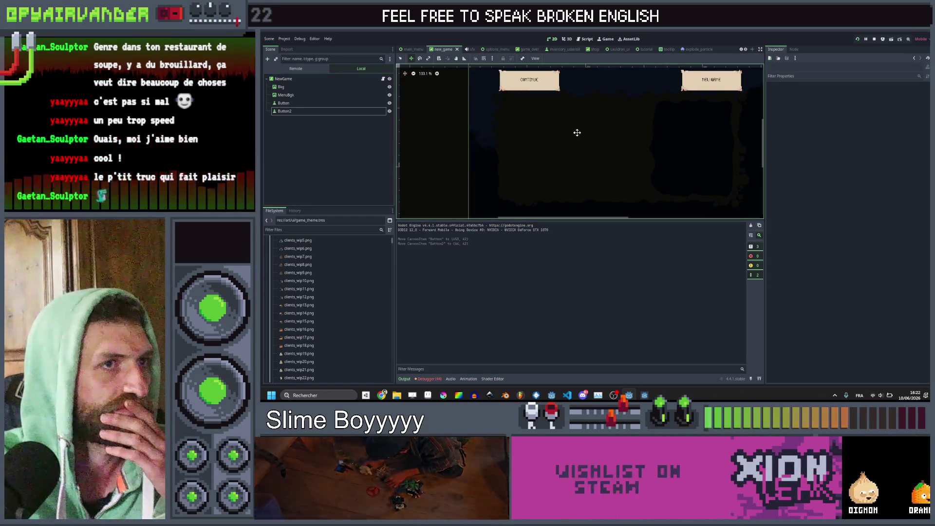
drag(576, 134, 522, 136)
click(302, 87)
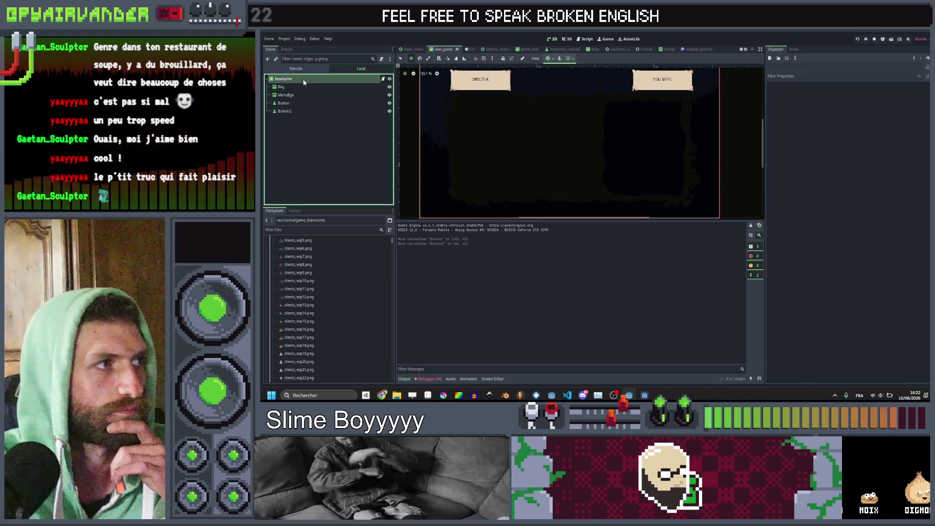
Add a TextureRect child to NewGame showing the mockup_cauldron image
right_click(302, 81)
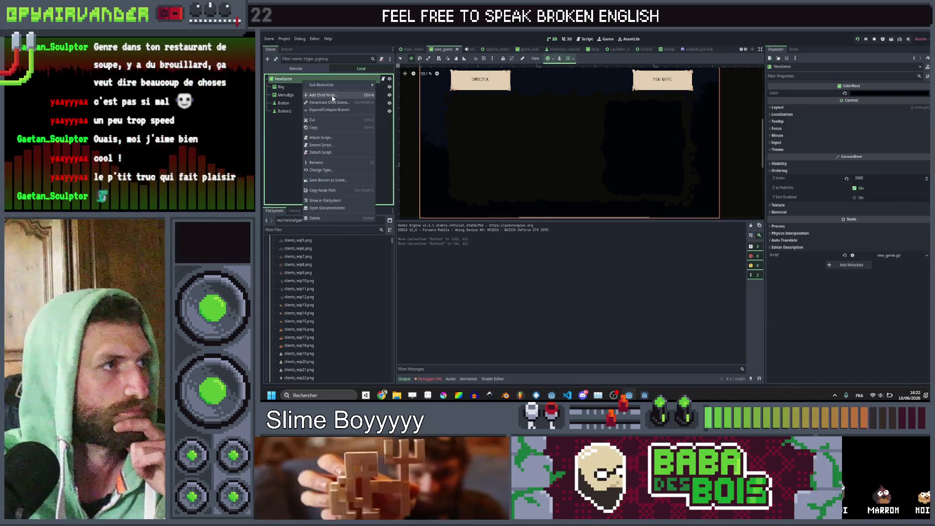
click(334, 96)
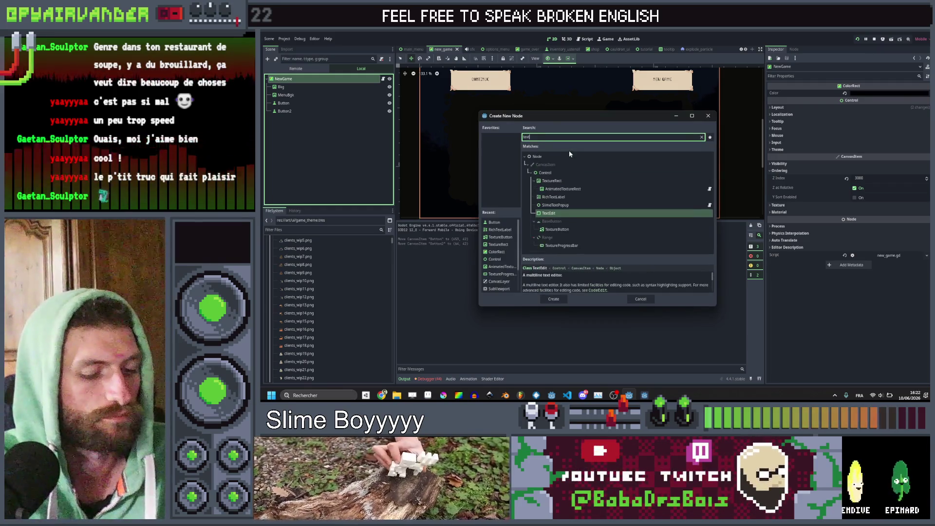
key(Escape)
click(887, 94)
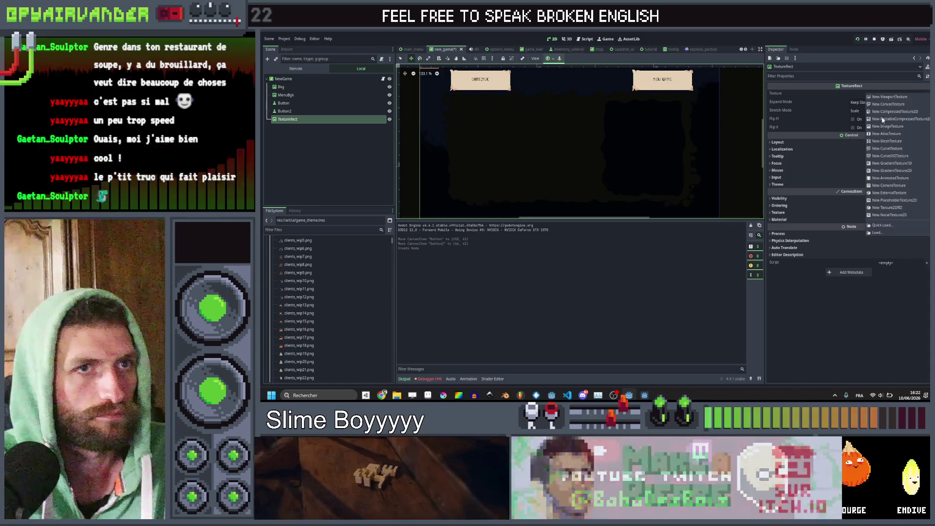
click(885, 227)
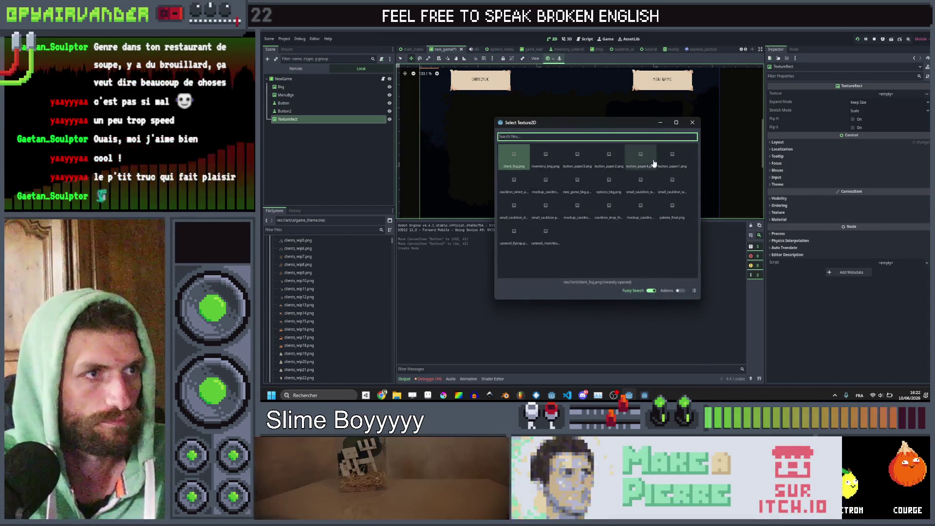
double_click(547, 186)
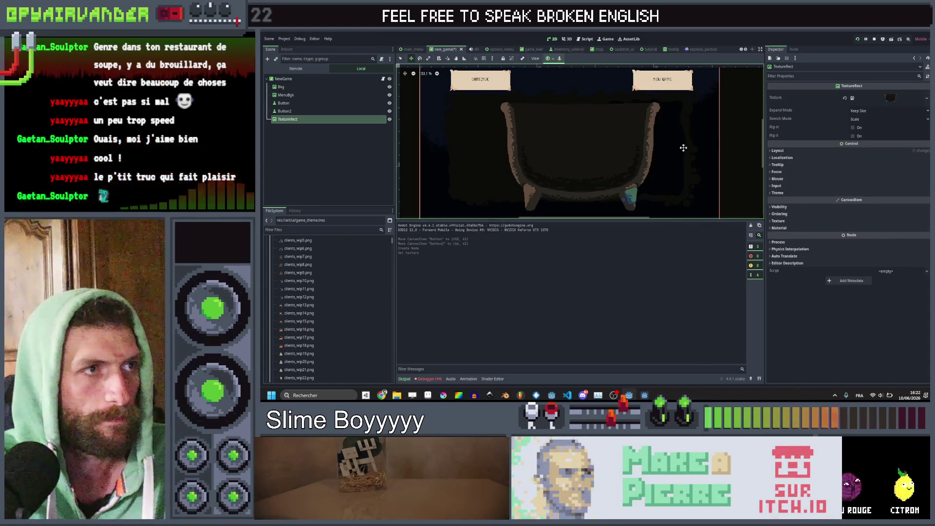
Set the TextureRect's transform scale to 0.5, 0.5
click(799, 151)
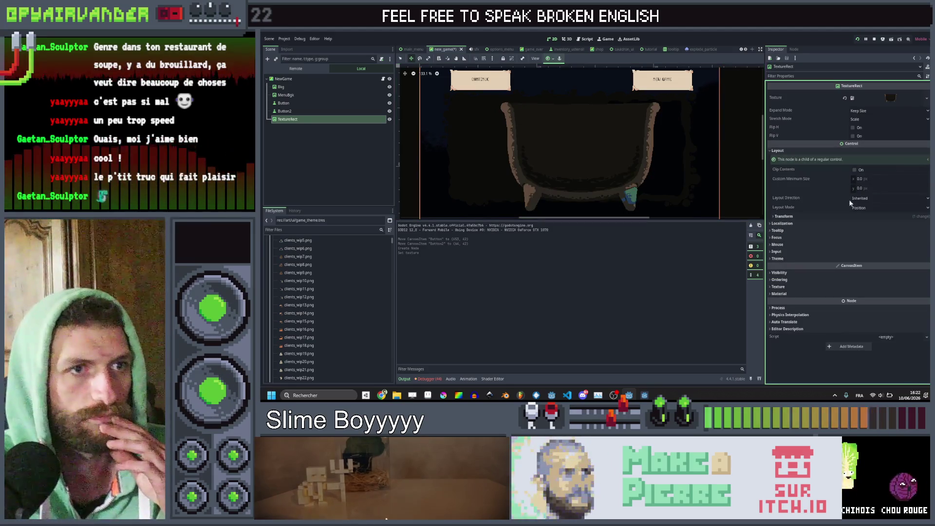
click(813, 215)
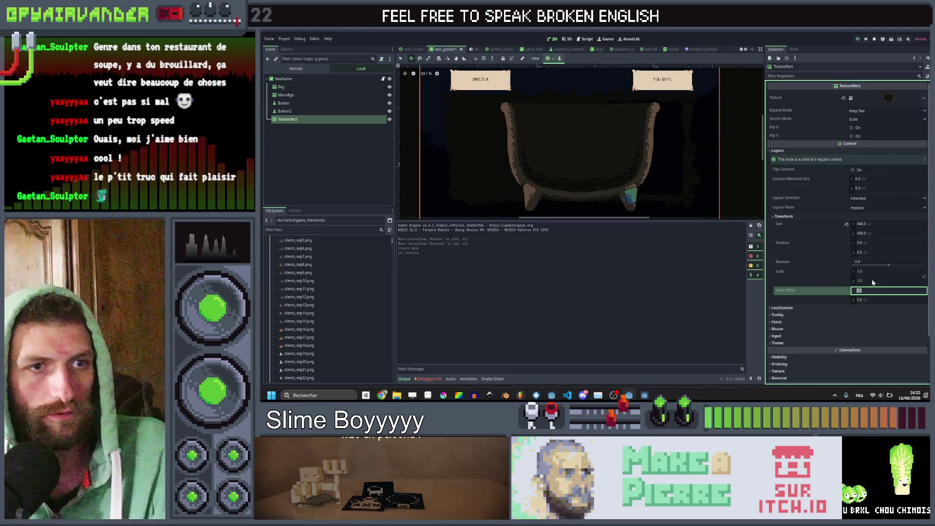
click(874, 271)
text(0.5)
key(Return)
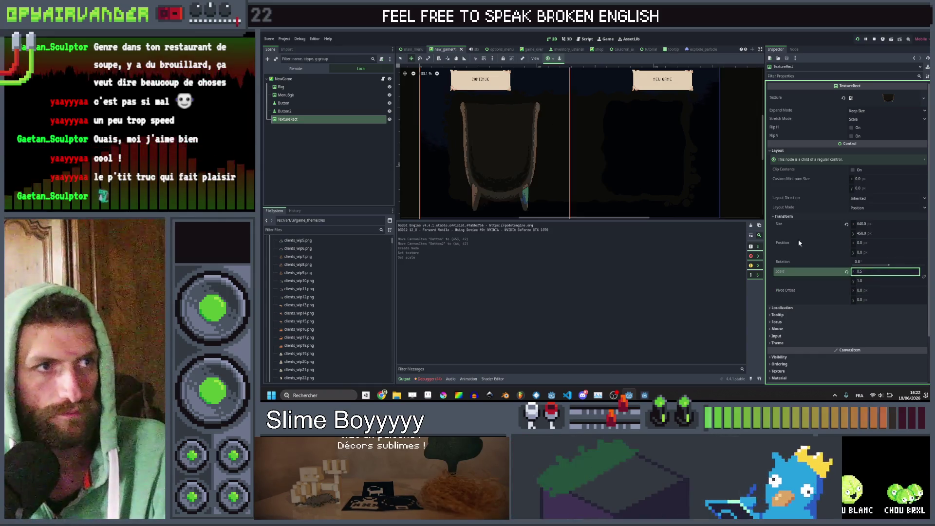
click(870, 281)
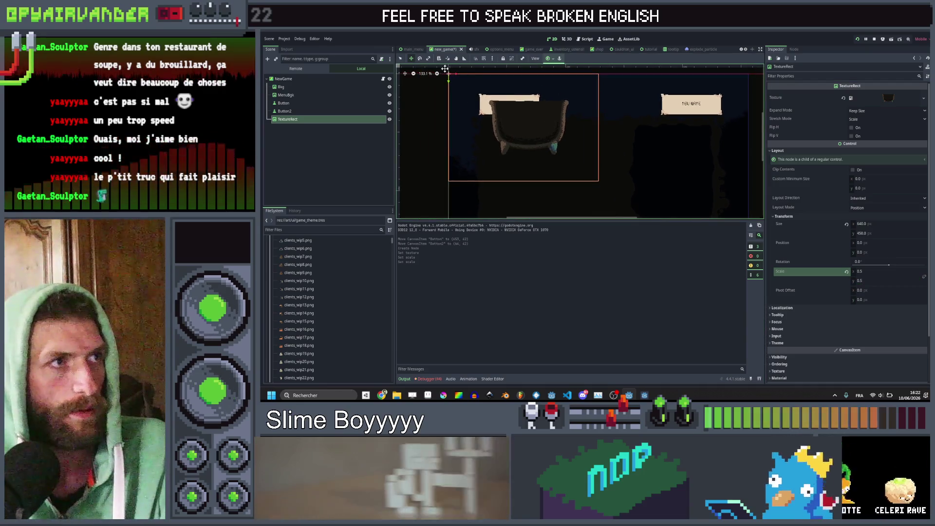
key(q)
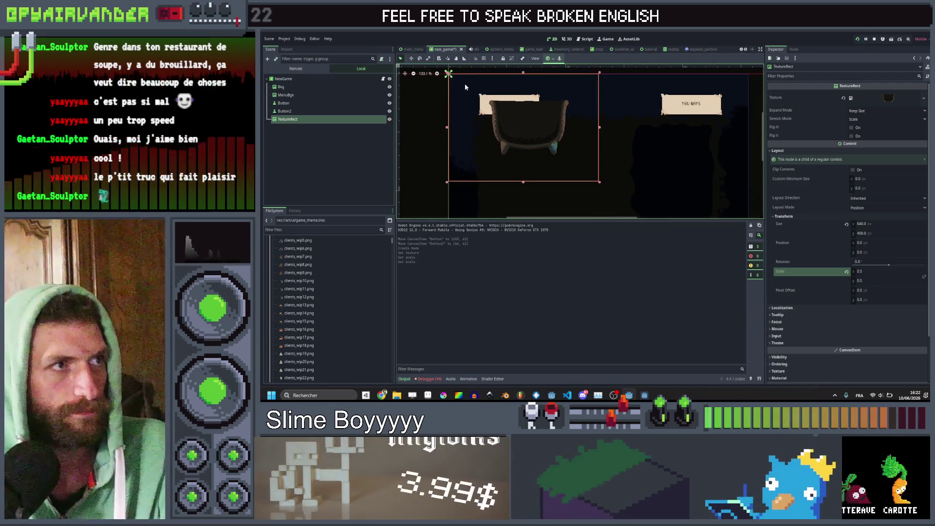
Position the cauldron below the tabs, then bring up the cauldron_manager scene
mouse_move(465, 87)
mouse_down()
mouse_move(554, 136)
mouse_move(595, 130)
mouse_move(585, 133)
mouse_up()
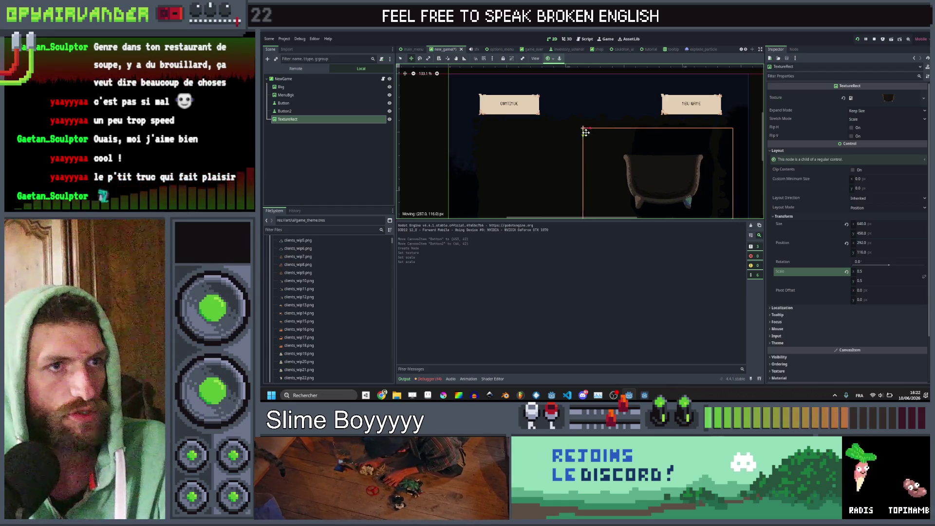
scroll(585, 146, up, 1)
scroll(560, 119, down, 1)
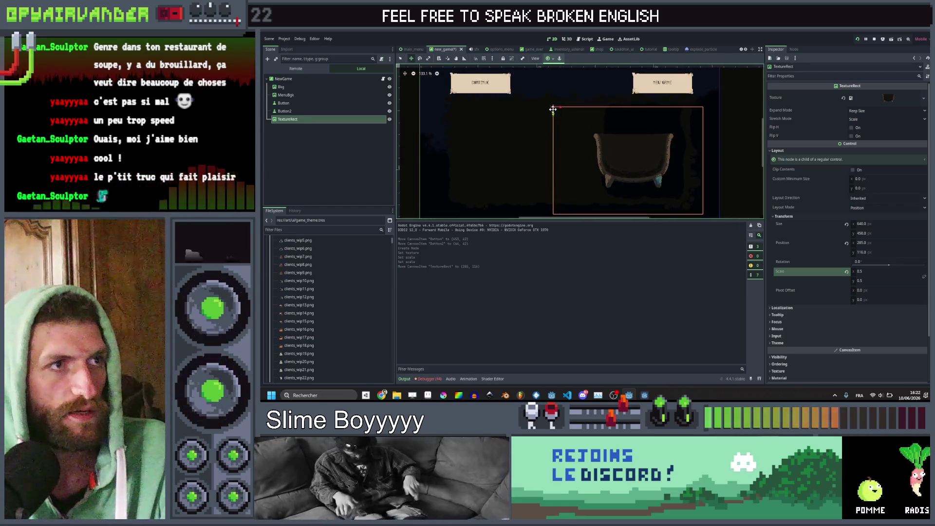
drag(554, 110, 550, 103)
right_click(365, 119)
click(340, 159)
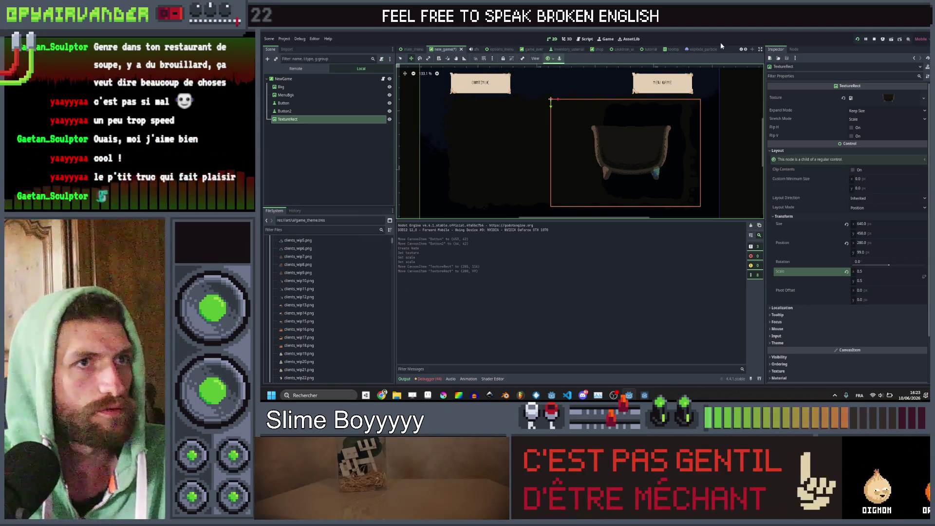
click(744, 50)
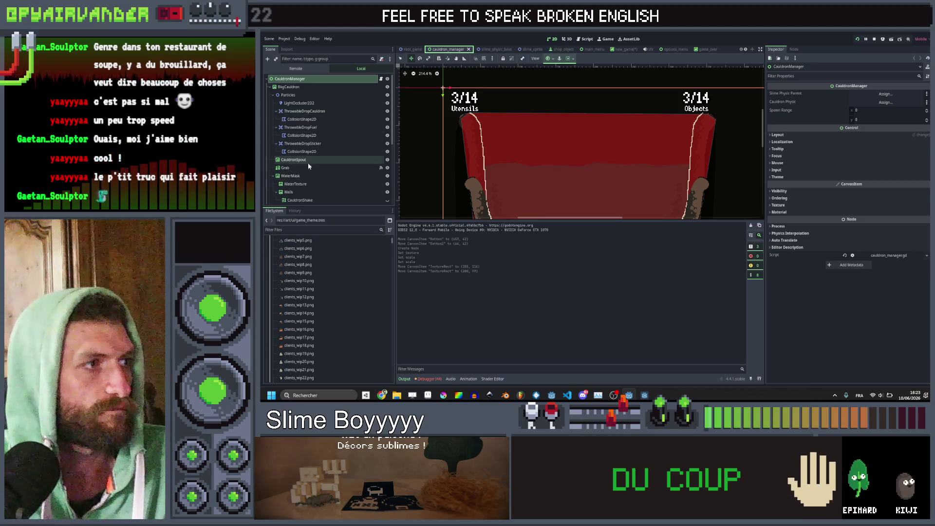
Paste the cauldron scene's WaterMask branch under the new_game TextureRect and save
click(303, 177)
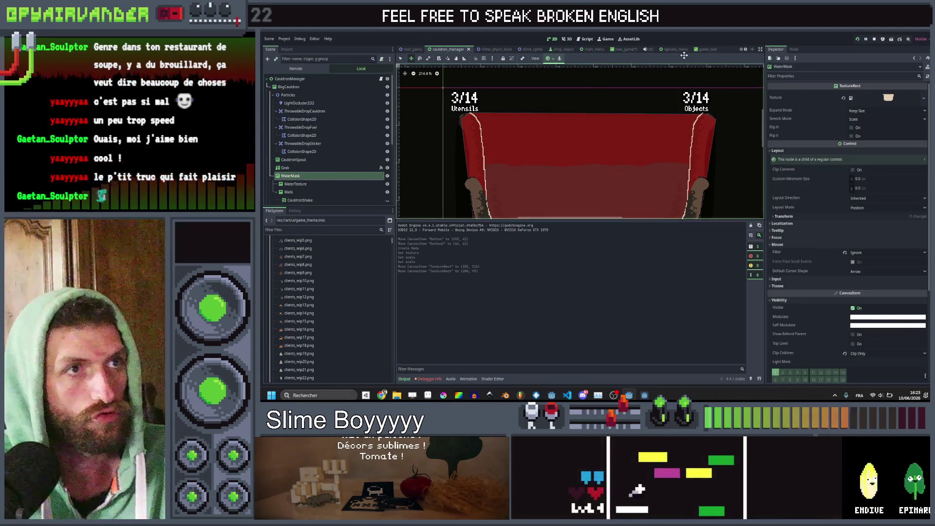
click(621, 48)
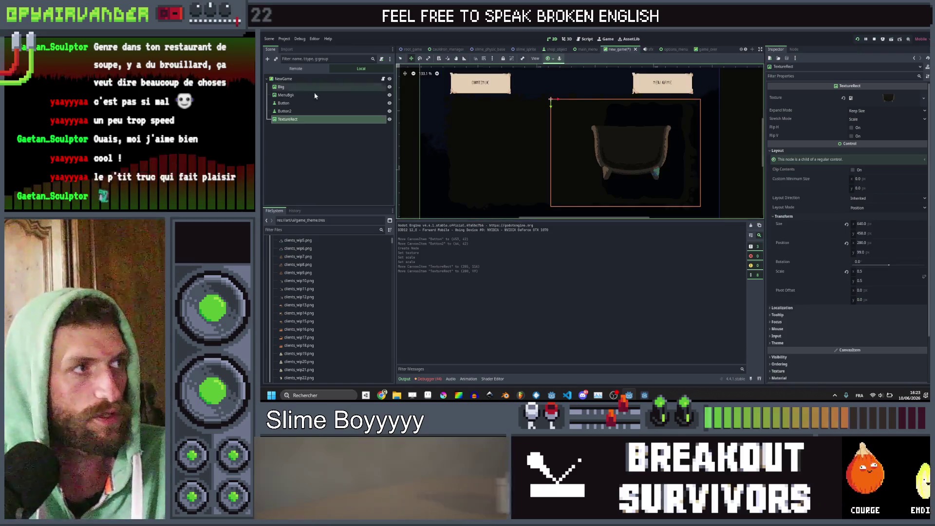
key(ctrl+v)
key(ctrl+s)
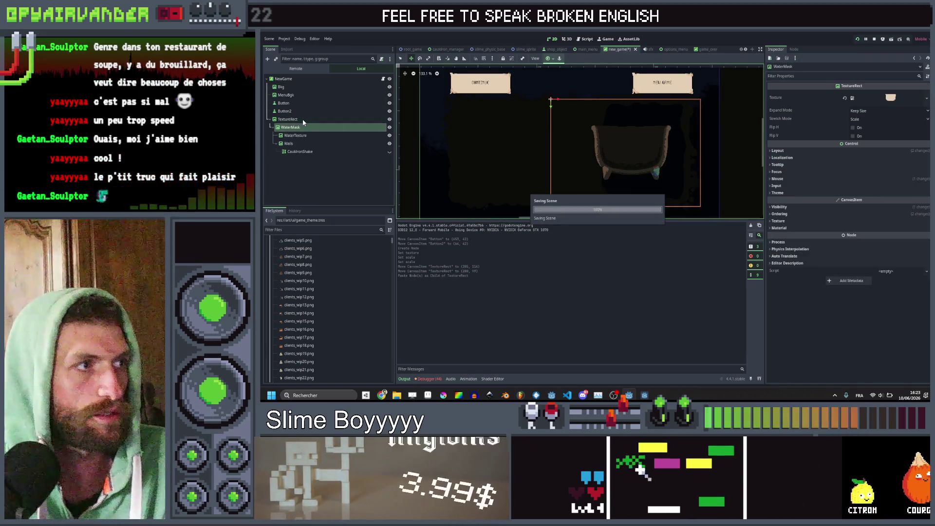
Delete the pasted Walls node from the new_game scene
click(318, 127)
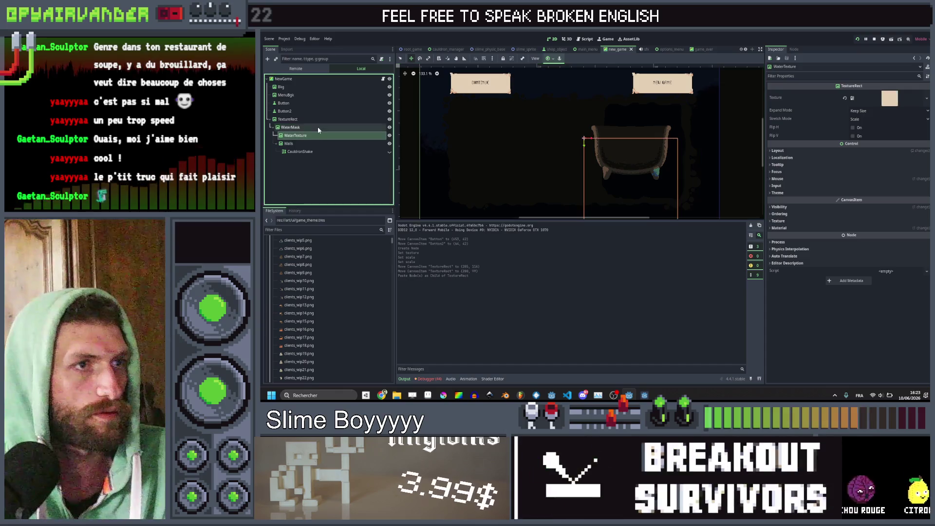
click(315, 143)
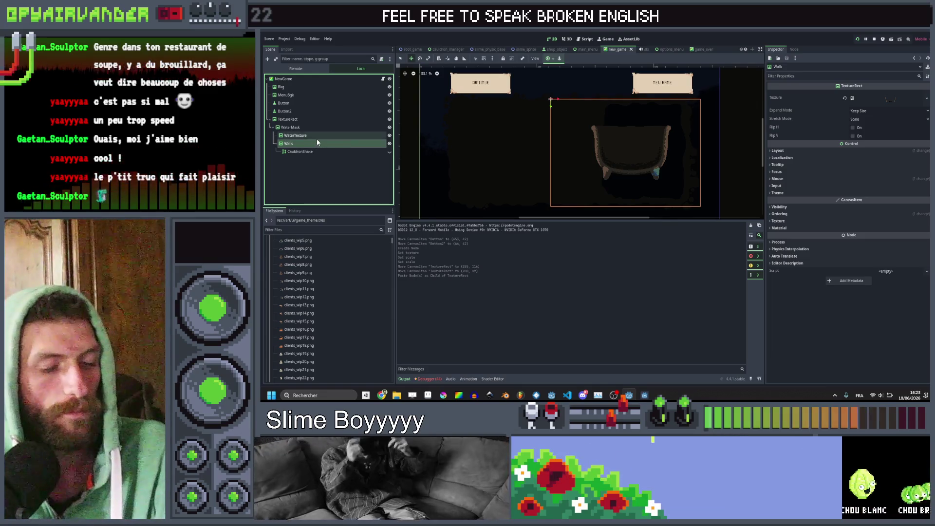
key(Delete)
key(Return)
Toggle Z as Relative on WaterMask, reset its Z Index to 0, and save
click(307, 129)
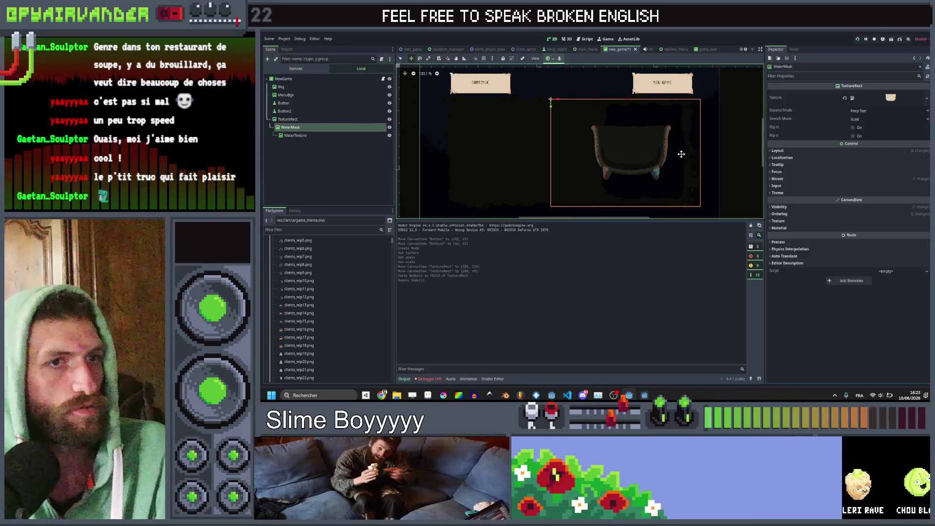
click(779, 214)
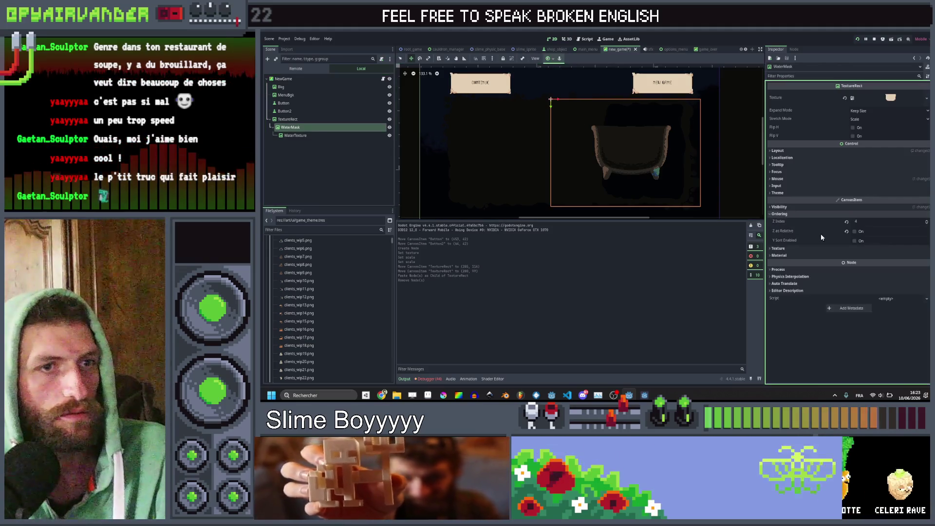
click(854, 231)
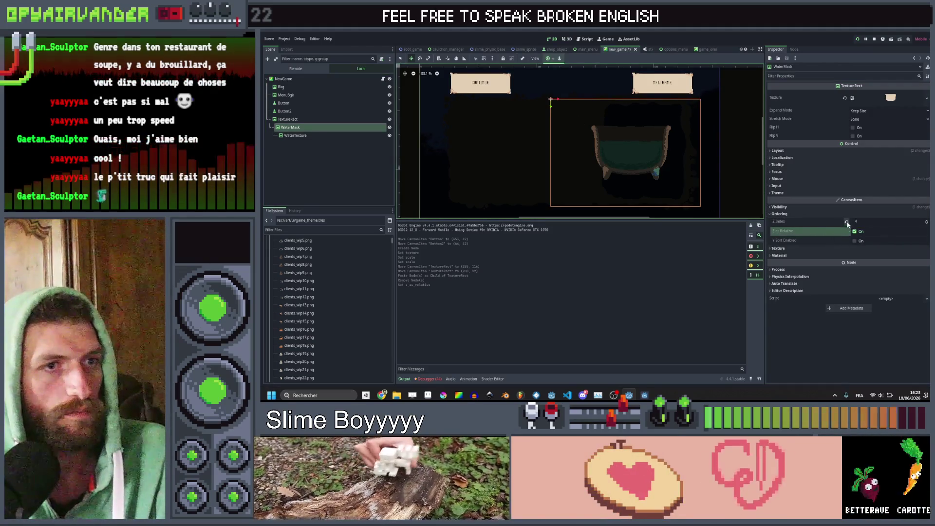
click(846, 221)
scroll(706, 150, up, 5)
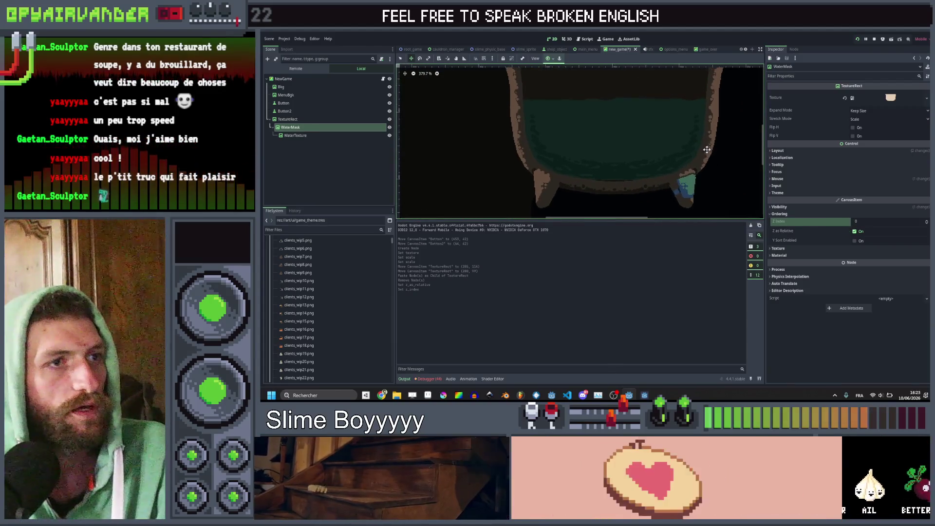
key(ctrl+s)
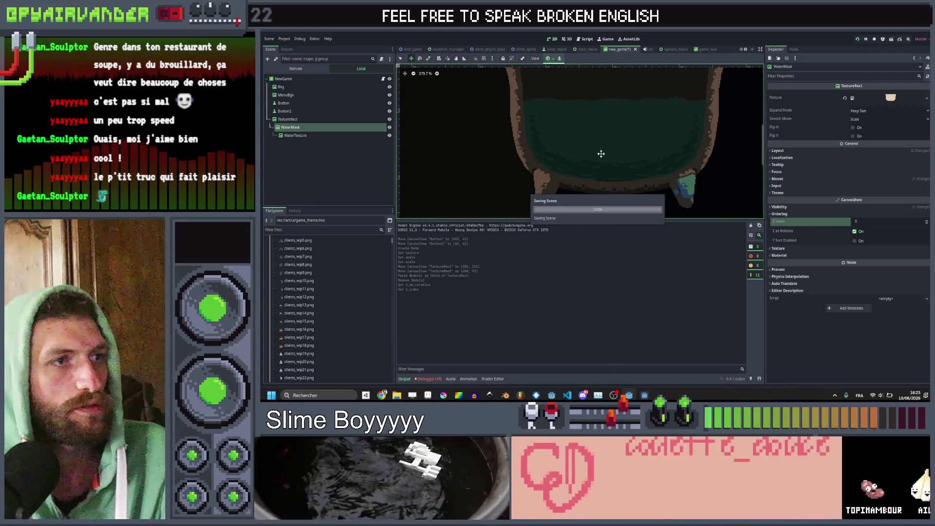
scroll(597, 146, down, 3)
Check the WaterTexture and cauldron TextureRect nodes, then switch to Aseprite
click(295, 135)
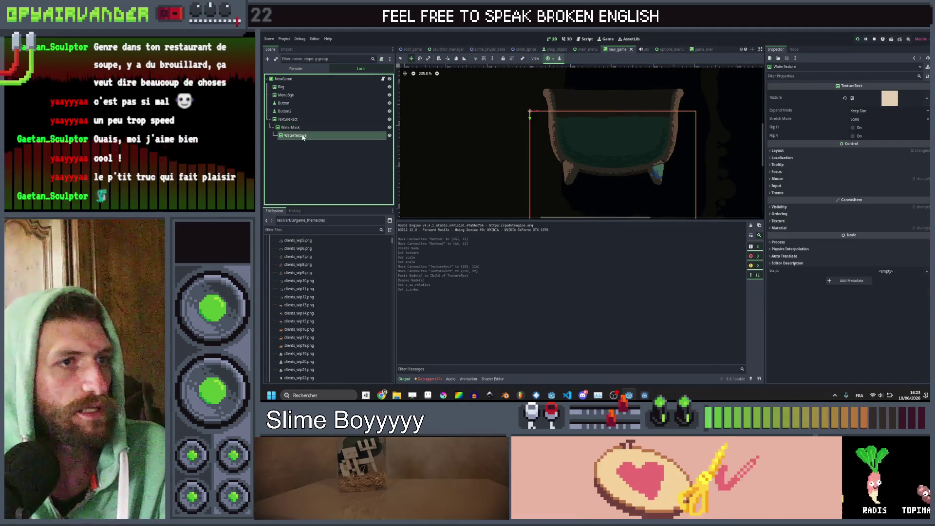
click(633, 136)
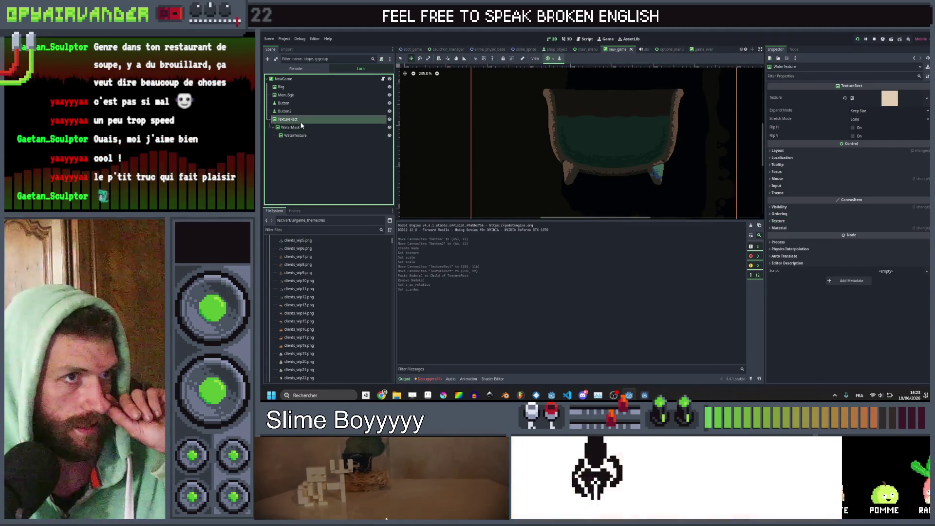
scroll(633, 136, down, 4)
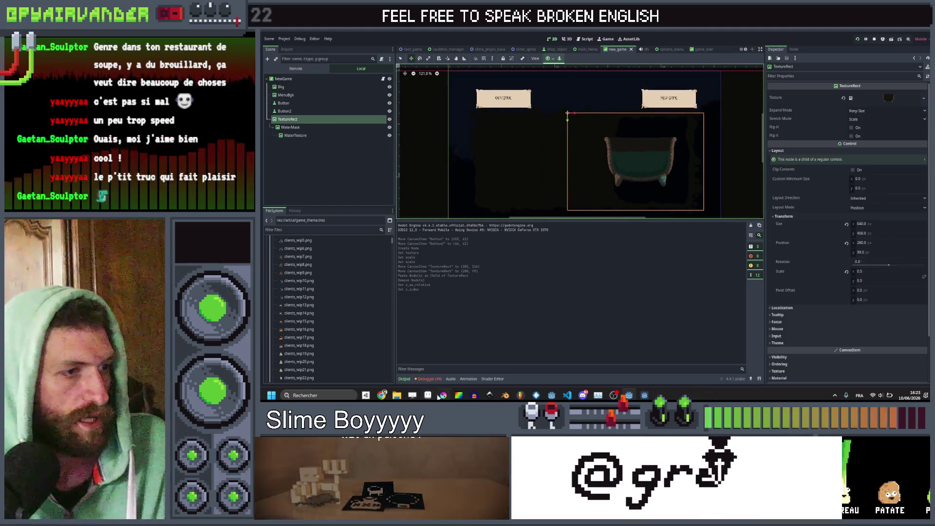
click(427, 395)
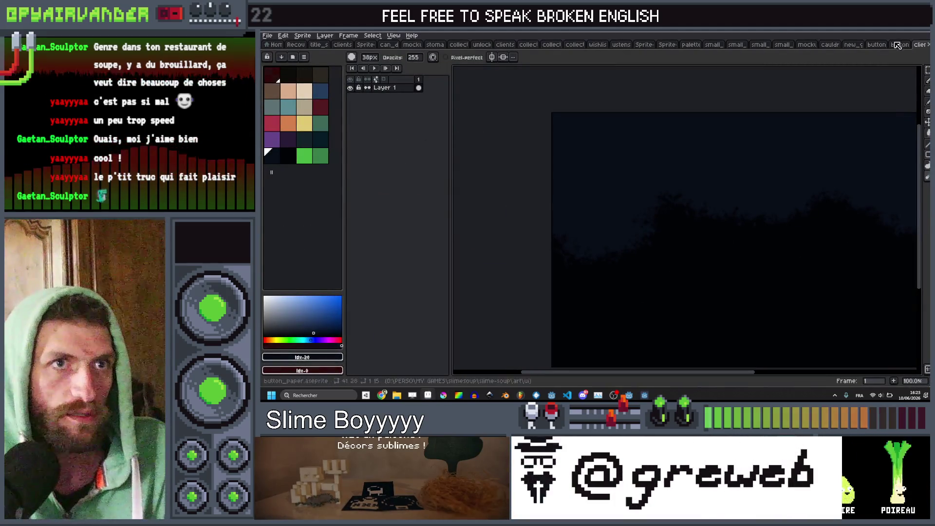
In the 'new' sprite, repaint the dark fill so it extends further left
click(850, 45)
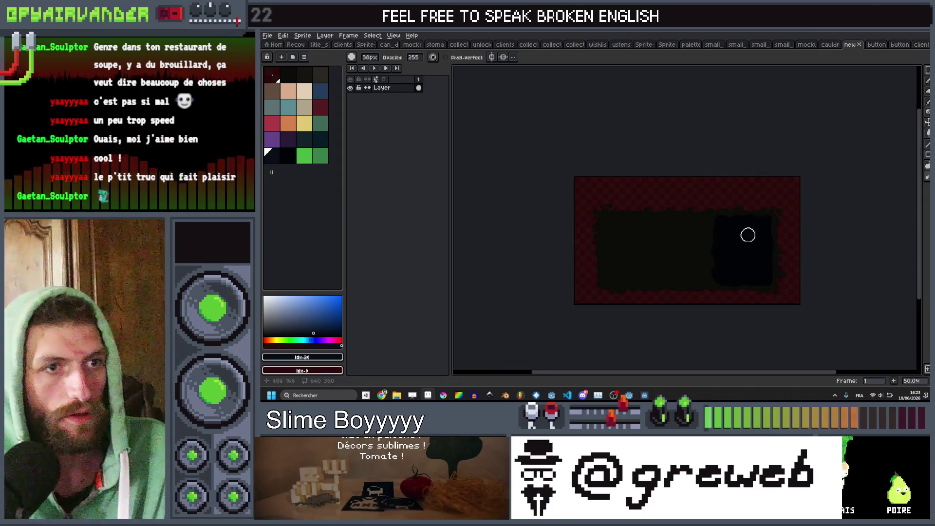
scroll(748, 231, up, 1)
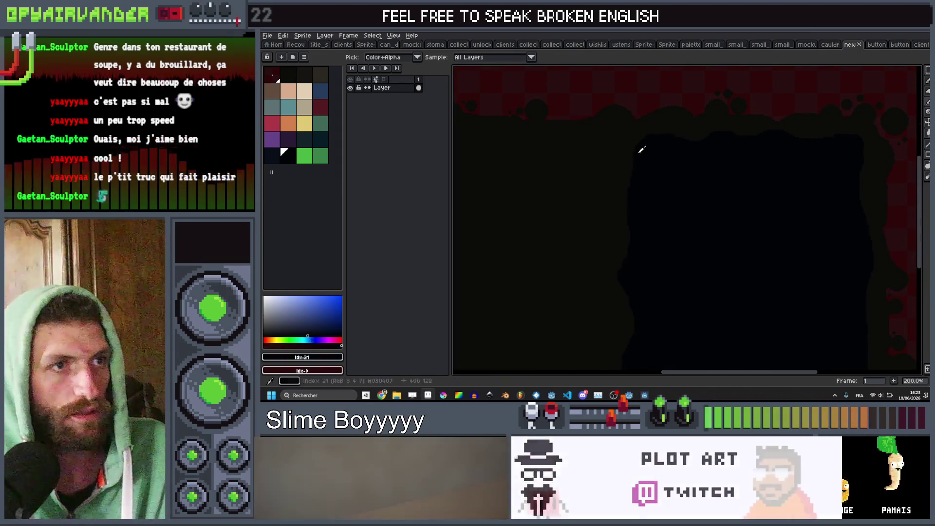
drag(641, 150, 645, 162)
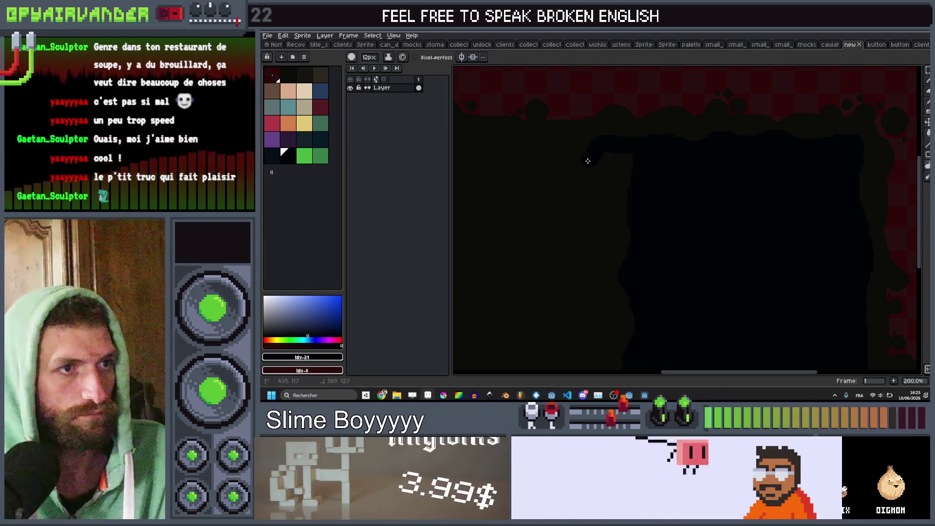
scroll(603, 130, down, 5)
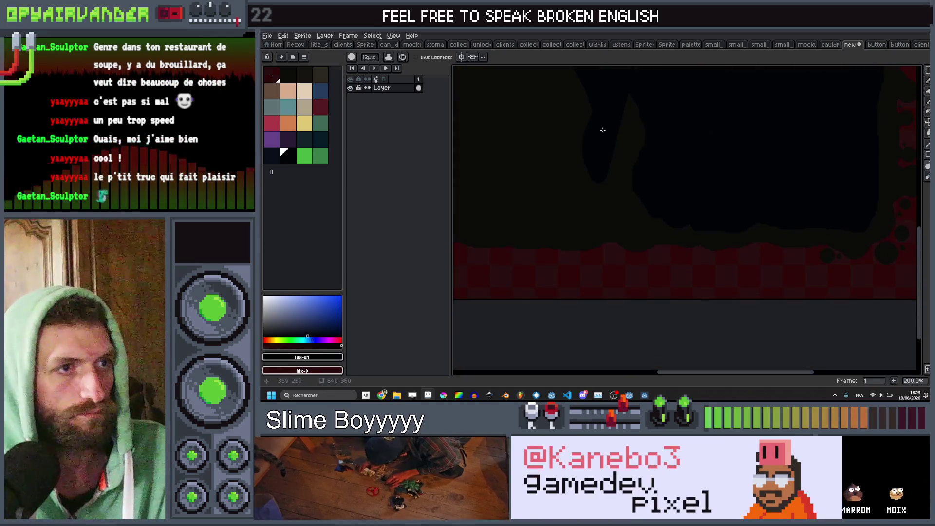
key(ctrl+z)
mouse_move(663, 220)
mouse_down()
mouse_move(606, 213)
mouse_move(605, 142)
mouse_move(661, 211)
mouse_move(622, 203)
mouse_move(653, 98)
mouse_move(627, 151)
mouse_move(678, 149)
mouse_move(641, 223)
mouse_move(641, 294)
mouse_move(701, 324)
mouse_move(802, 316)
mouse_up()
scroll(647, 152, down, 2)
scroll(650, 161, up, 4)
Save the background image and return to the Godot editor
key(ctrl+s)
scroll(796, 273, down, 5)
scroll(785, 247, up, 1)
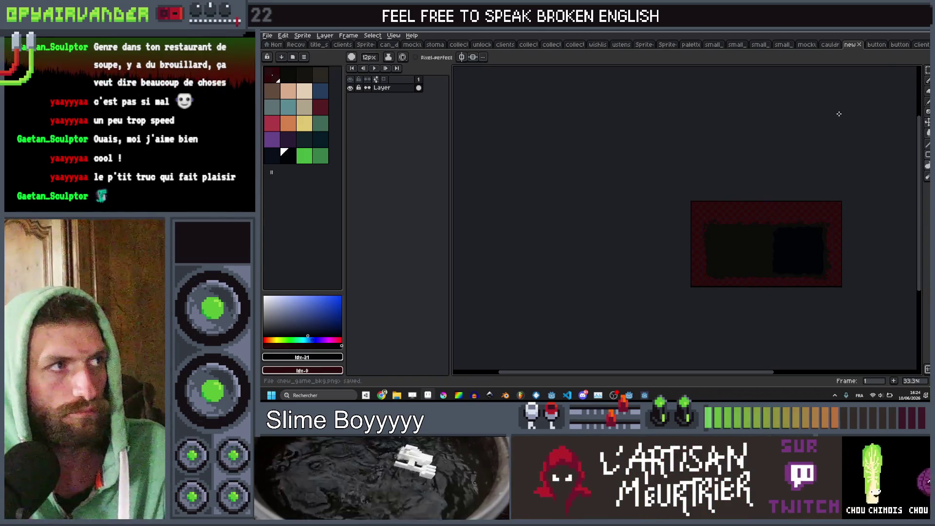
key(alt+Tab)
scroll(600, 149, up, 2)
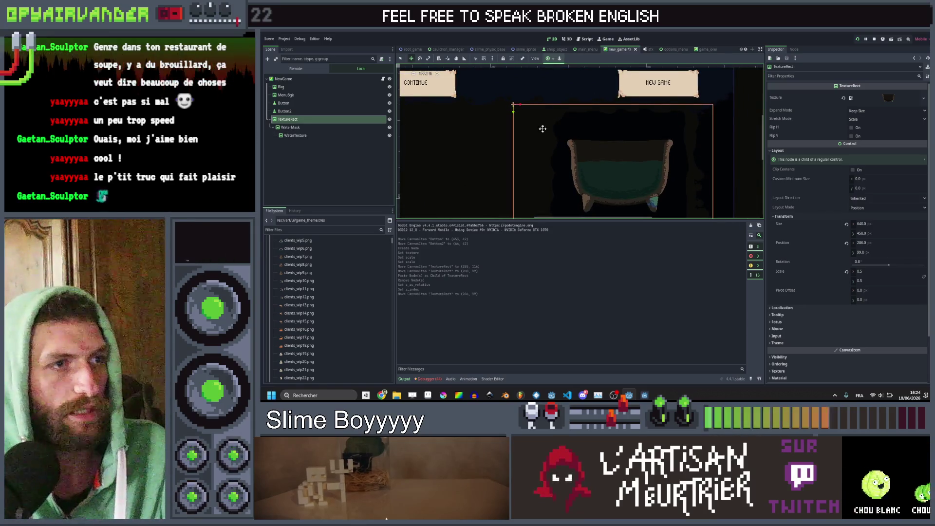
Drag the cauldron TextureRect about 20 px down to (286, 125), then select the CONTINUE button node
scroll(542, 128, down, 2)
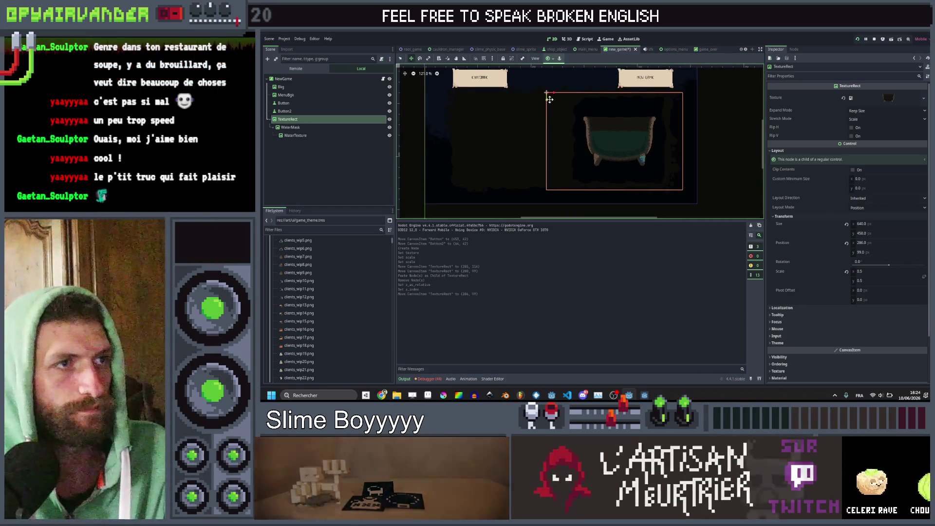
drag(549, 101, 549, 108)
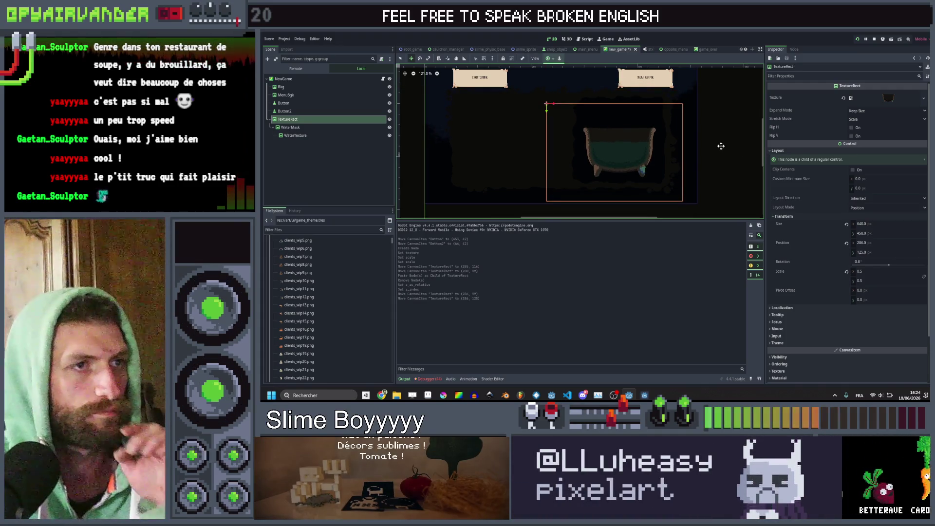
click(313, 103)
click(316, 111)
scroll(547, 120, down, 2)
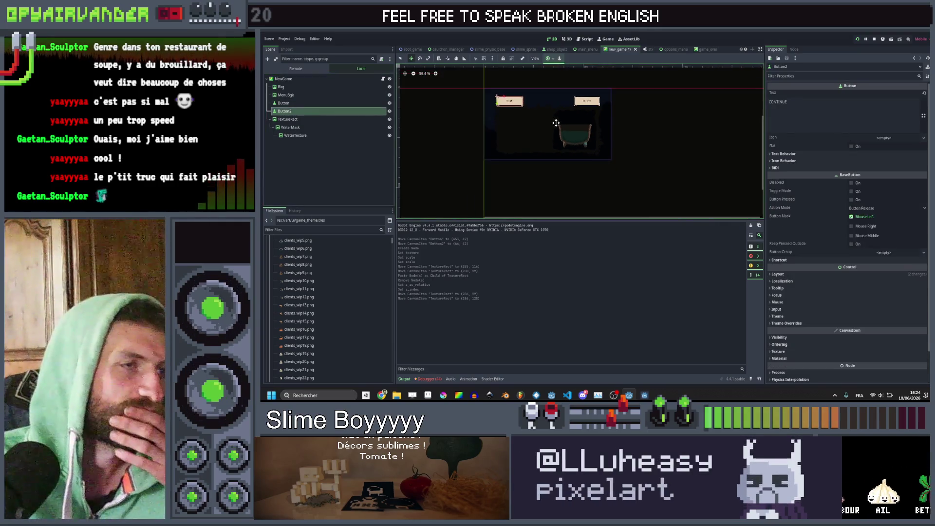
scroll(581, 129, up, 2)
scroll(581, 129, down, 5)
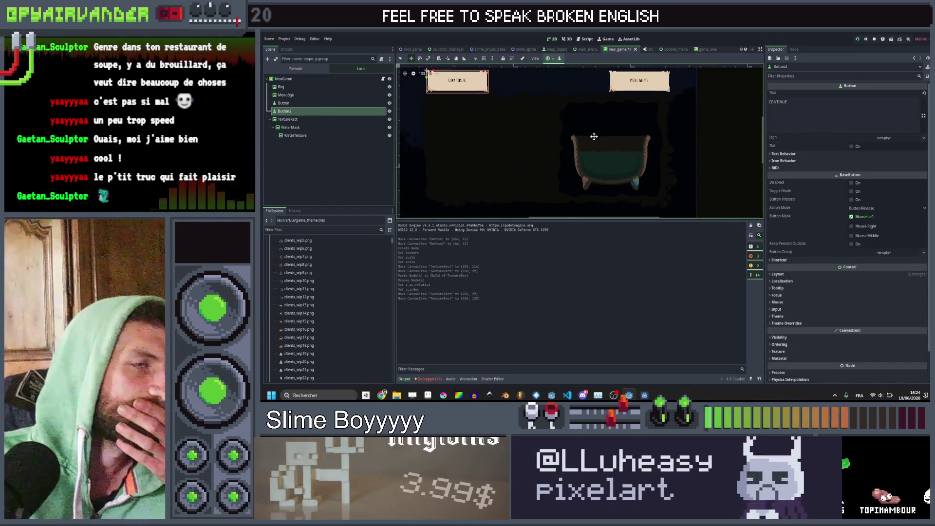
scroll(599, 137, up, 2)
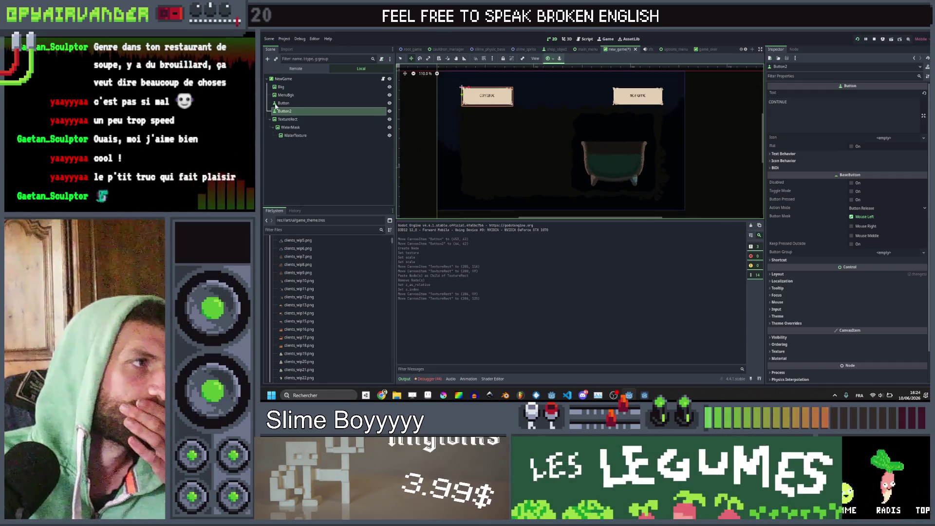
Move the NEW GAME node below Button2, duplicate CONTINUE, and place the copy lower left
click(295, 113)
drag(294, 100, 294, 110)
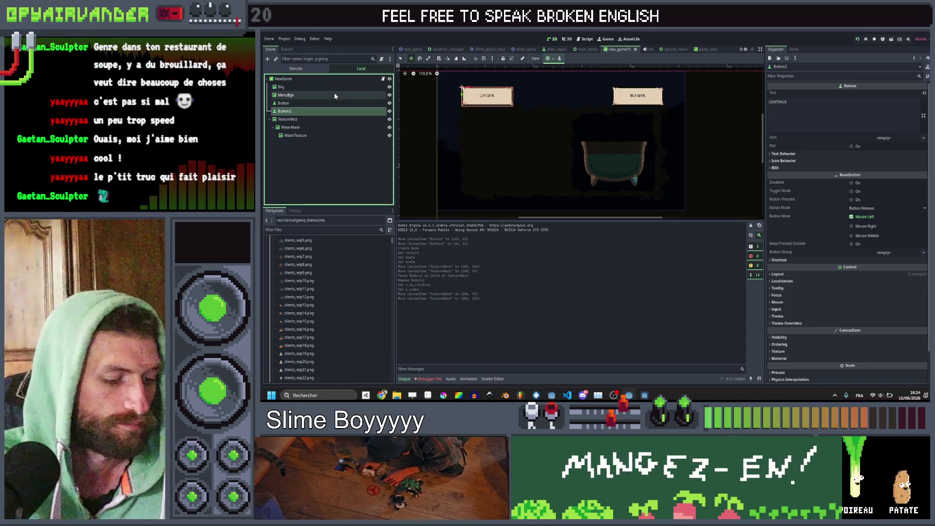
key(ctrl+d)
drag(461, 88, 470, 169)
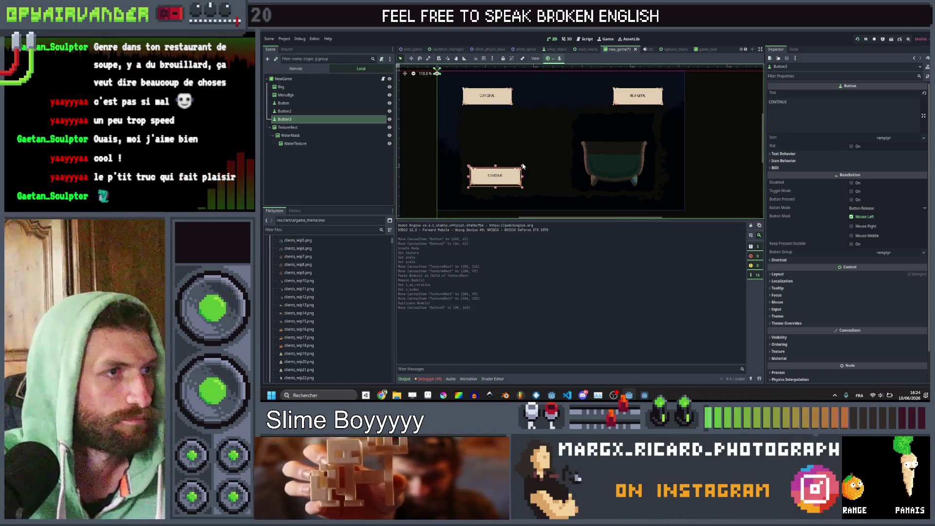
drag(521, 172, 512, 178)
key(ctrl+z)
click(500, 181)
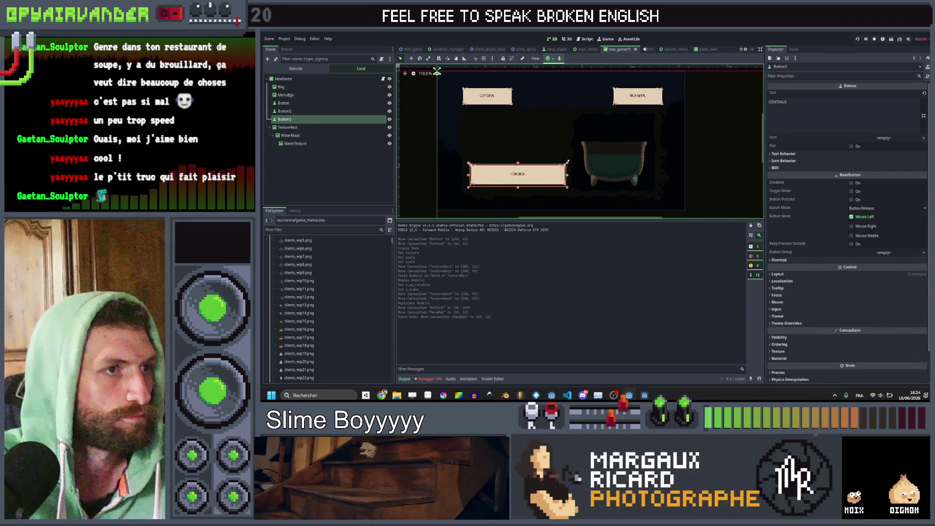
Label the copied button START COOKING and give it a 32 px font size override
double_click(819, 110)
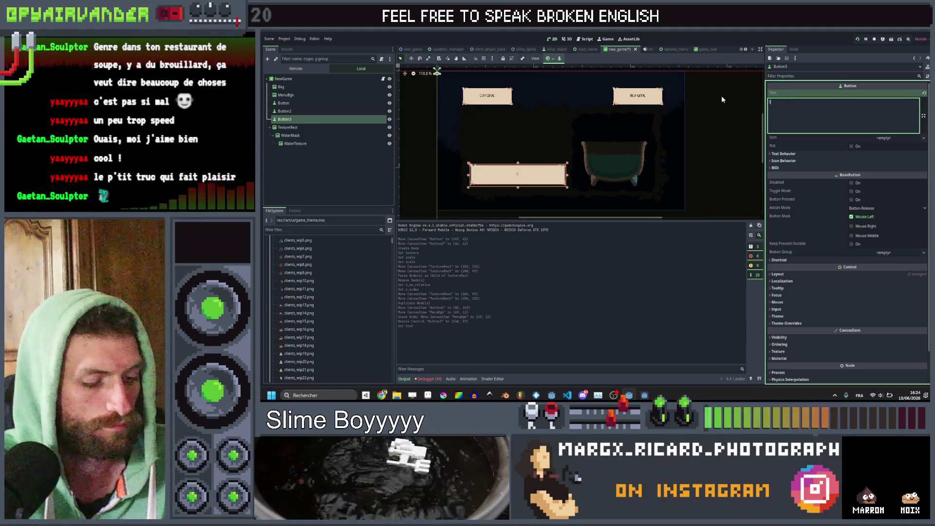
text(TART COOKING)
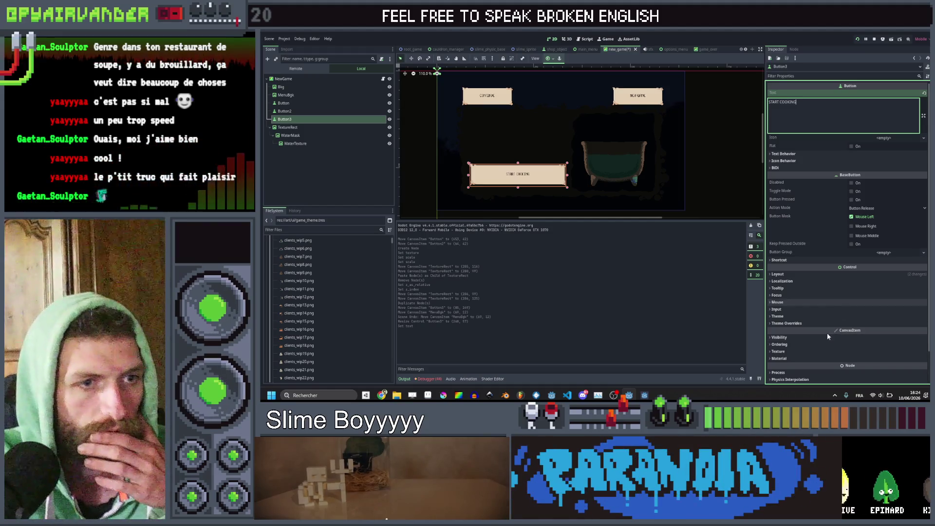
click(828, 323)
scroll(831, 322, down, 3)
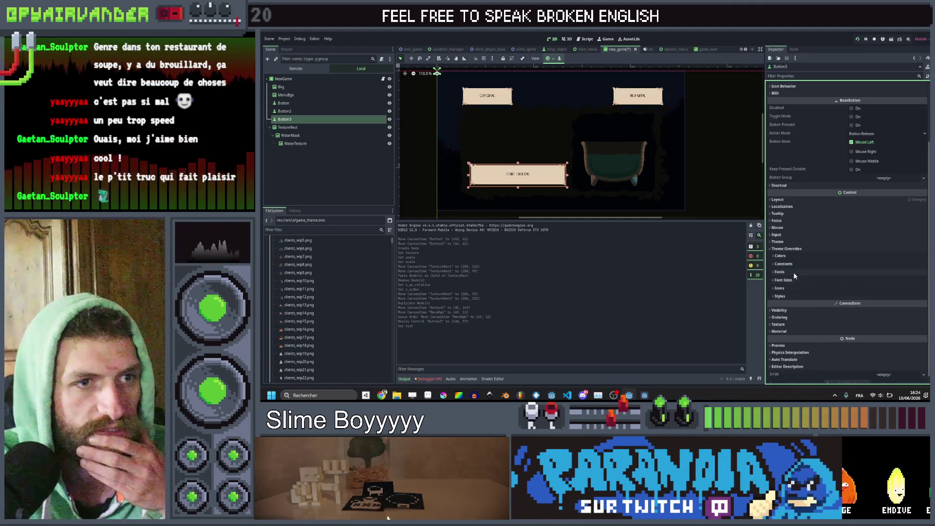
click(793, 272)
click(796, 289)
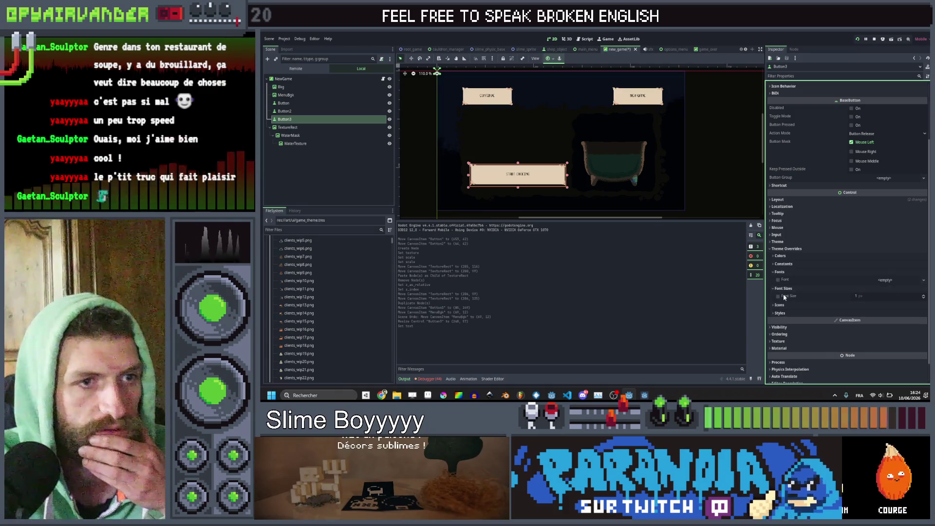
click(778, 296)
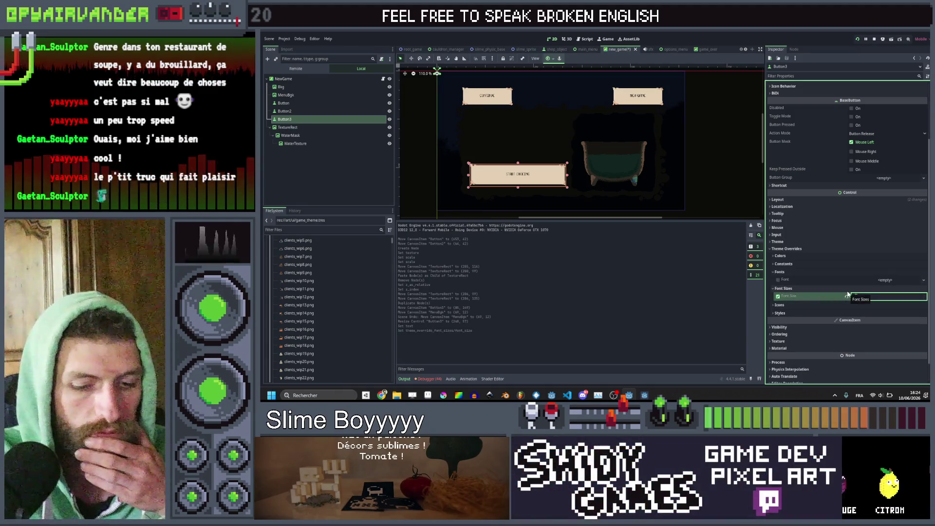
text(32)
key(Return)
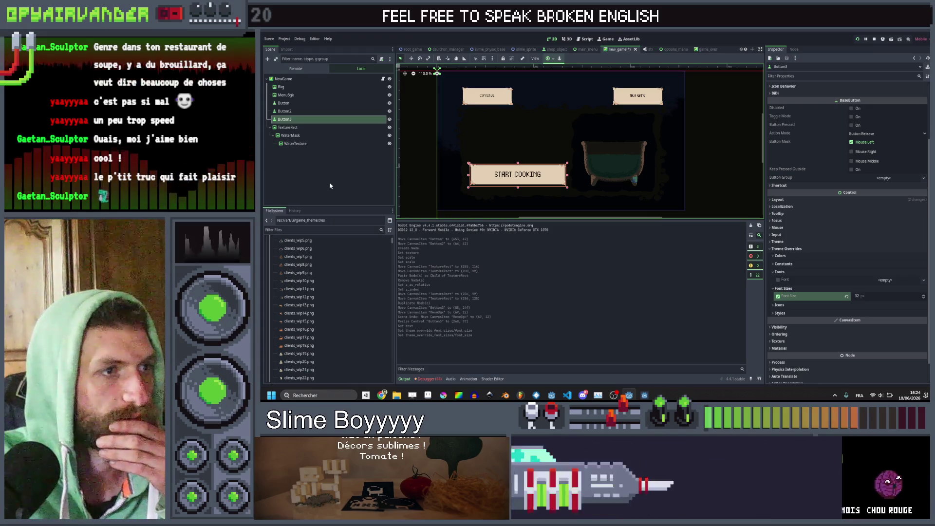
click(329, 182)
scroll(509, 167, up, 5)
scroll(550, 127, down, 4)
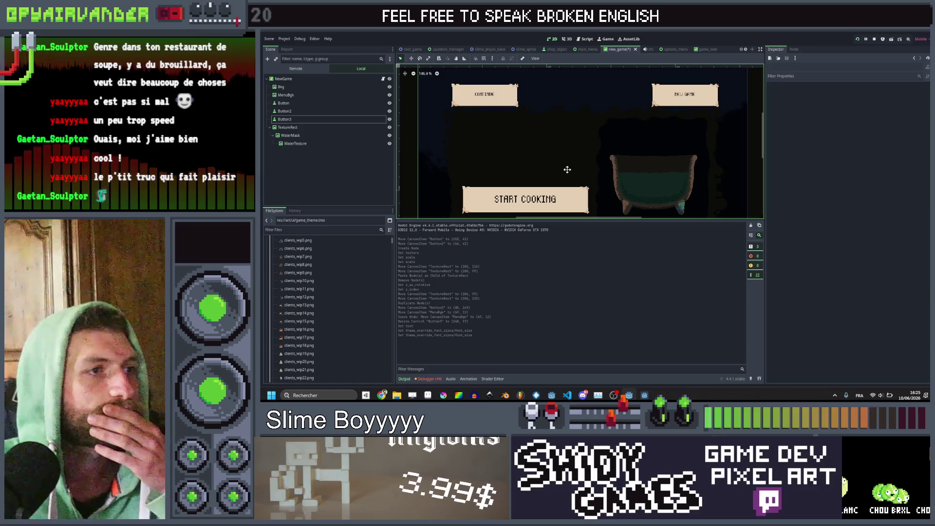
Select both NEW GAME and CONTINUE and darken their Modulate to 3c3c3c
scroll(570, 156, down, 2)
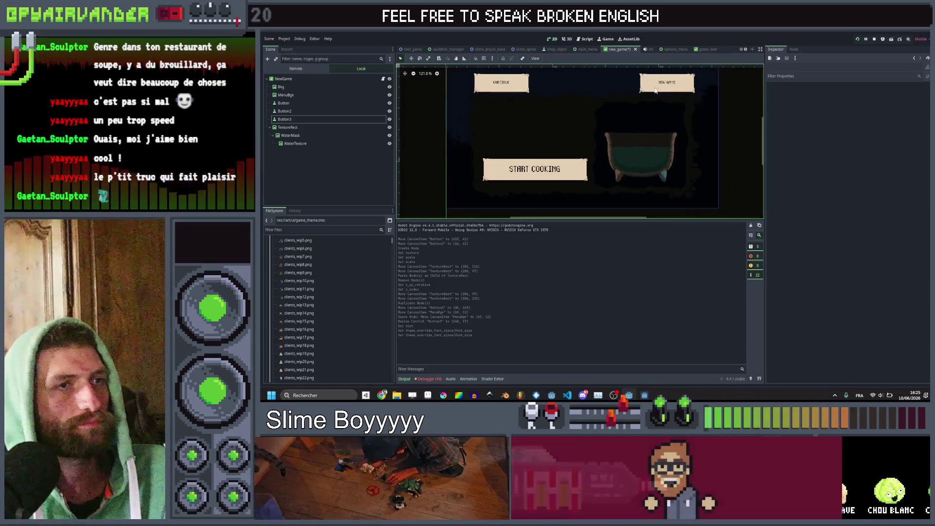
click(681, 79)
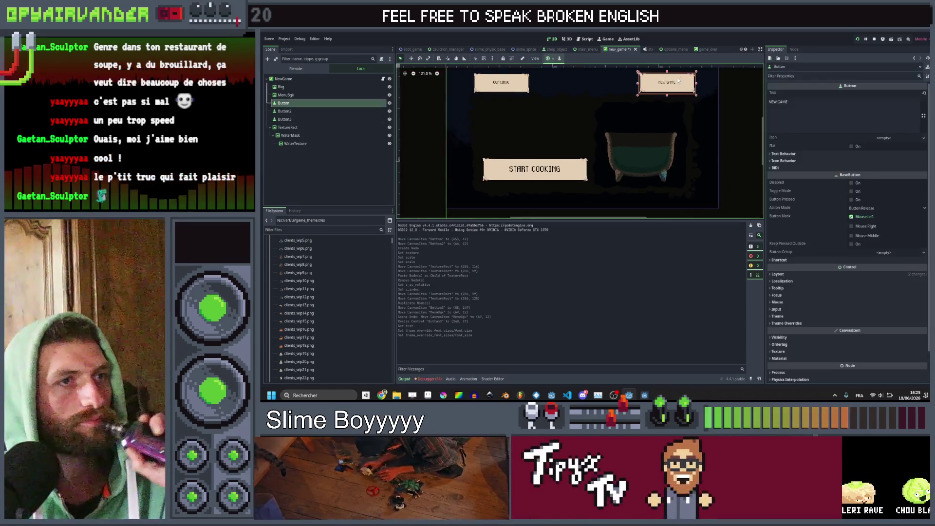
click(311, 112)
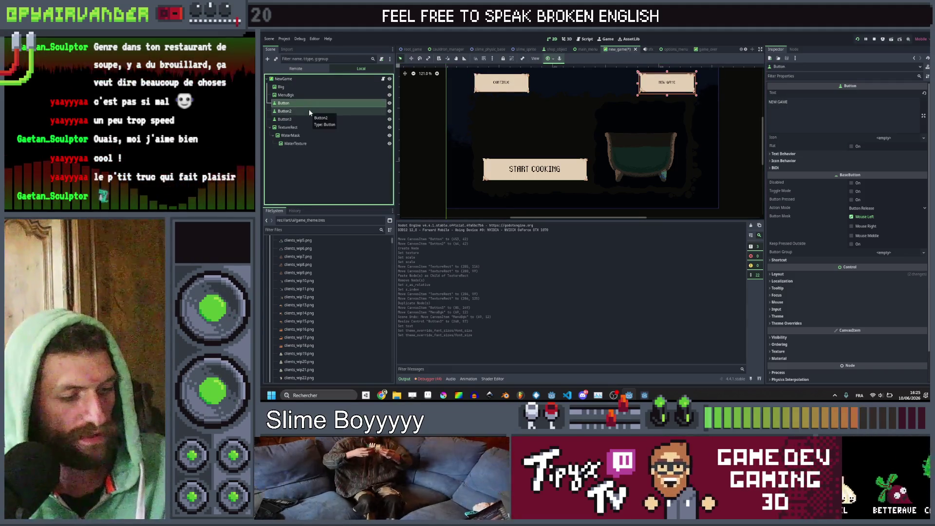
ctrl+click(309, 109)
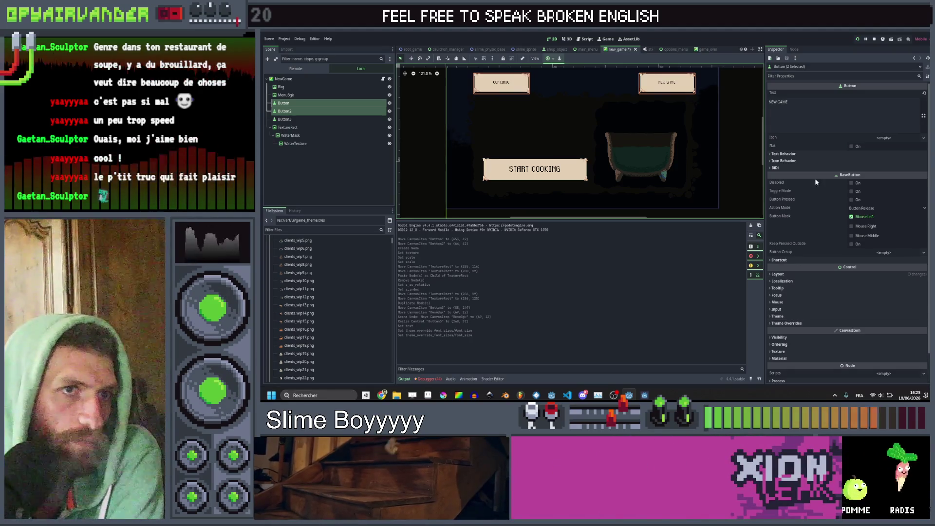
scroll(804, 273, down, 2)
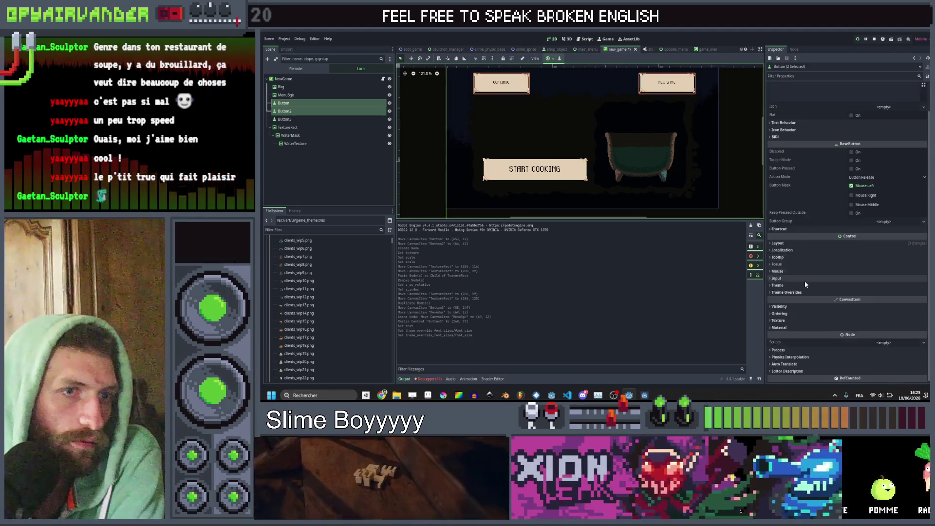
click(780, 306)
click(868, 324)
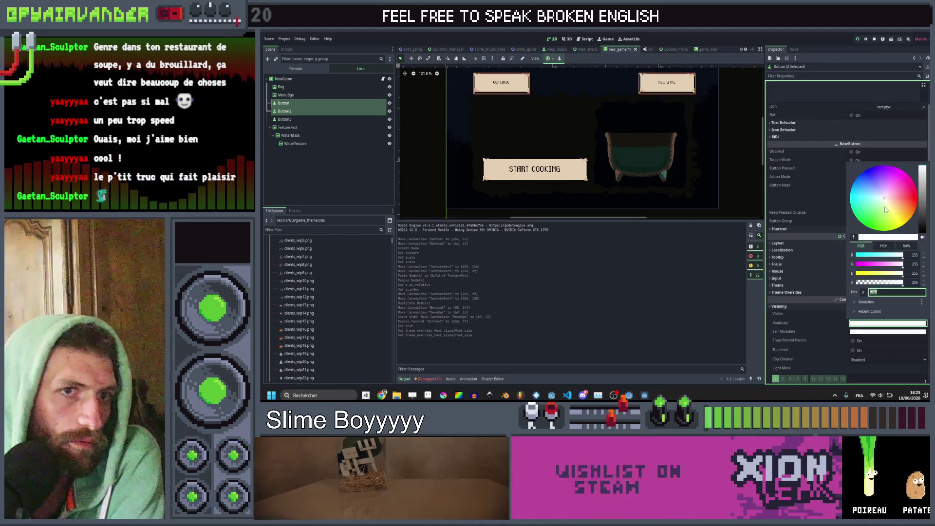
drag(922, 171, 925, 219)
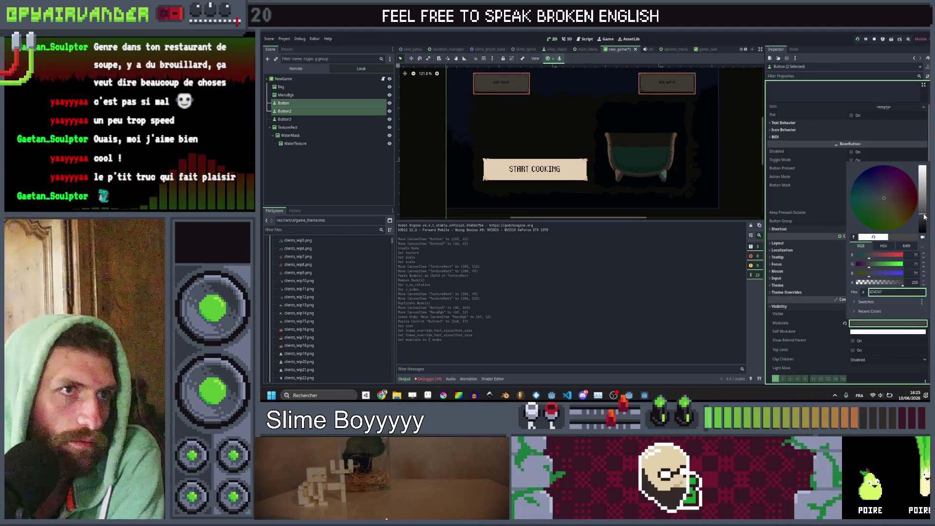
click(342, 174)
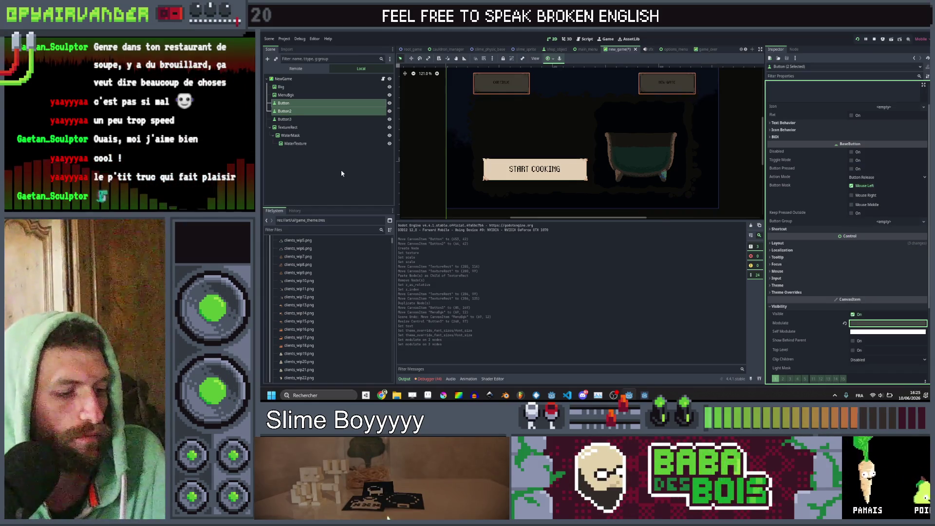
Add a RichTextLabel child to NewGame and size it down toward START COOKING
click(297, 79)
right_click(298, 80)
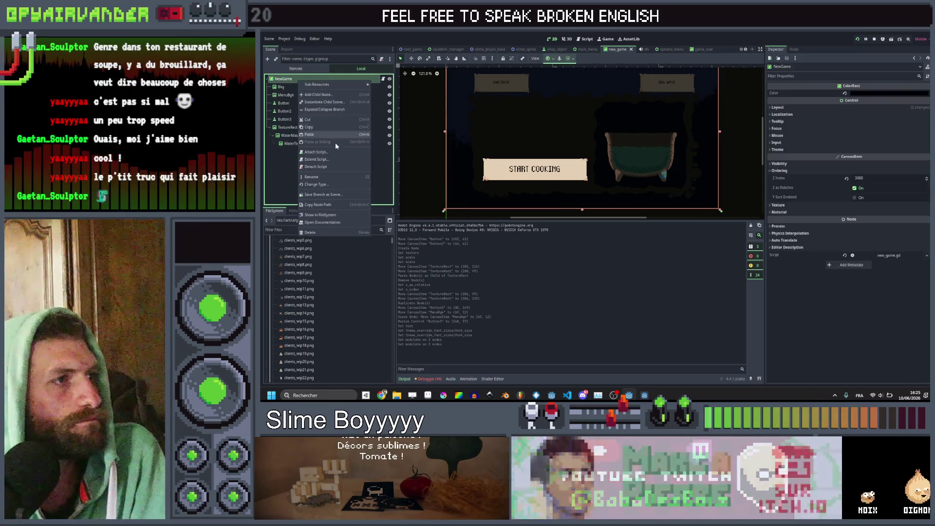
click(325, 94)
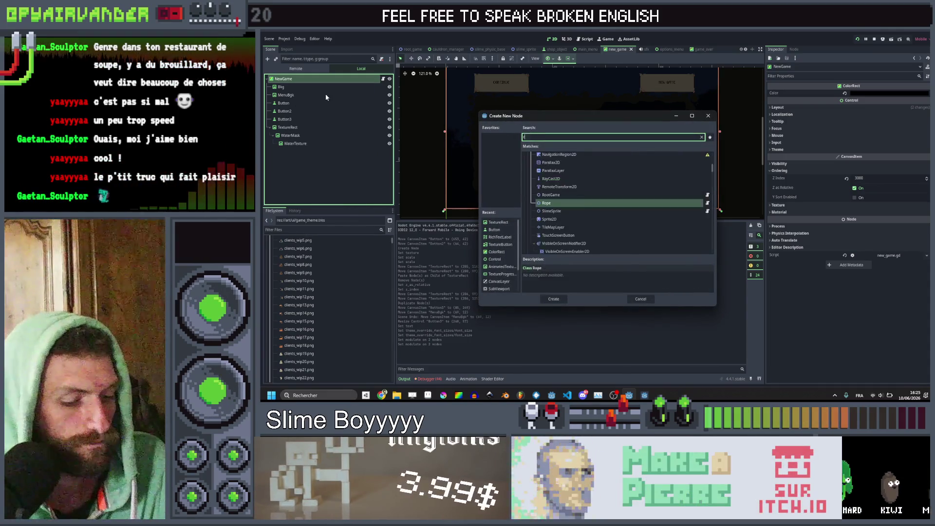
key(Escape)
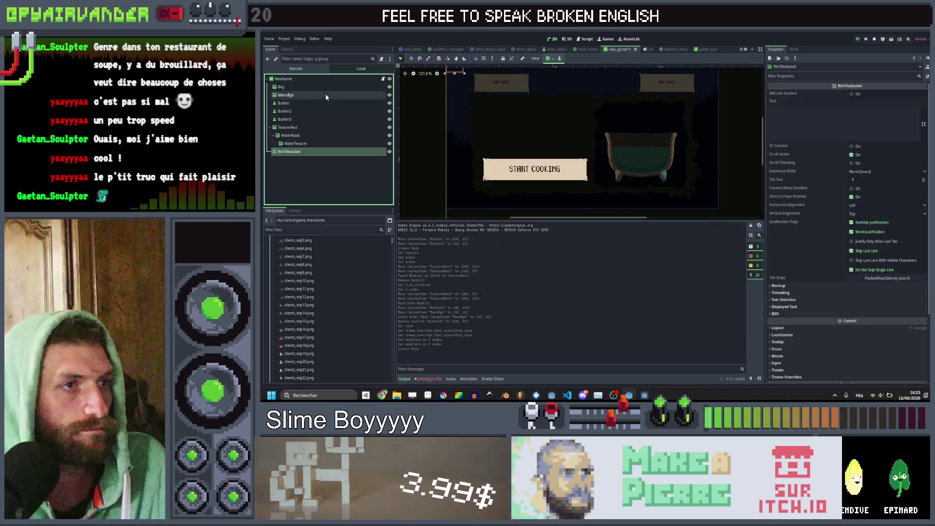
scroll(494, 101, down, 2)
scroll(494, 101, up, 1)
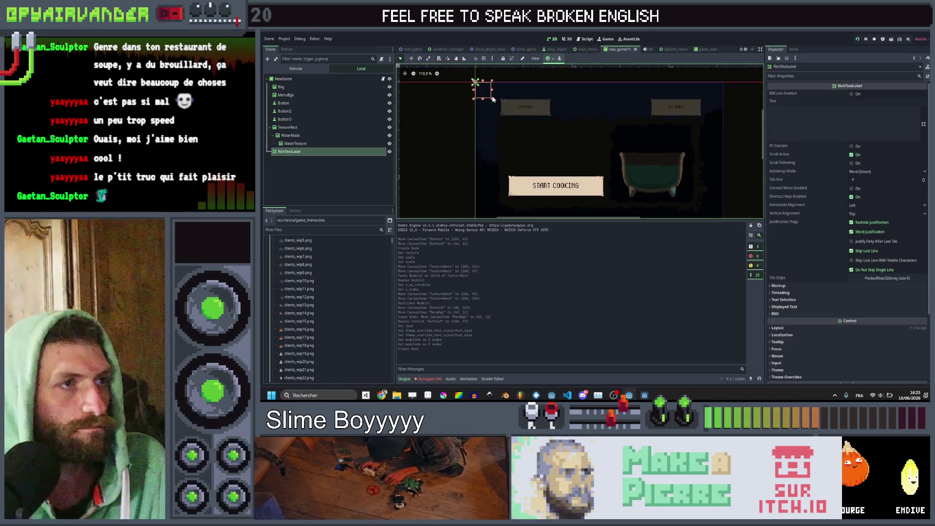
drag(493, 101, 606, 146)
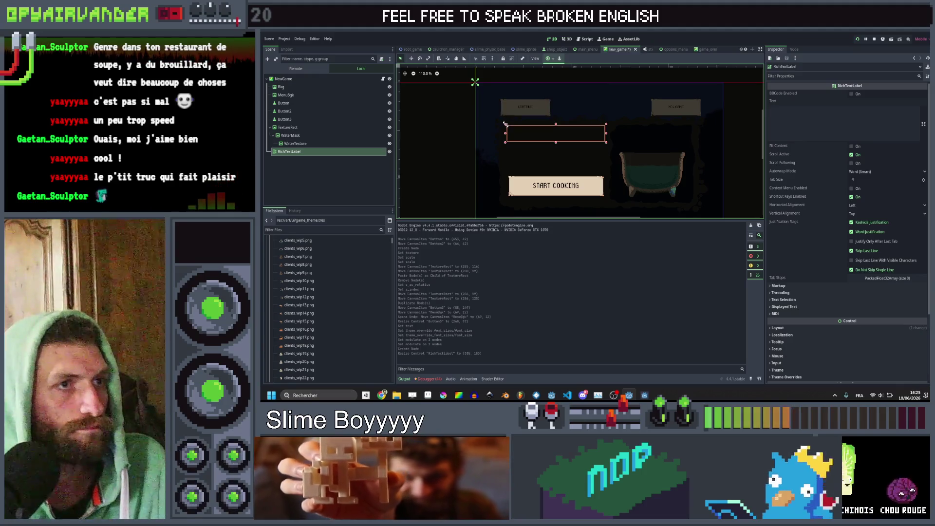
scroll(517, 152, up, 5)
drag(580, 136, 581, 186)
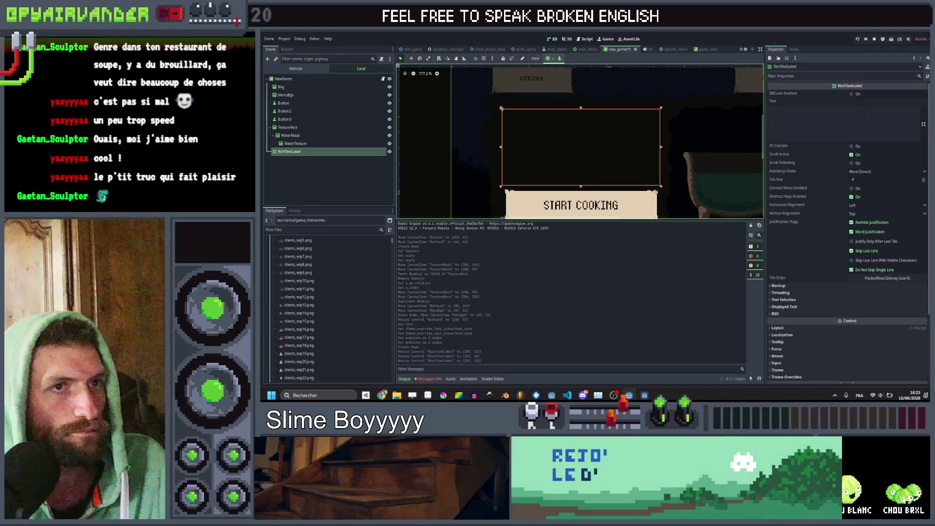
Enter the label text 'SIMPLE CAULDRON' and 'DESCRIPTION OF THE CAULDRON' on two lines
click(845, 113)
text(PLE)
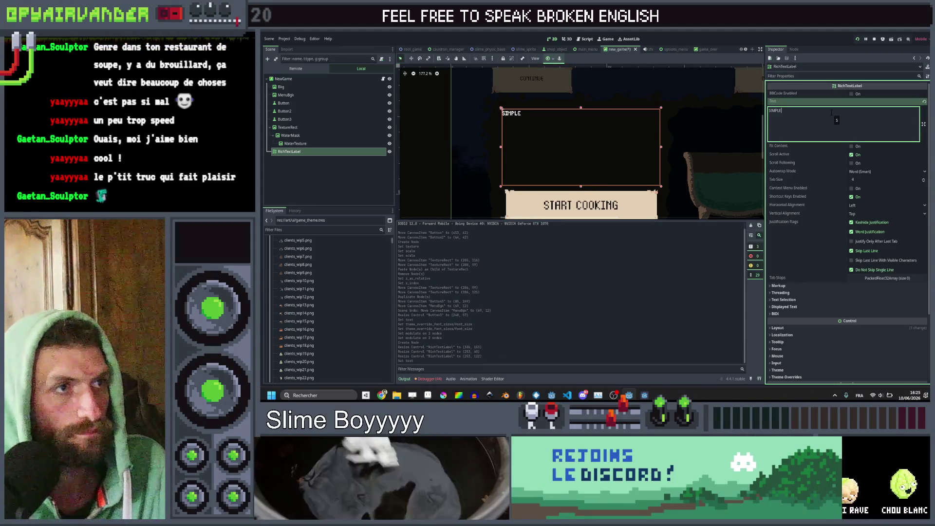
text( CAULDRON)
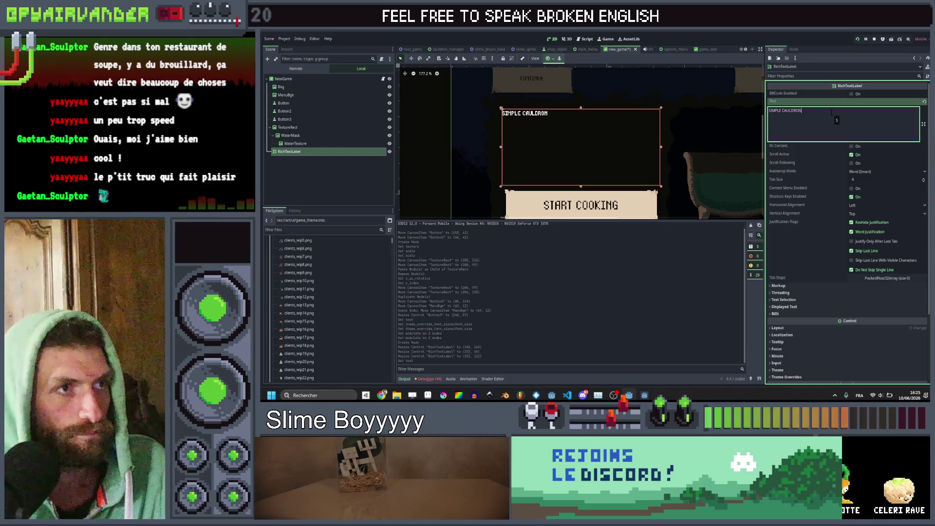
key(Return)
text(ES)
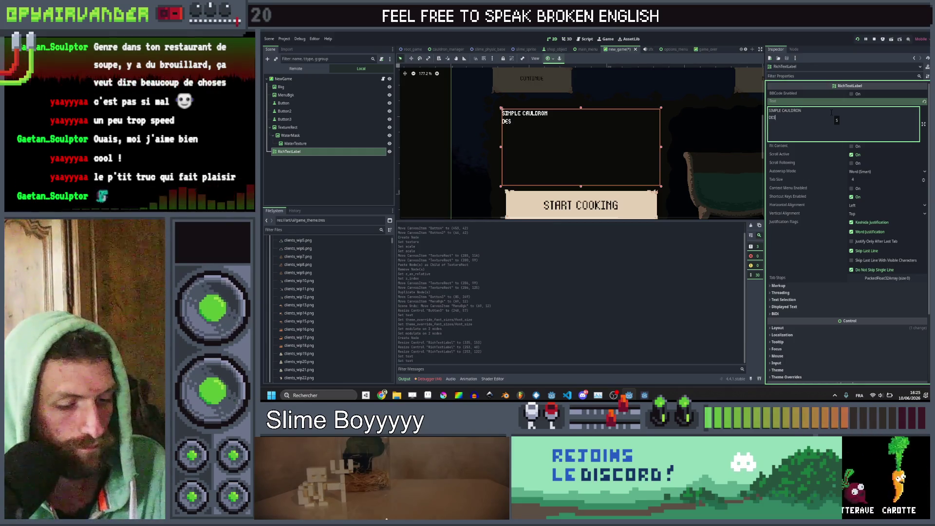
text(CRIPTION OF)
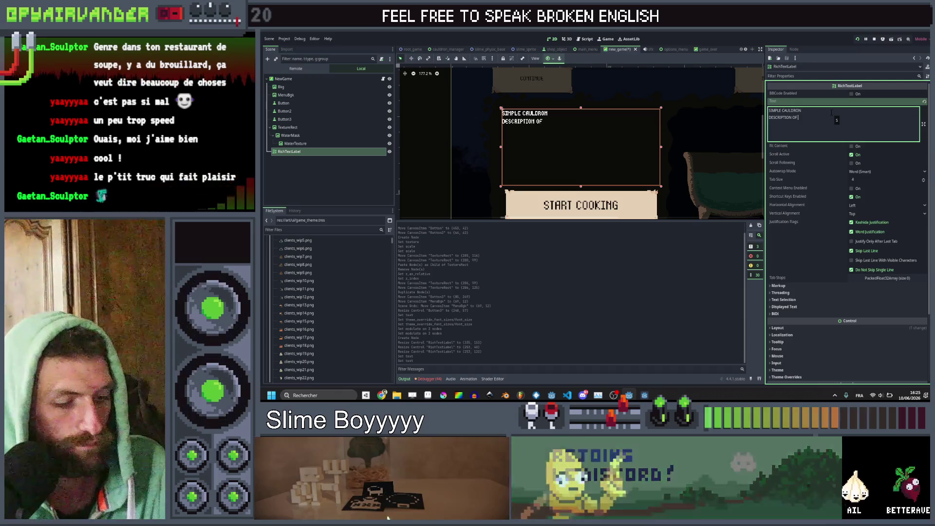
text( THE CAULDRON)
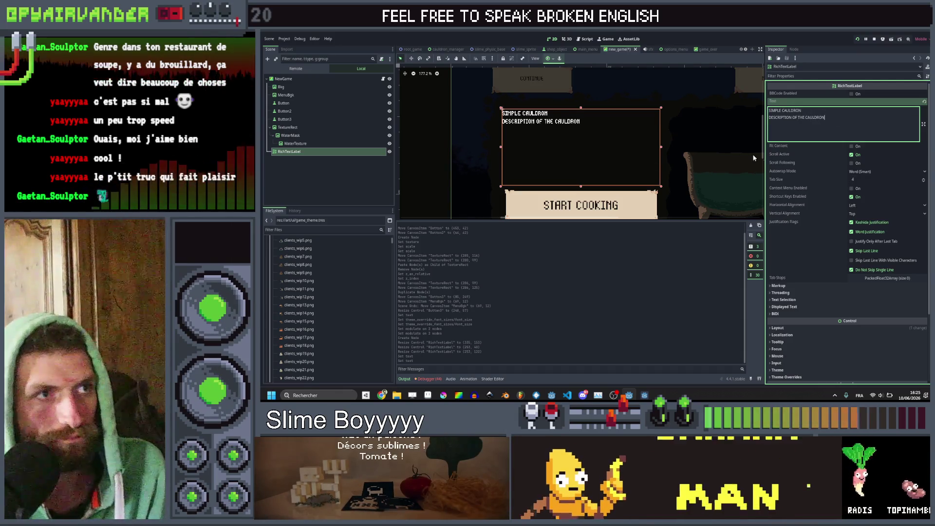
Set the label's horizontal and vertical alignment to Center
click(863, 205)
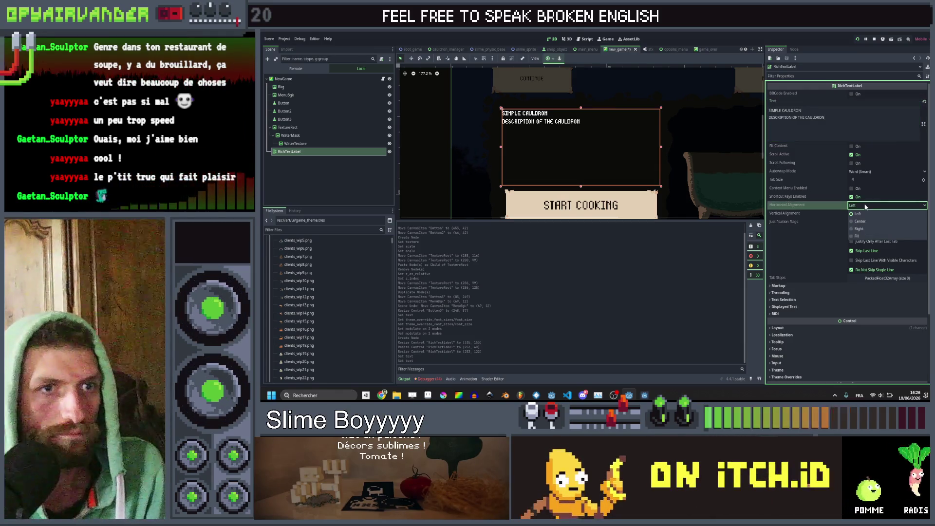
click(864, 222)
click(887, 214)
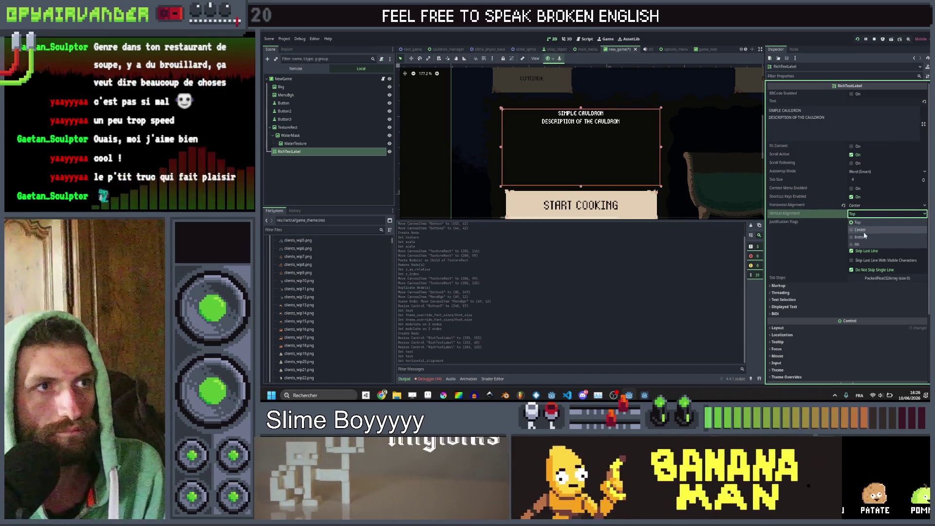
click(860, 229)
scroll(441, 171, down, 3)
click(441, 171)
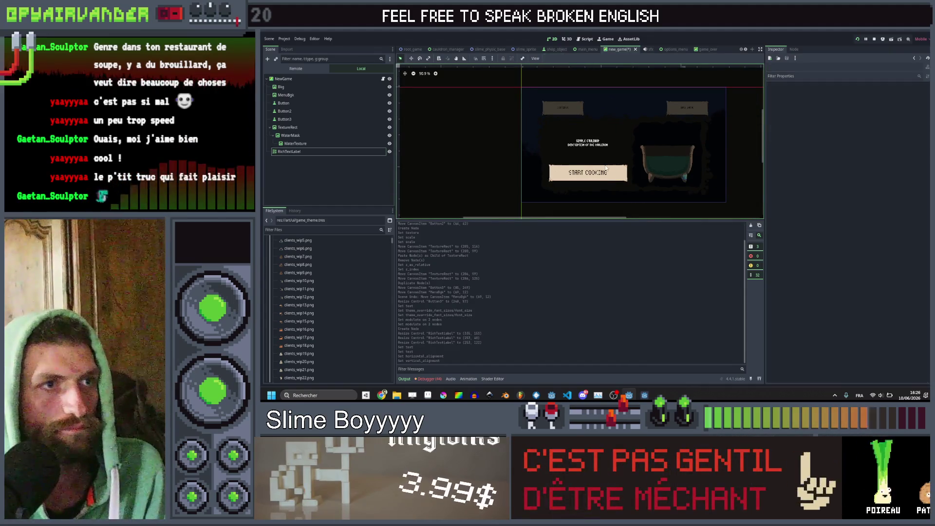
Move the NEW GAME button to the left
scroll(594, 145, up, 3)
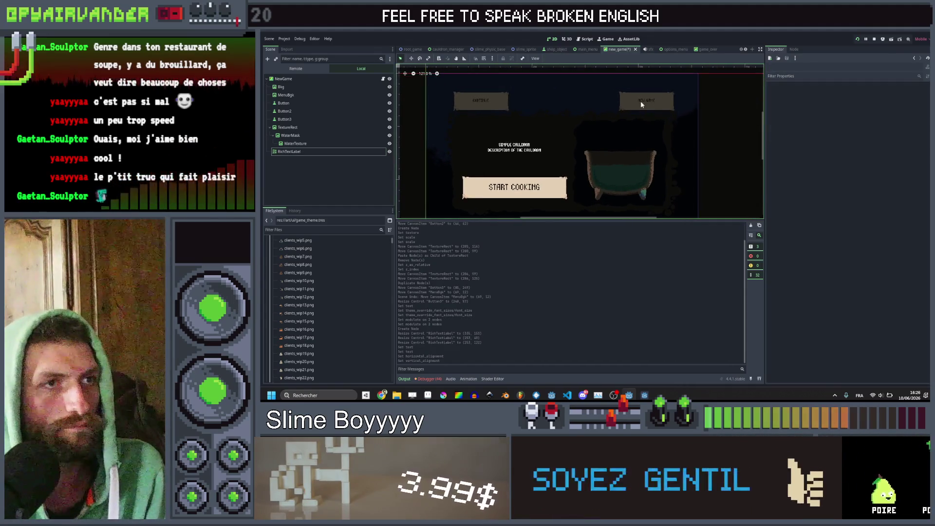
click(643, 103)
drag(652, 100, 548, 100)
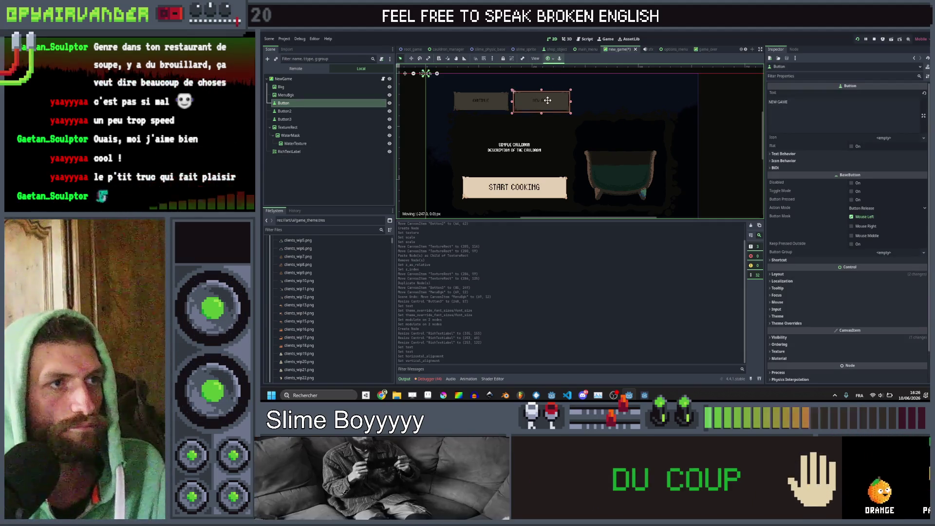
click(312, 182)
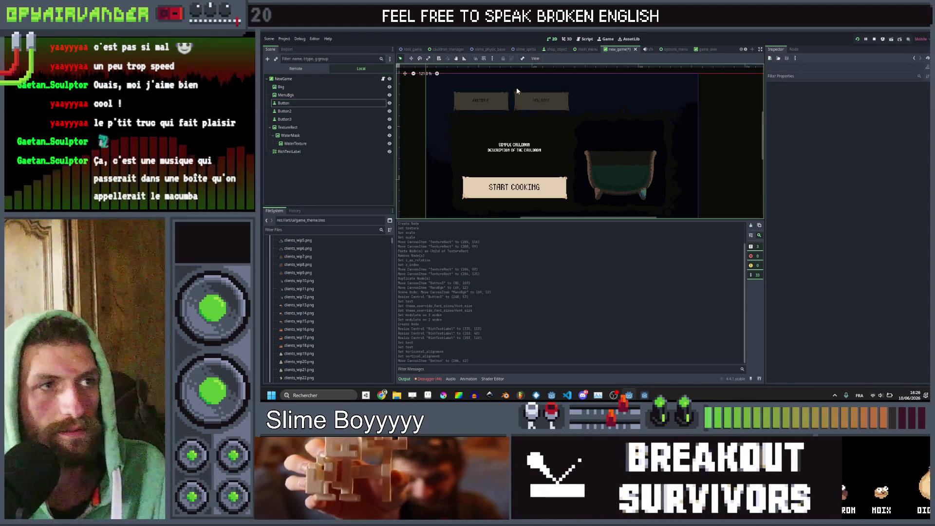
click(560, 105)
drag(524, 107, 498, 106)
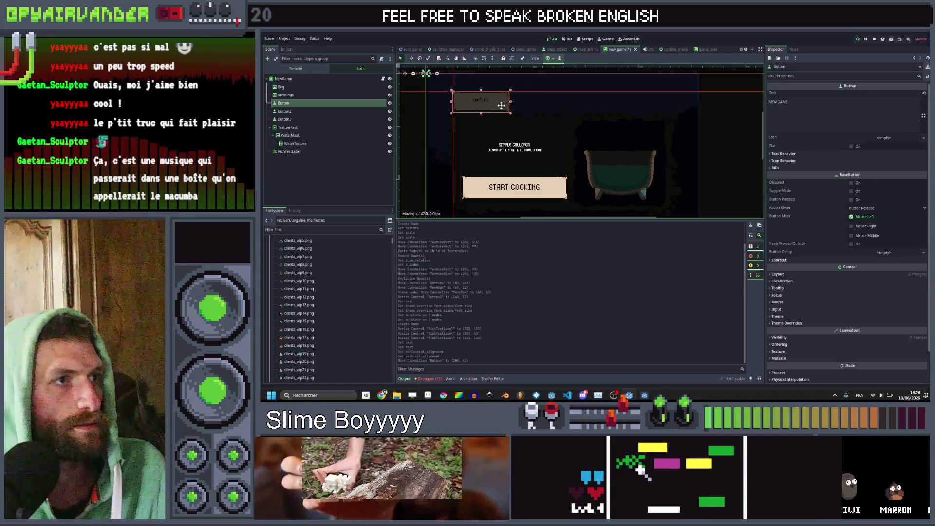
Move CONTINUE to the right of NEW GAME and save the scene
click(470, 106)
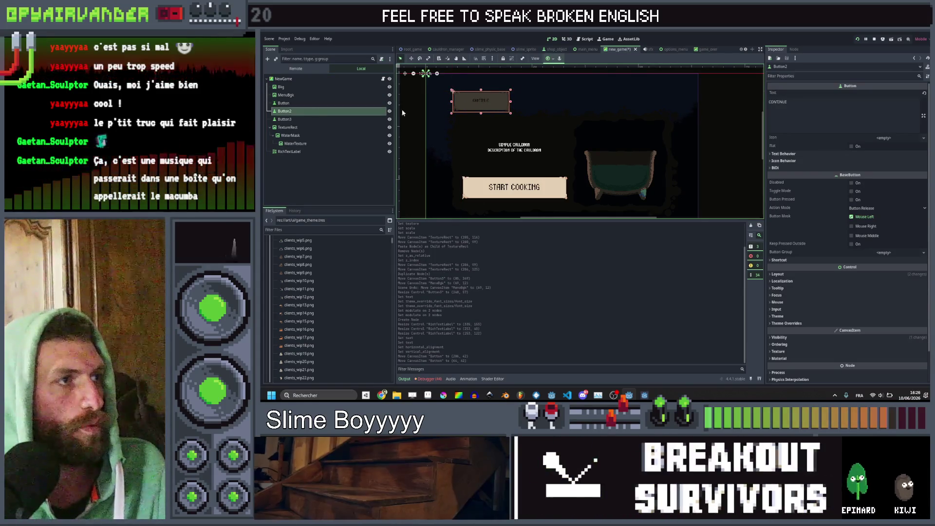
drag(503, 103, 533, 103)
click(320, 184)
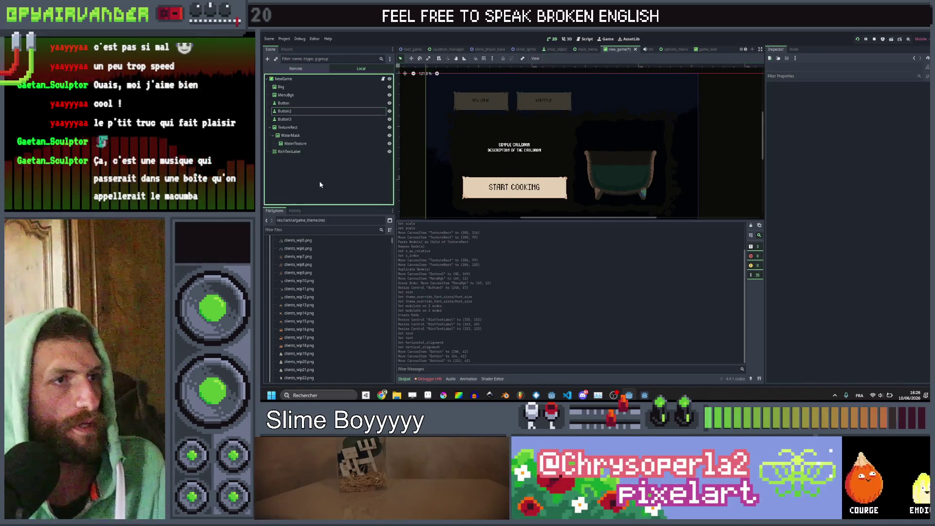
key(ctrl+s)
scroll(558, 144, down, 1)
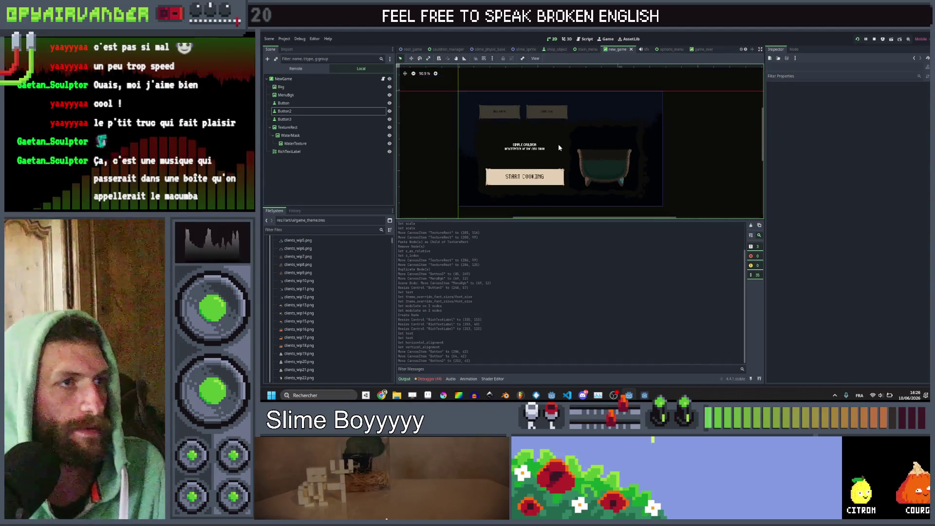
scroll(564, 108, up, 3)
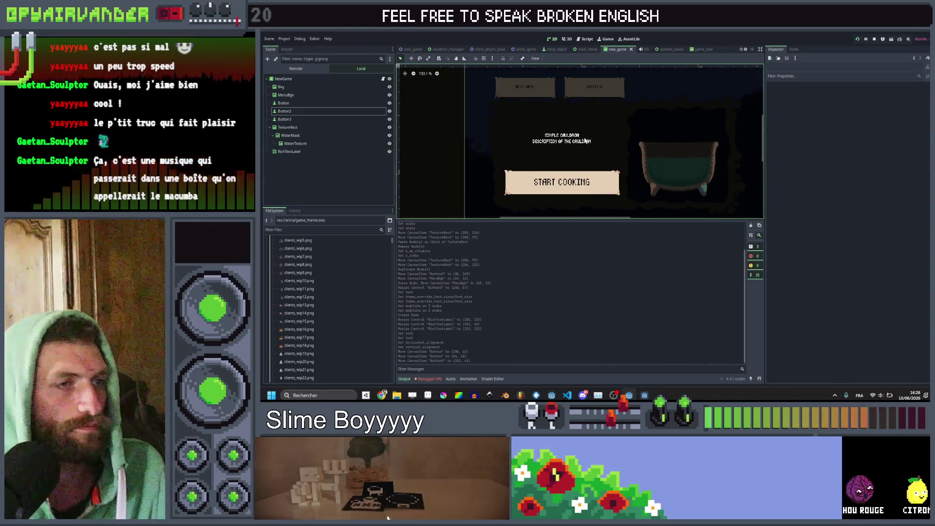
click(572, 144)
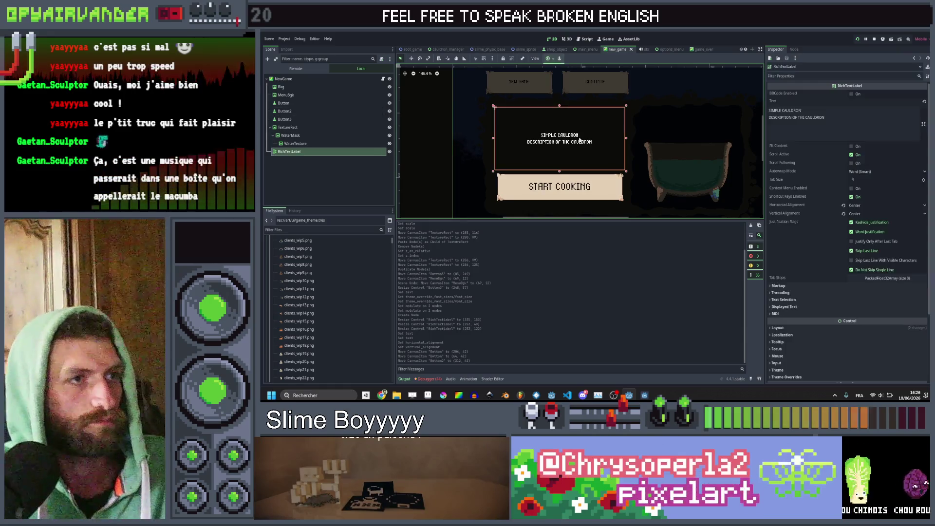
click(696, 168)
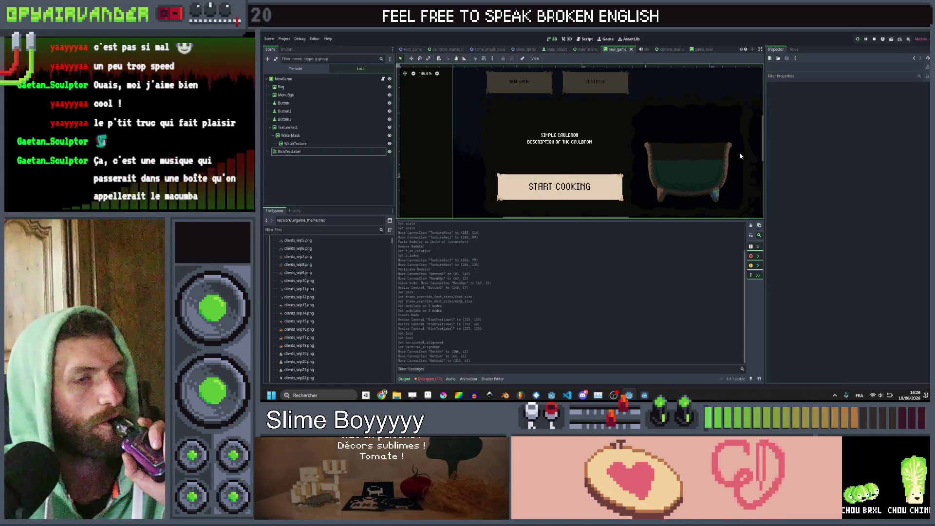
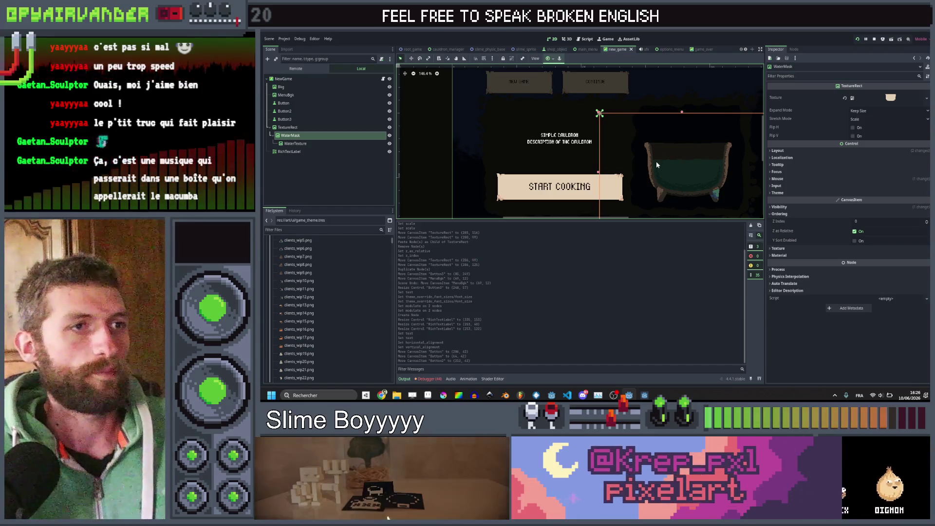
Zoom out, pan to the menu buttons, and drag NEW GAME to sit below CONTINUE
scroll(653, 150, down, 2)
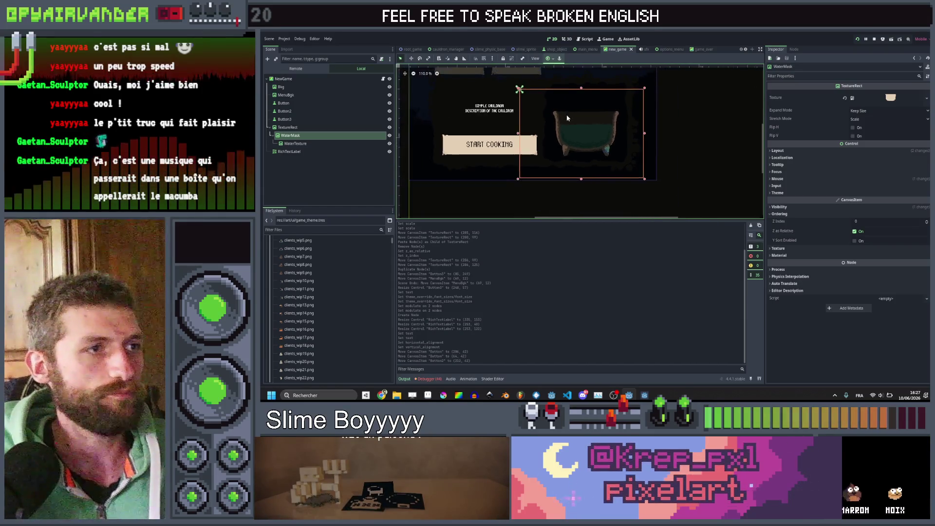
drag(567, 118, 608, 140)
mouse_move(562, 99)
mouse_down()
mouse_move(648, 96)
mouse_move(544, 128)
mouse_up()
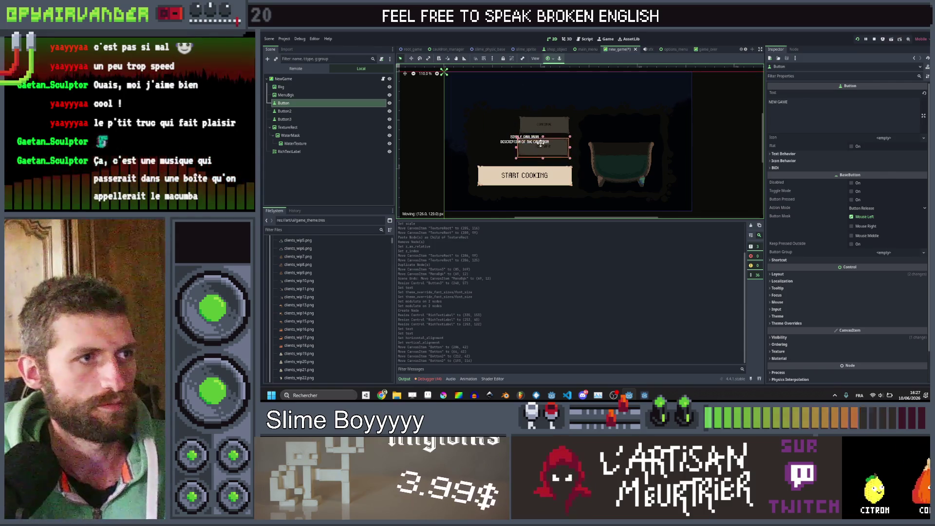
drag(542, 142, 543, 142)
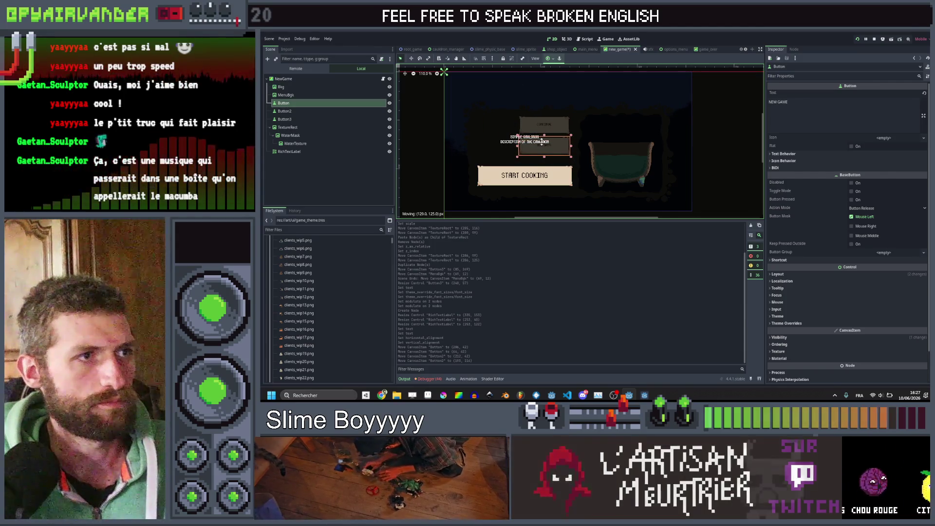
Duplicate the NEW GAME button and move the copy, Button4, further down the stack
scroll(542, 141, up, 5)
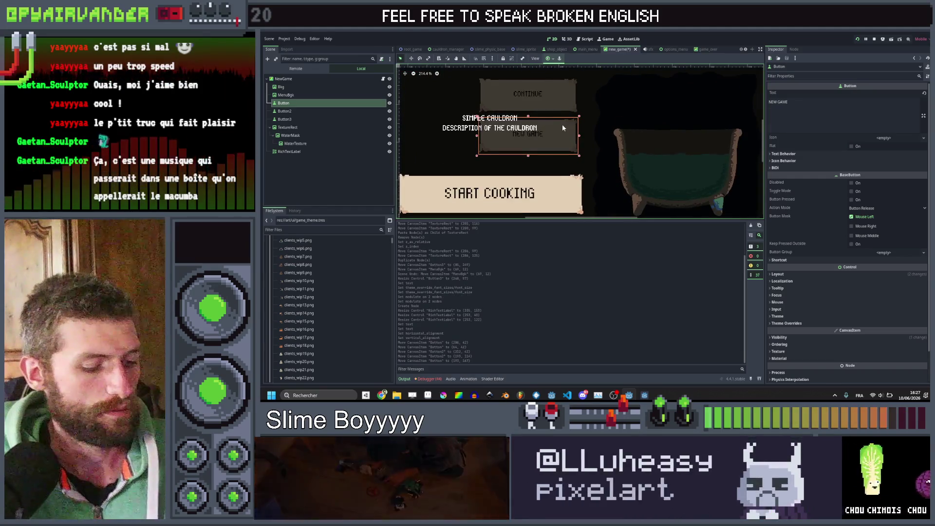
key(ctrl+d)
click(554, 136)
drag(554, 137, 546, 142)
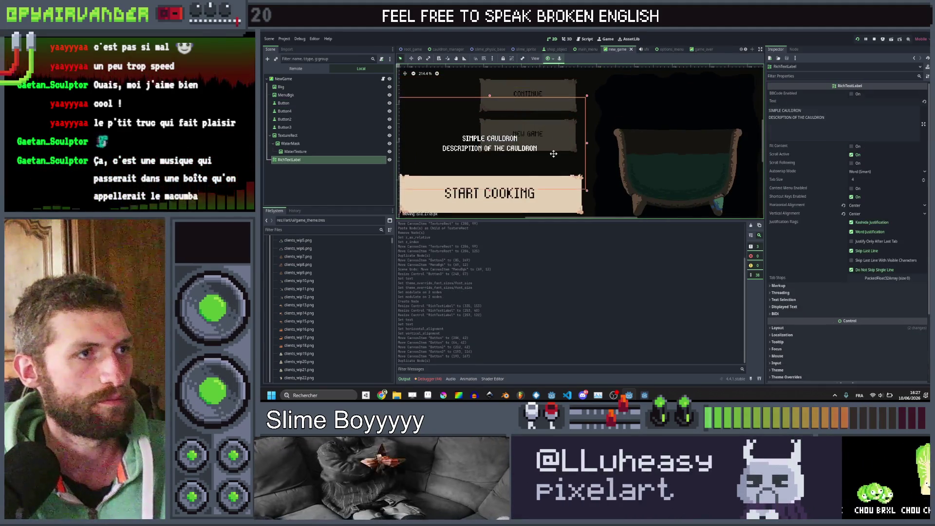
key(ctrl+z)
click(314, 119)
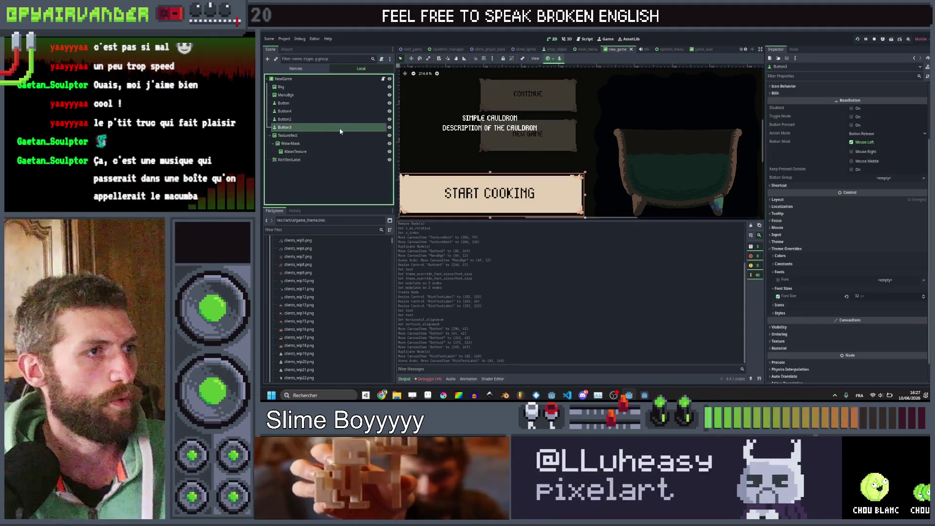
click(317, 112)
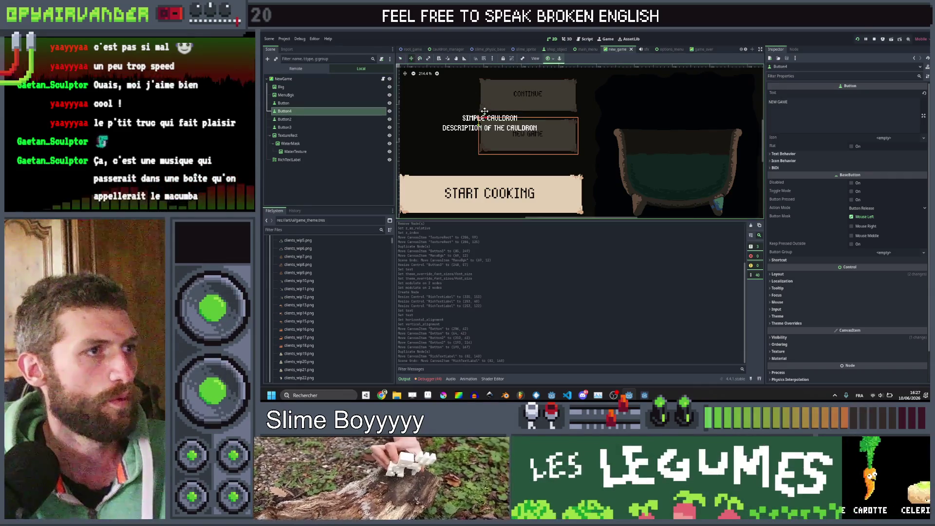
mouse_move(472, 120)
mouse_down()
mouse_move(472, 167)
mouse_move(473, 160)
mouse_up()
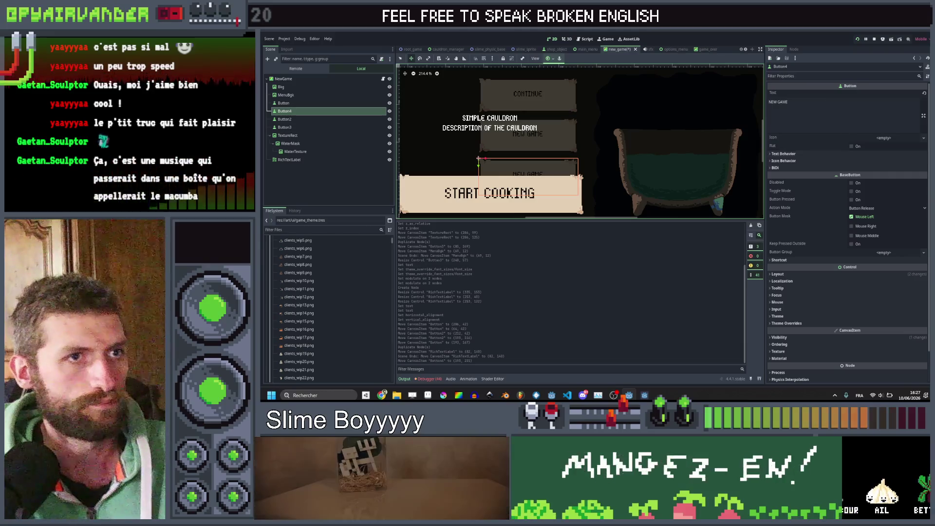
Change the duplicated button's text to CHALLENGES, then switch over to Aseprite
click(799, 114)
key(ctrl+a)
text(CHALLE)
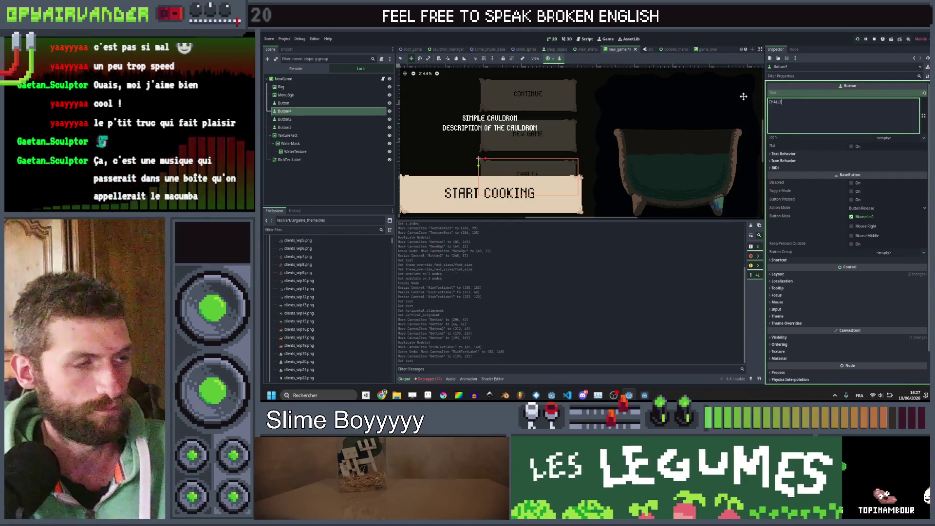
text(NGES)
scroll(520, 133, down, 2)
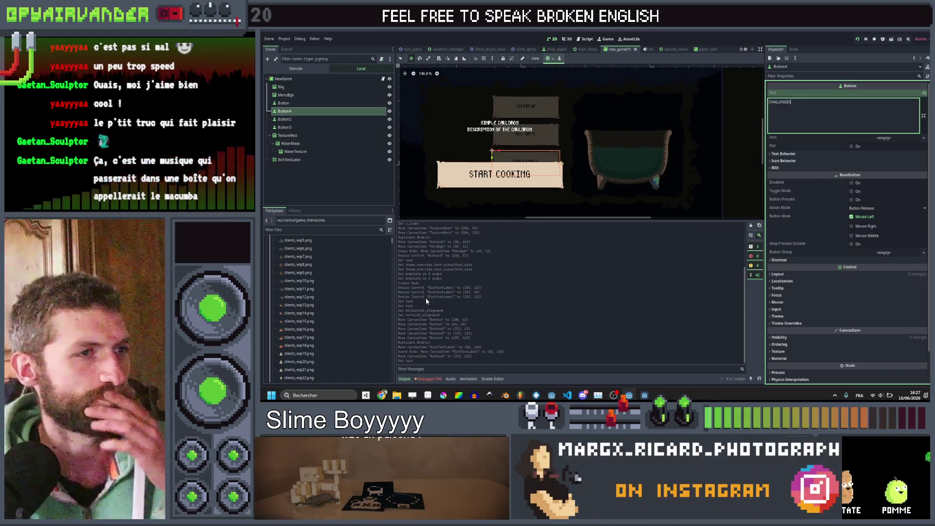
scroll(505, 158, down, 2)
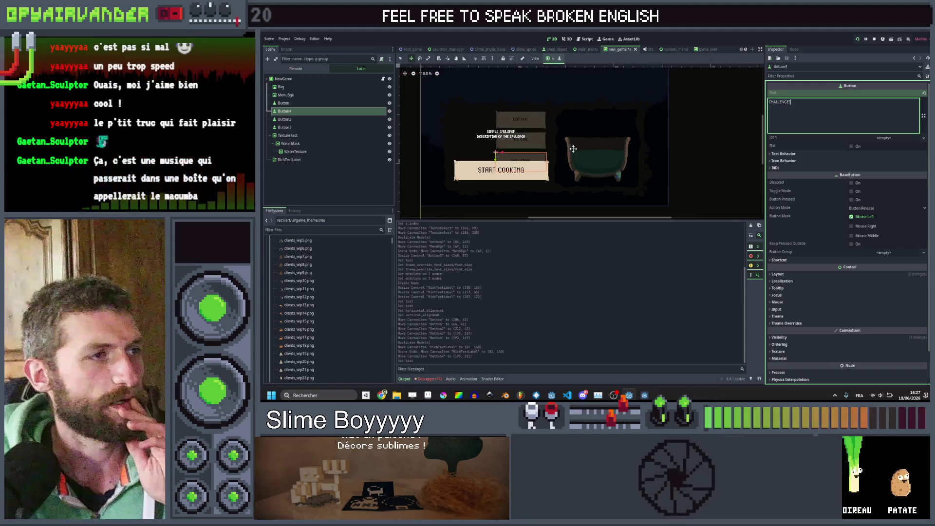
key(alt+Tab)
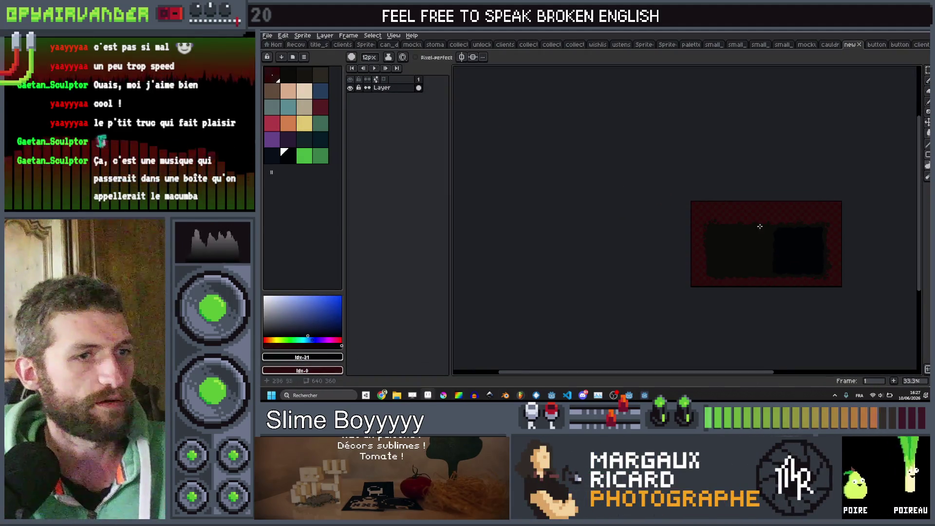
Select the sprite's left dark bar and move it right toward the box
scroll(742, 215, up, 4)
scroll(738, 205, down, 4)
scroll(730, 194, up, 2)
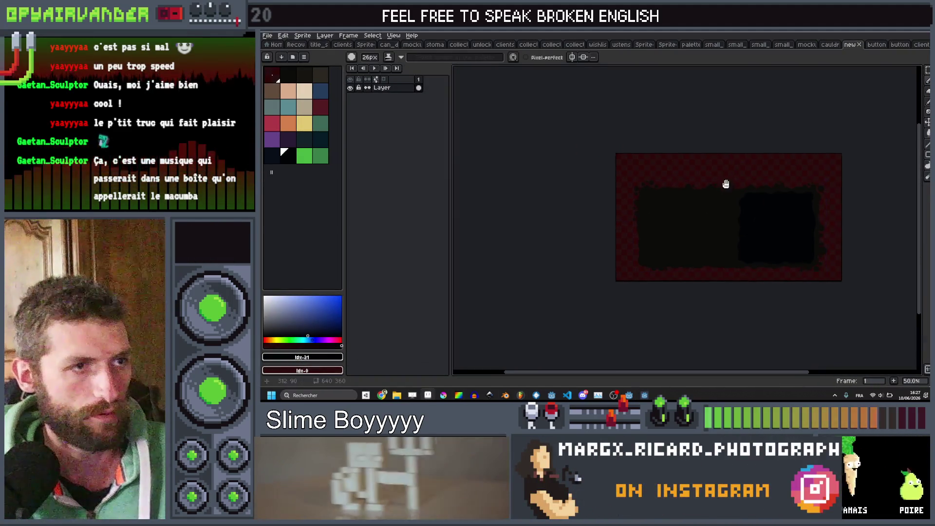
key(m)
drag(633, 153, 654, 188)
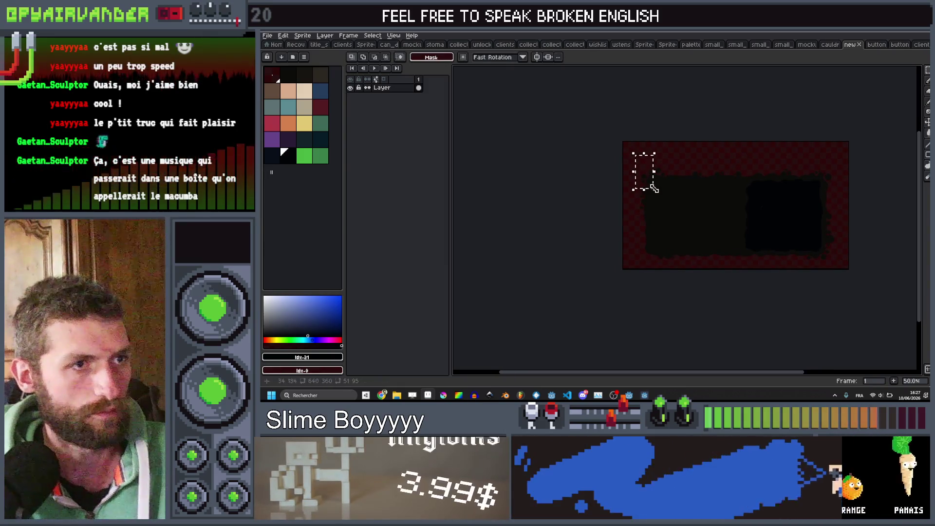
mouse_move(704, 238)
mouse_down()
mouse_move(674, 326)
mouse_move(667, 323)
mouse_up()
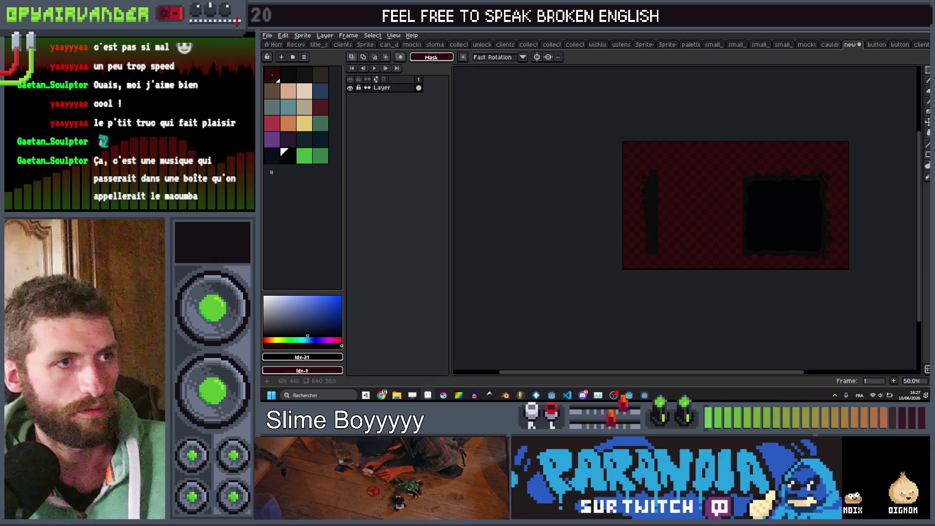
drag(663, 254, 745, 264)
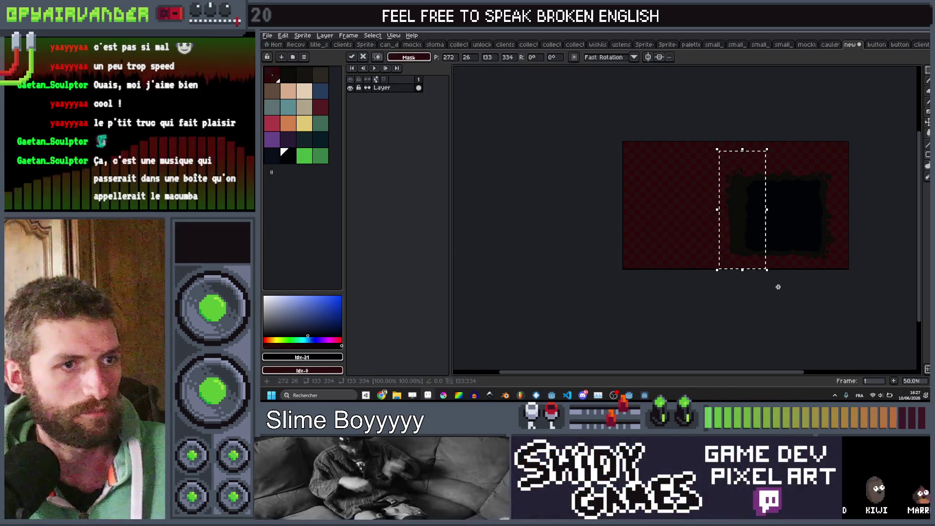
key(Return)
Sample the dark frame colour, shrink the brush and clear the selection
scroll(734, 198, up, 4)
key(i)
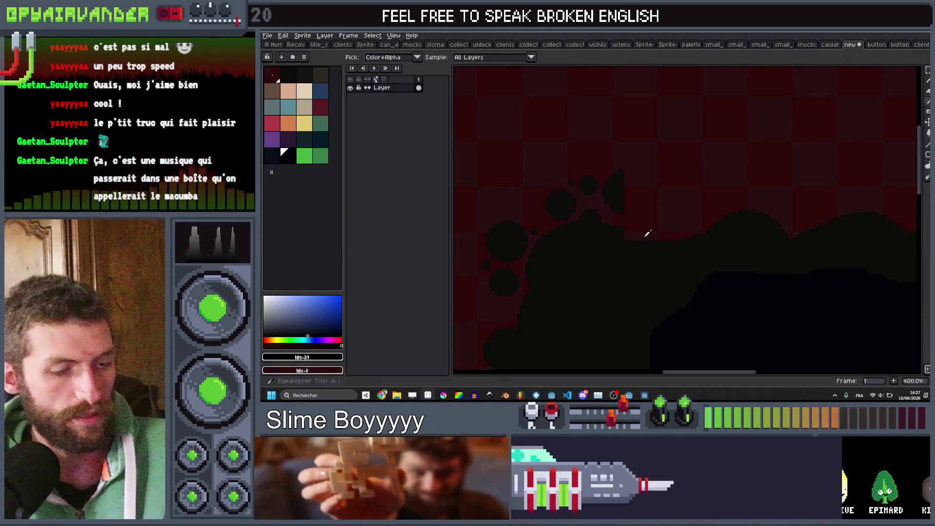
click(623, 191)
key(minus)
key(minus)
key(minus)
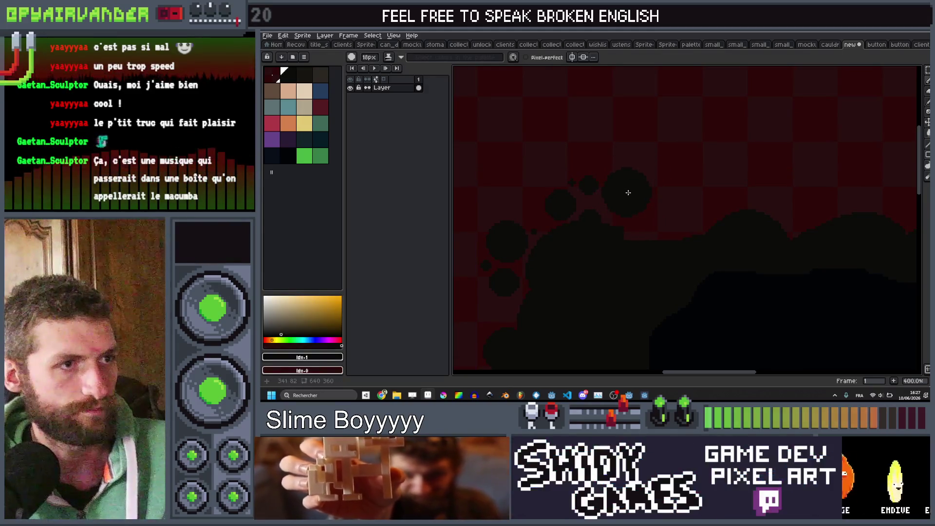
key(ctrl+d)
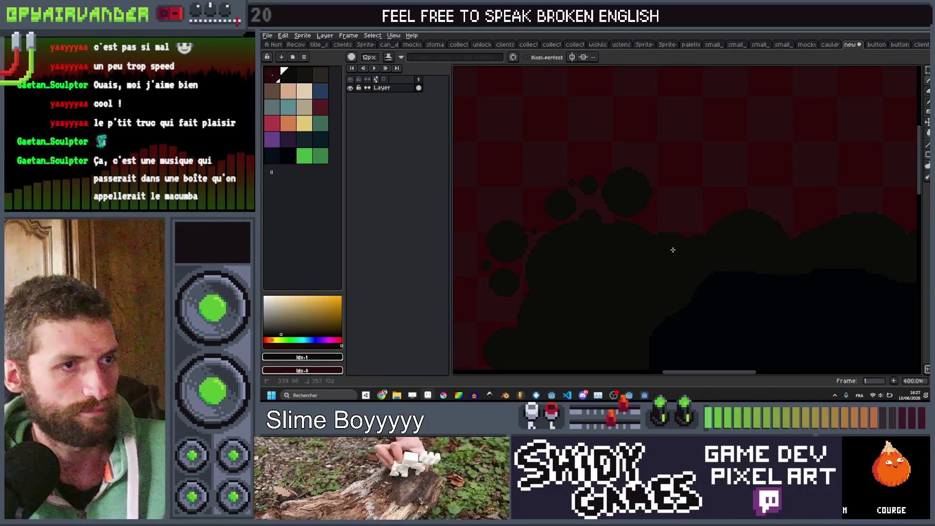
scroll(685, 251, down, 4)
Select the dark frame and shift it left, readying pencil and eraser for touch-ups
key(m)
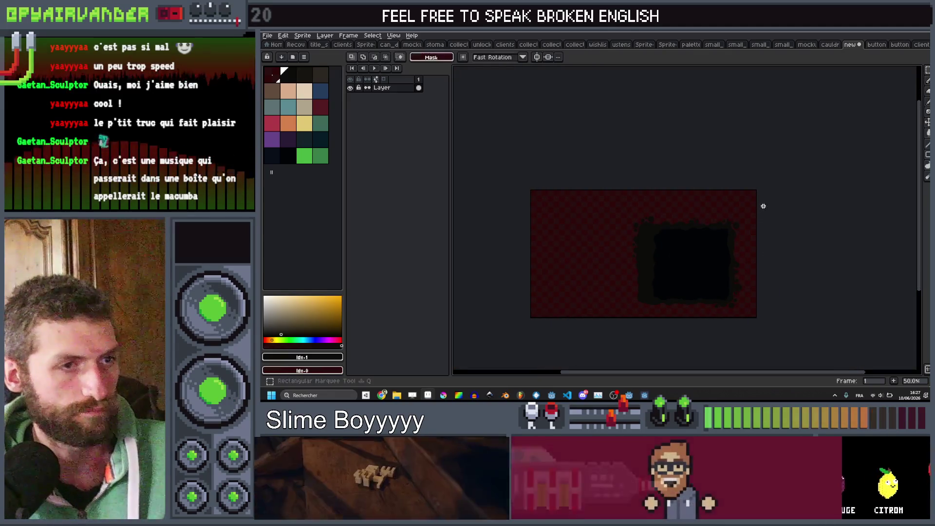
drag(587, 326, 587, 325)
drag(689, 278, 641, 278)
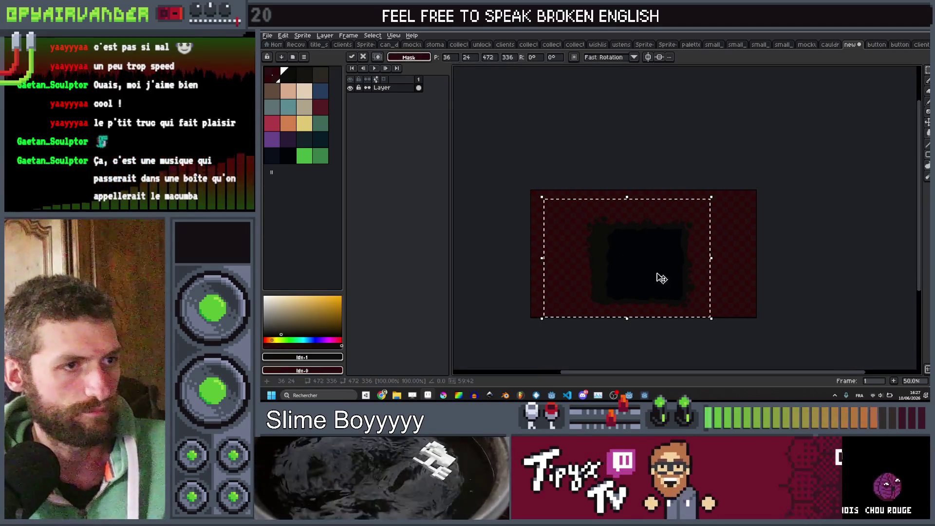
scroll(578, 227, up, 1)
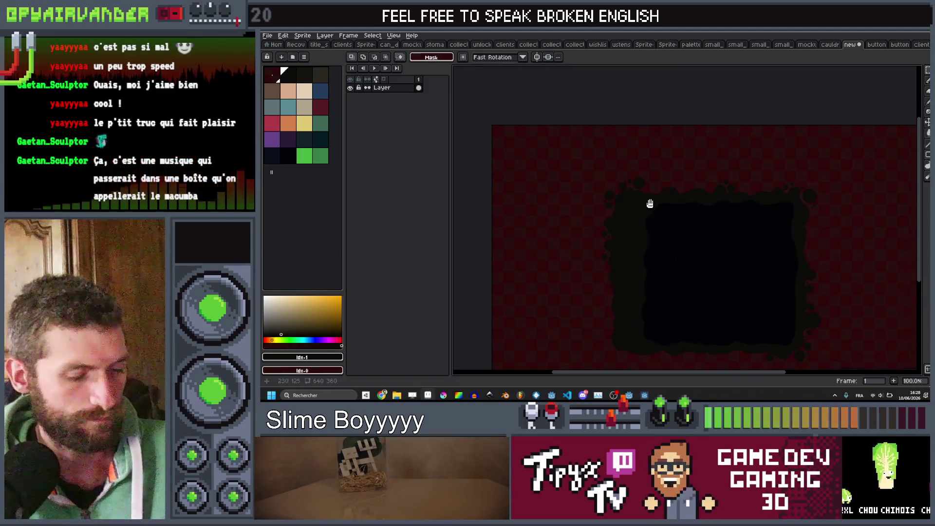
drag(650, 203, 645, 193)
key(i)
key(b)
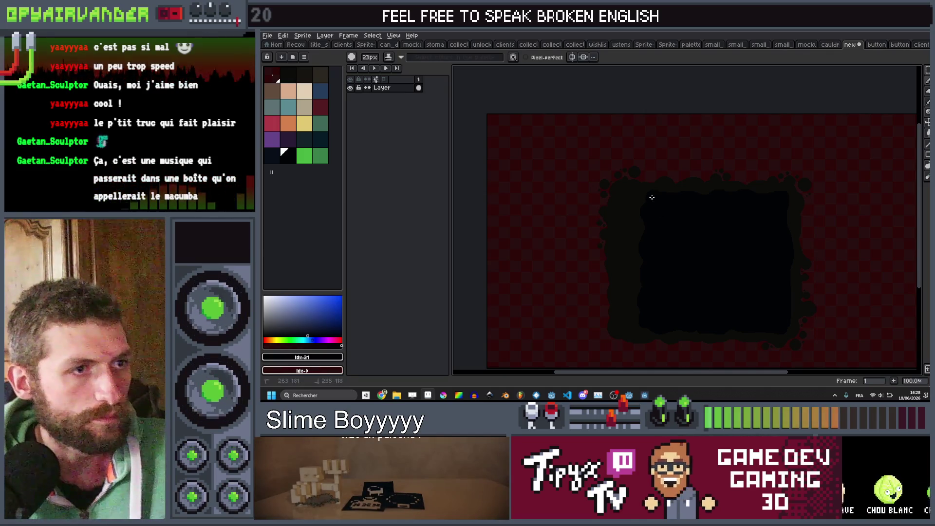
key(e)
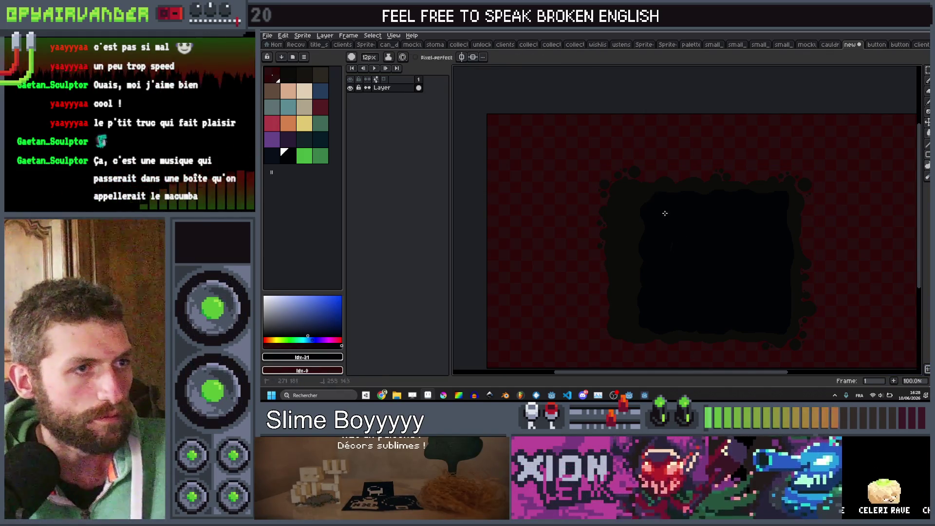
Extend the dark edge down the frame's left side, resample its colour and save
mouse_move(623, 240)
mouse_down()
mouse_move(633, 324)
mouse_move(653, 328)
mouse_move(686, 277)
mouse_up()
scroll(677, 281, up, 3)
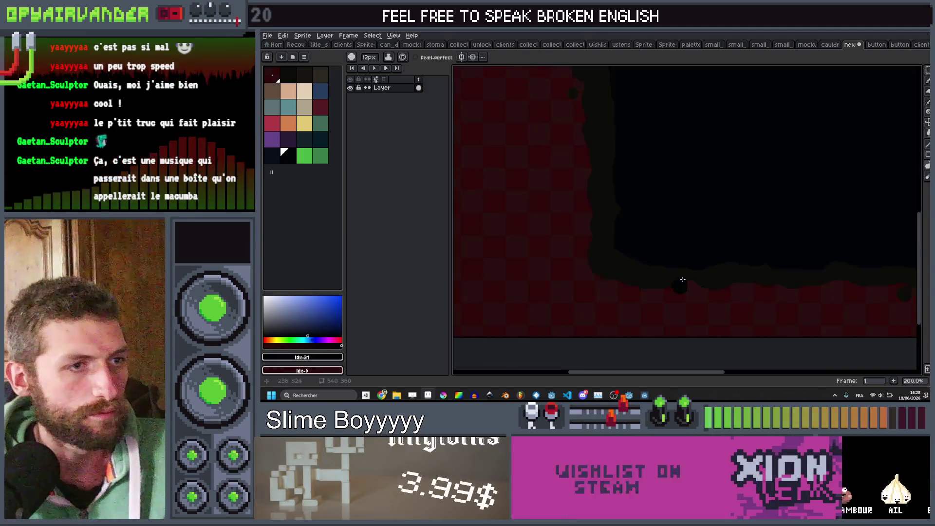
alt+click(621, 300)
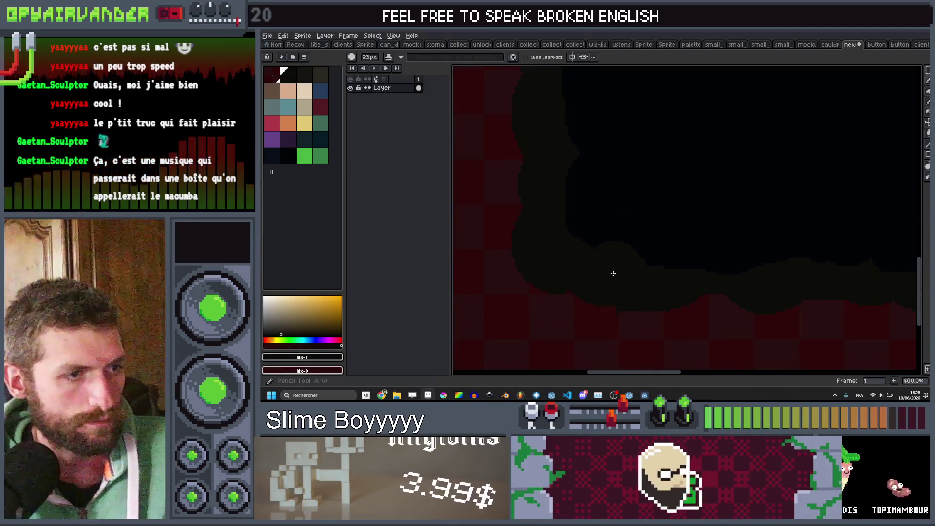
key(v)
scroll(620, 230, down, 5)
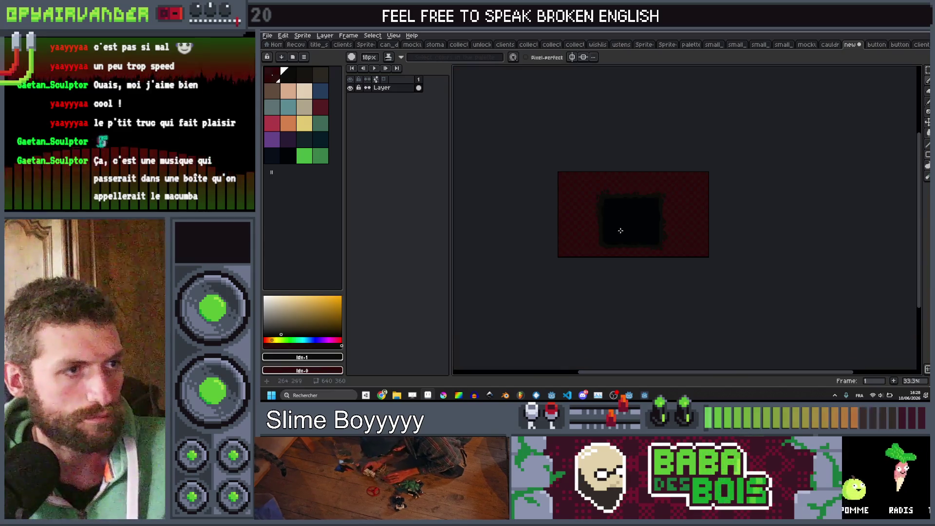
scroll(593, 212, up, 5)
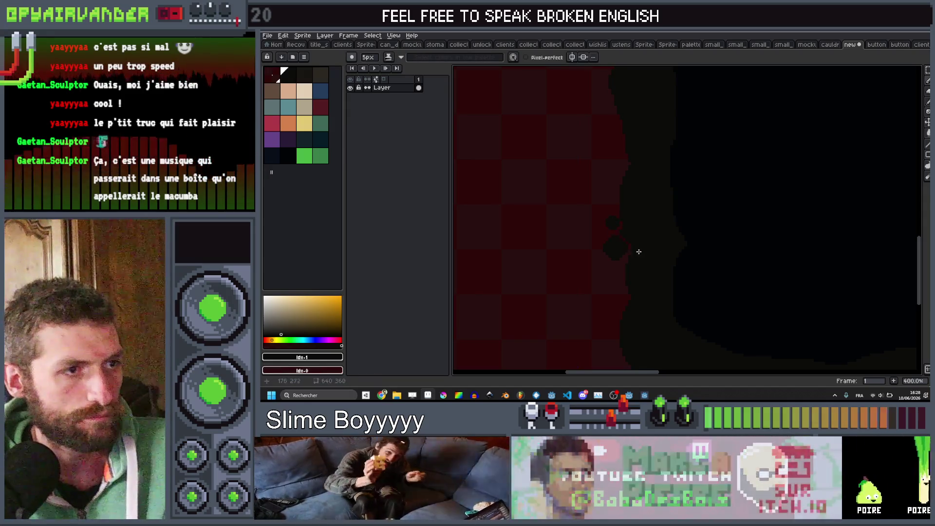
scroll(633, 249, down, 3)
key(v)
key(ctrl+s)
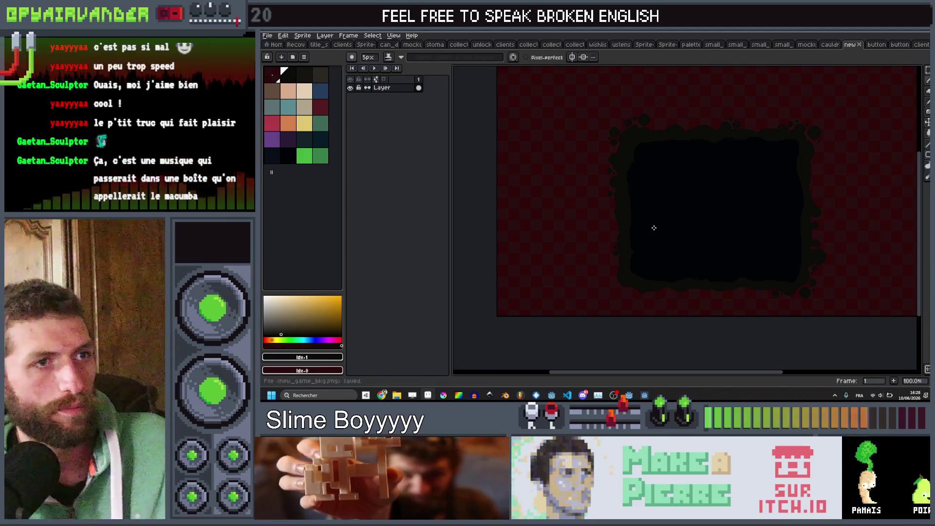
key(b)
scroll(718, 171, down, 2)
scroll(723, 167, up, 2)
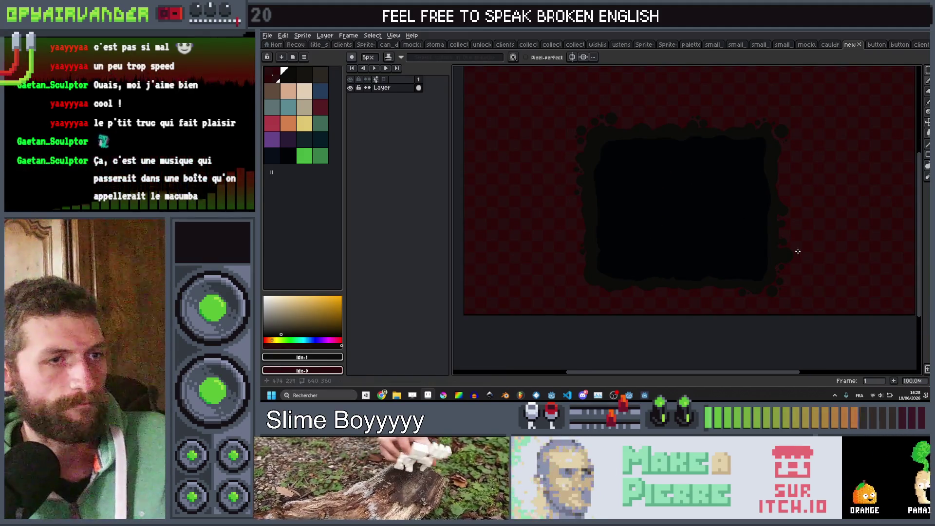
Move the frame up nearer the canvas centre, save new_game_bkg.png and return to Godot
key(q)
mouse_move(767, 276)
mouse_down()
mouse_move(528, 119)
mouse_move(524, 87)
mouse_up()
scroll(611, 161, down, 1)
drag(639, 205, 645, 202)
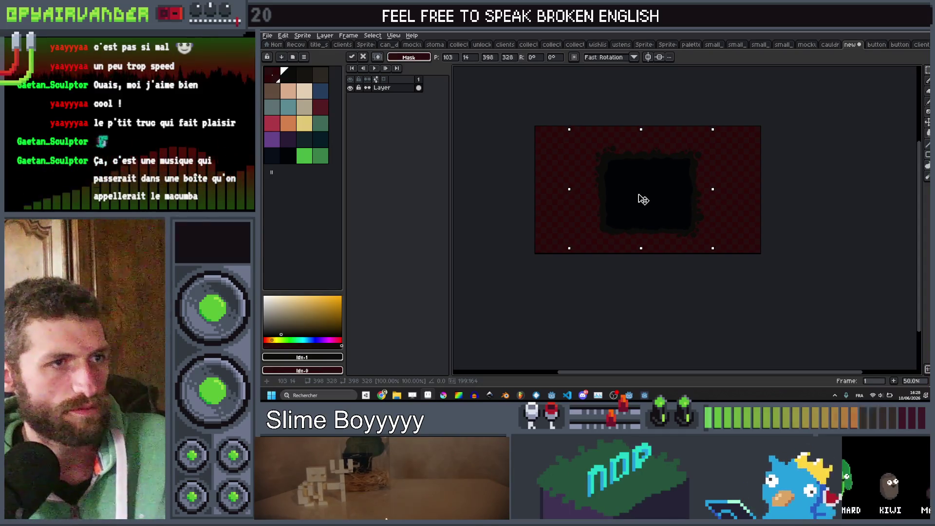
drag(642, 188, 642, 187)
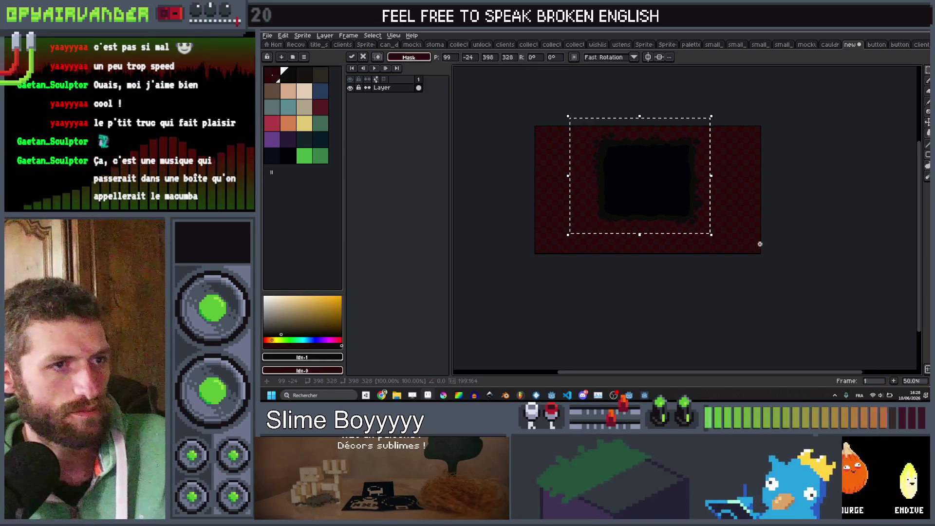
click(760, 243)
scroll(636, 219, up, 3)
scroll(716, 240, down, 4)
scroll(734, 236, up, 2)
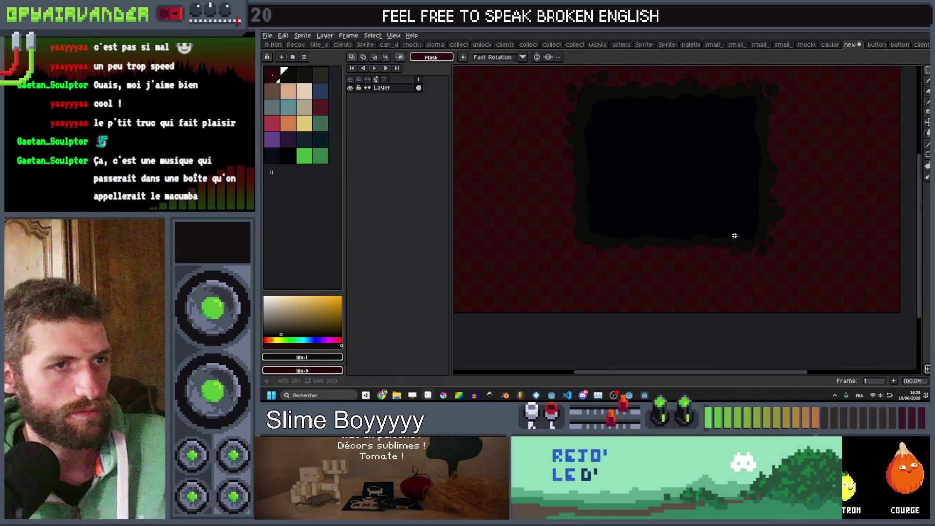
key(ctrl+s)
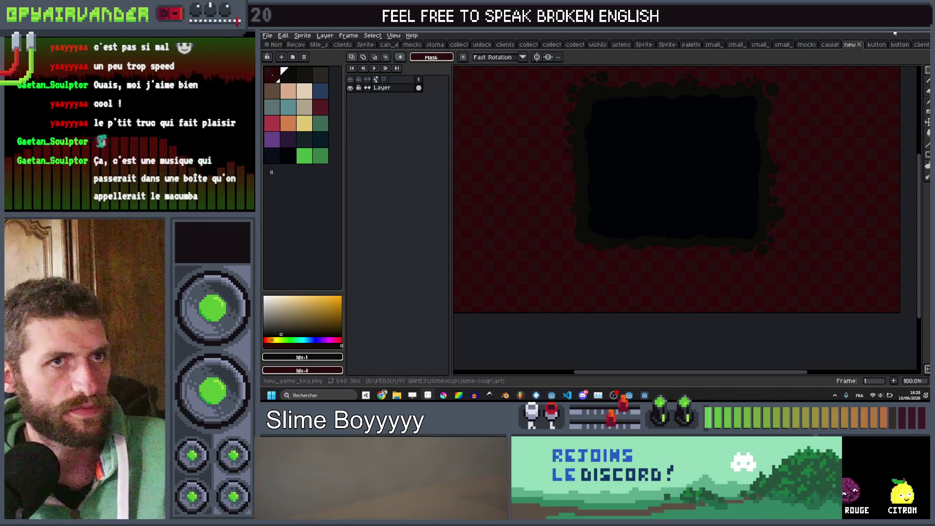
key(alt+Tab)
drag(585, 171, 588, 134)
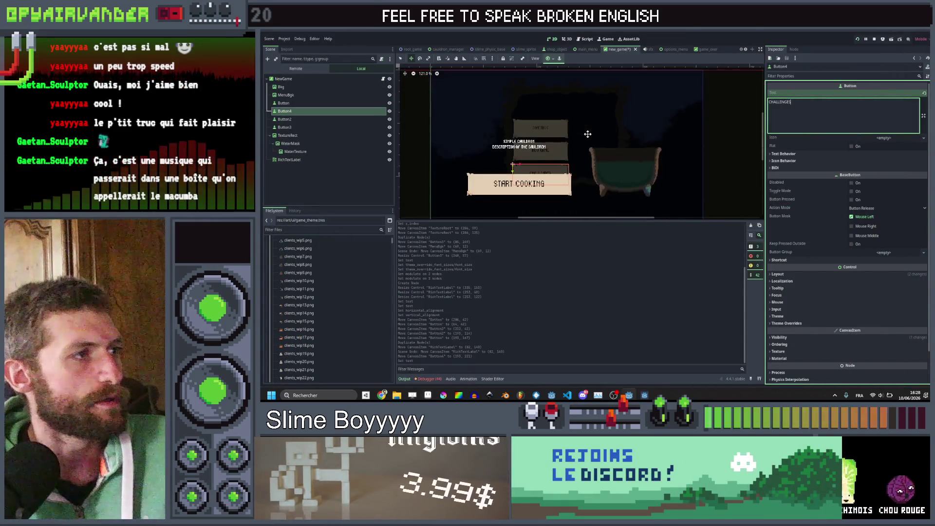
Select Button, Button4 and Button2 together and move them further left
ctrl+click(300, 104)
ctrl+click(300, 118)
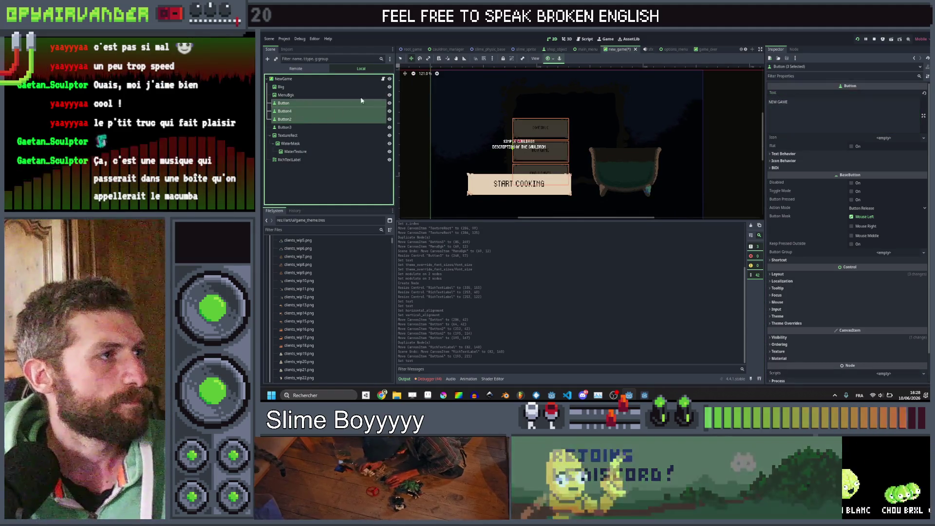
drag(509, 137, 444, 124)
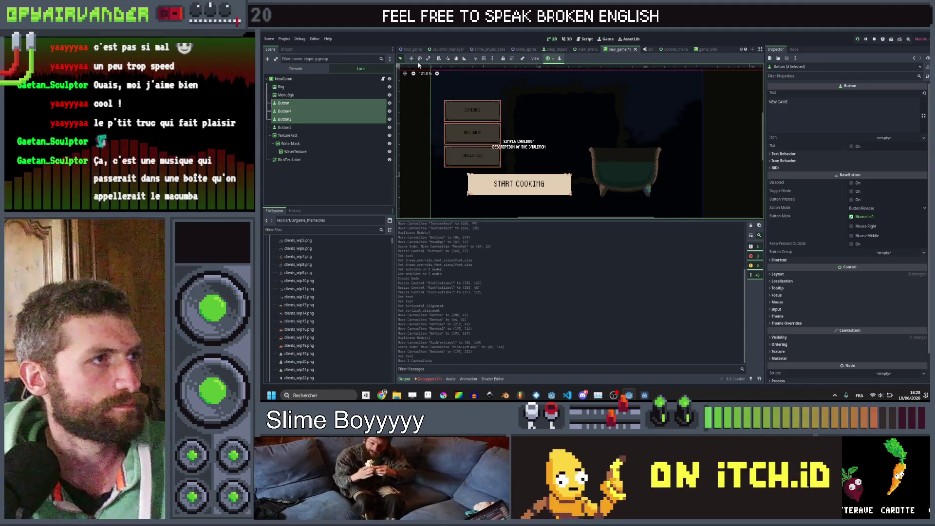
scroll(474, 112, up, 2)
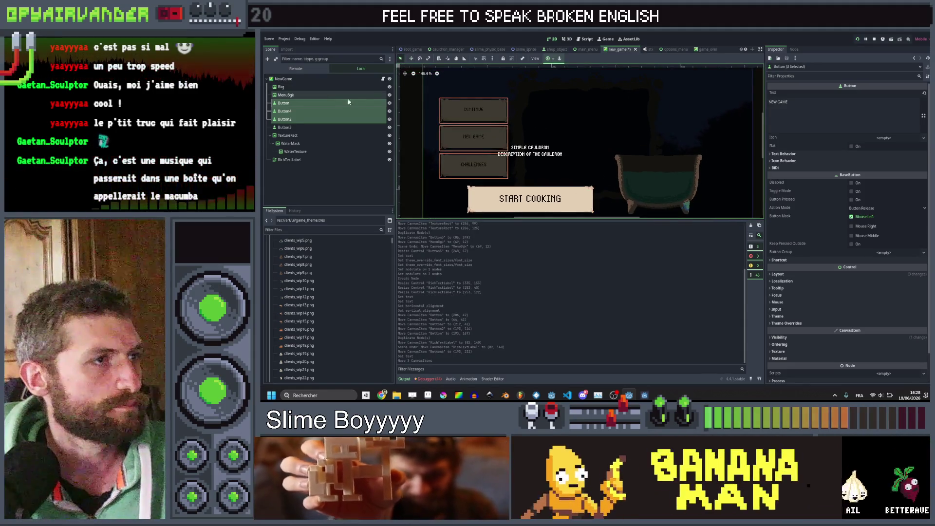
drag(446, 128, 460, 131)
Move the cauldron TextureRect up-left and reorder it directly under MenuBgk in the Scene dock
scroll(560, 122, down, 3)
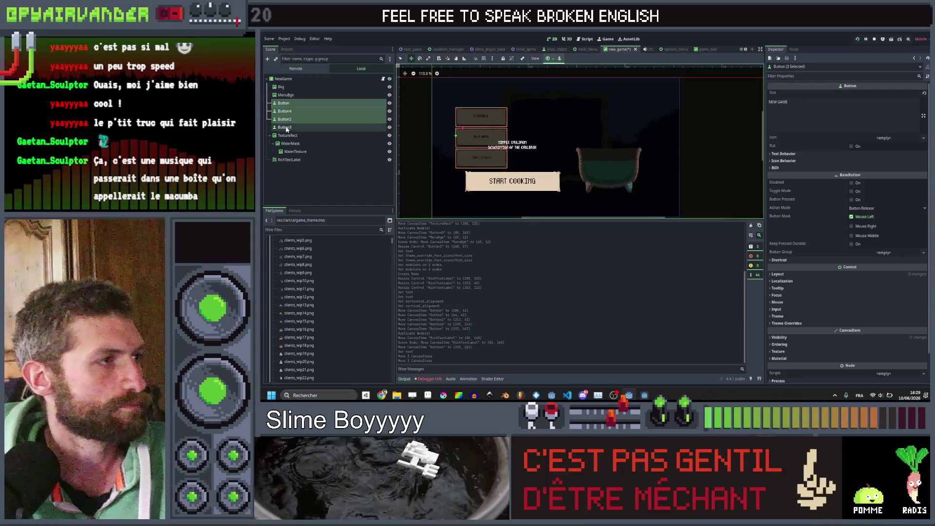
click(288, 135)
drag(552, 131, 492, 90)
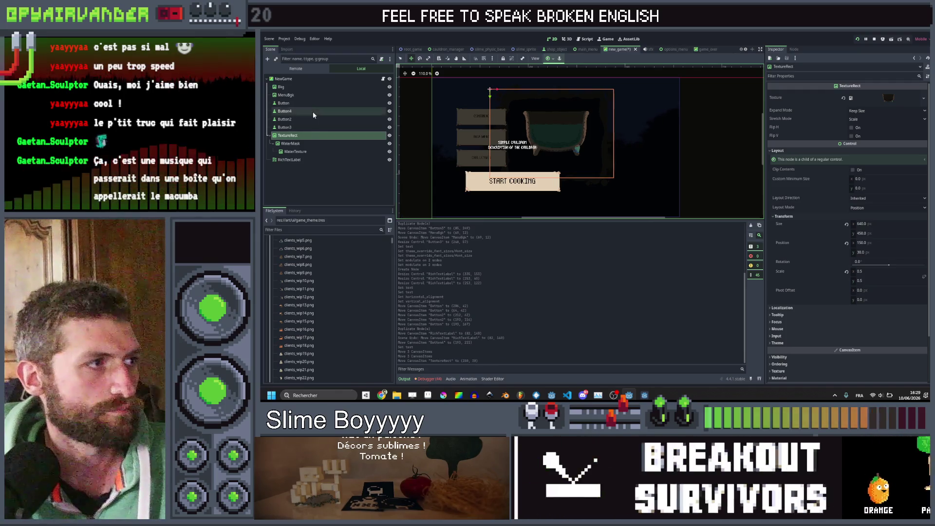
drag(296, 111, 295, 100)
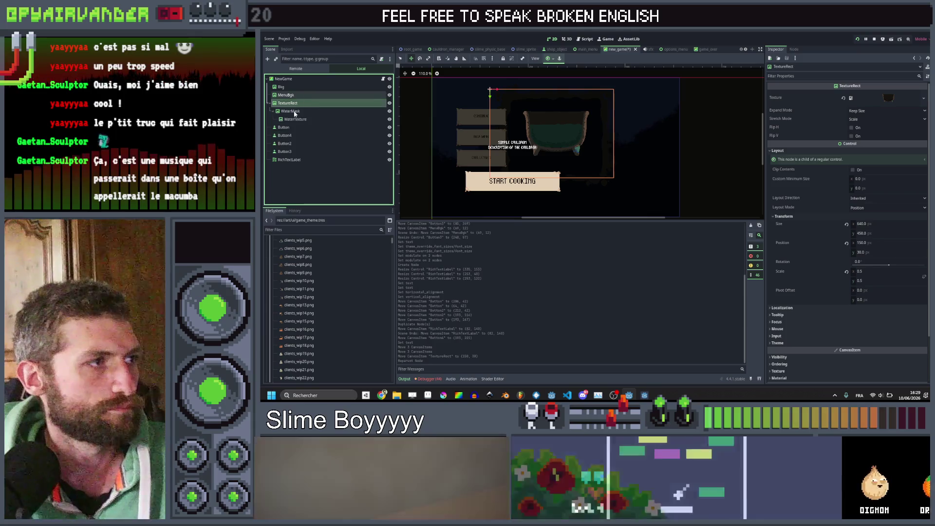
Move the cauldron label above the cauldron and delete its description line, leaving SIMPLE CAULDRON
click(288, 160)
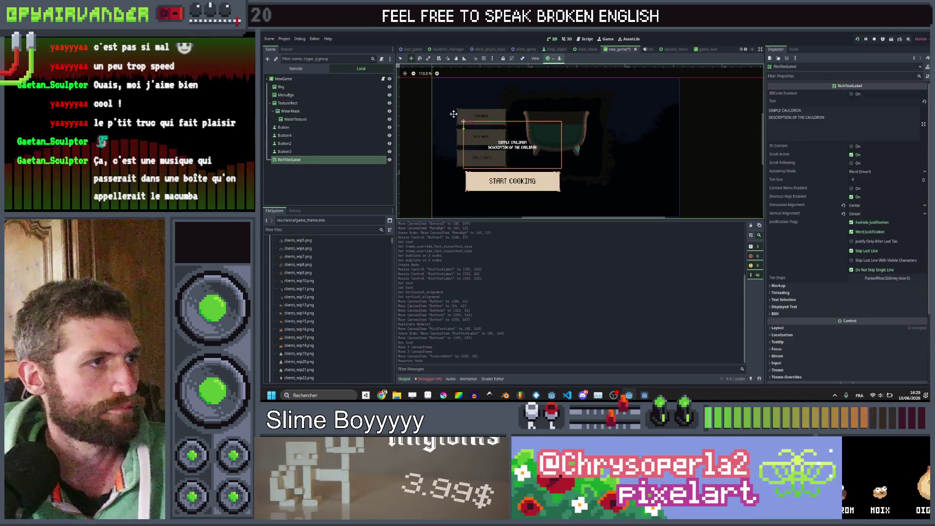
drag(462, 118, 470, 122)
drag(509, 95, 507, 97)
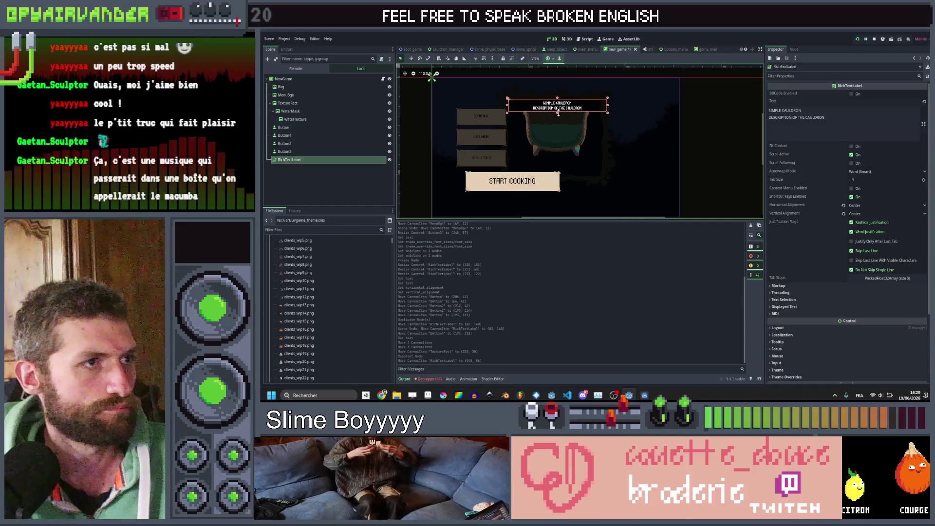
drag(799, 117, 697, 116)
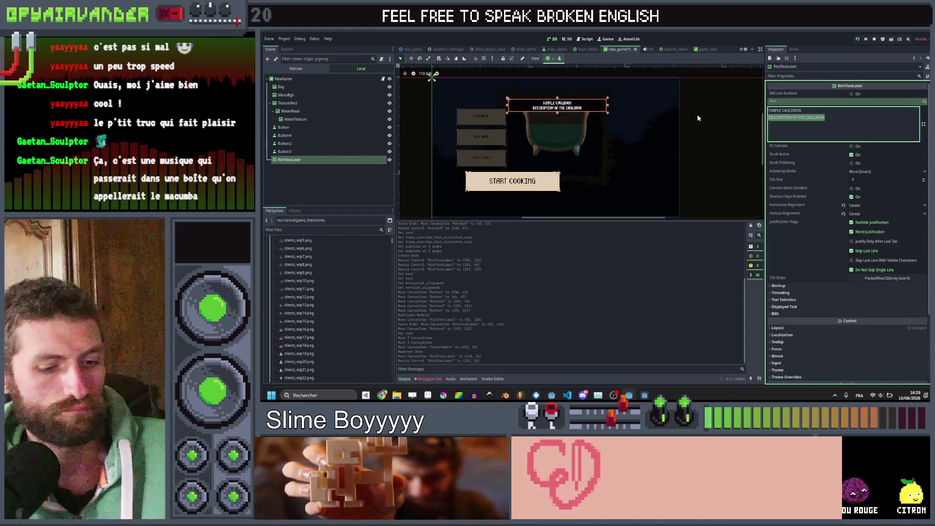
key(BackSpace)
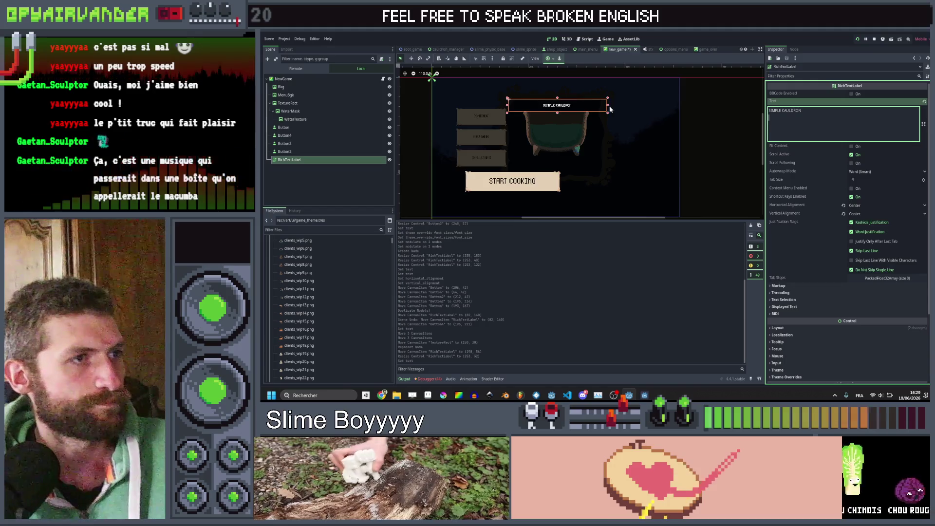
scroll(591, 109, up, 2)
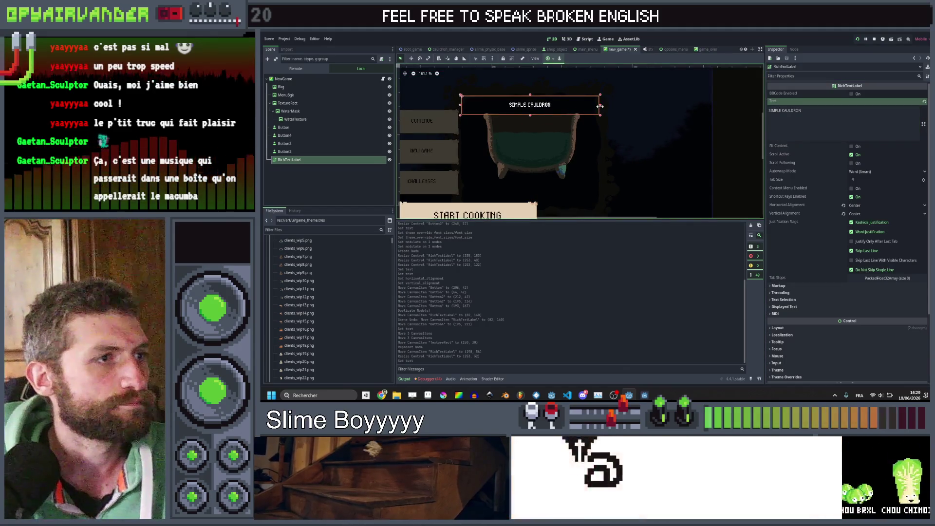
Duplicate the SIMPLE CAULDRON label, place it below the cauldron and make it taller
key(ctrl+d)
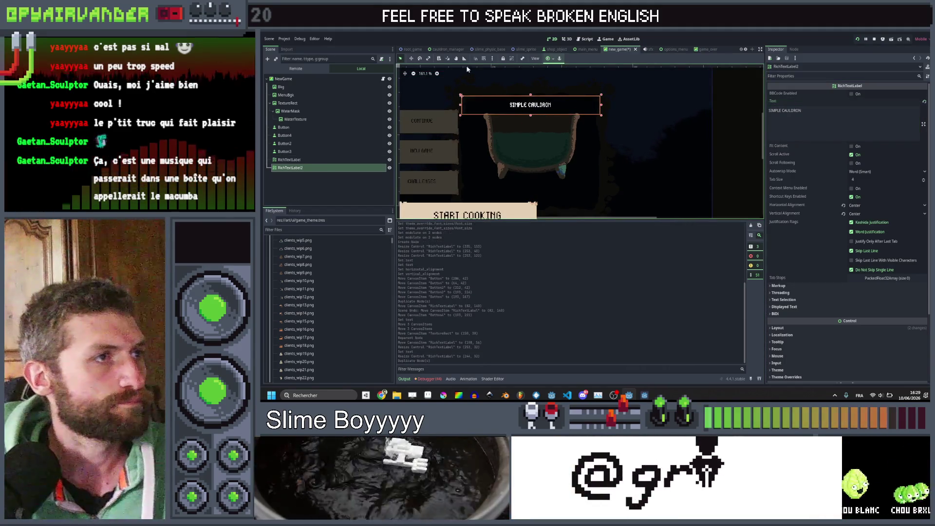
click(411, 59)
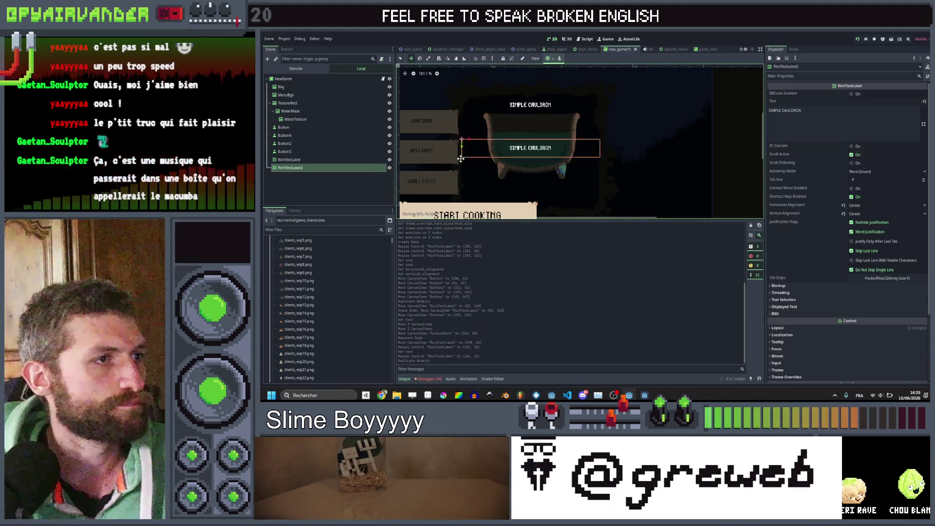
drag(462, 186, 464, 184)
scroll(518, 125, down, 3)
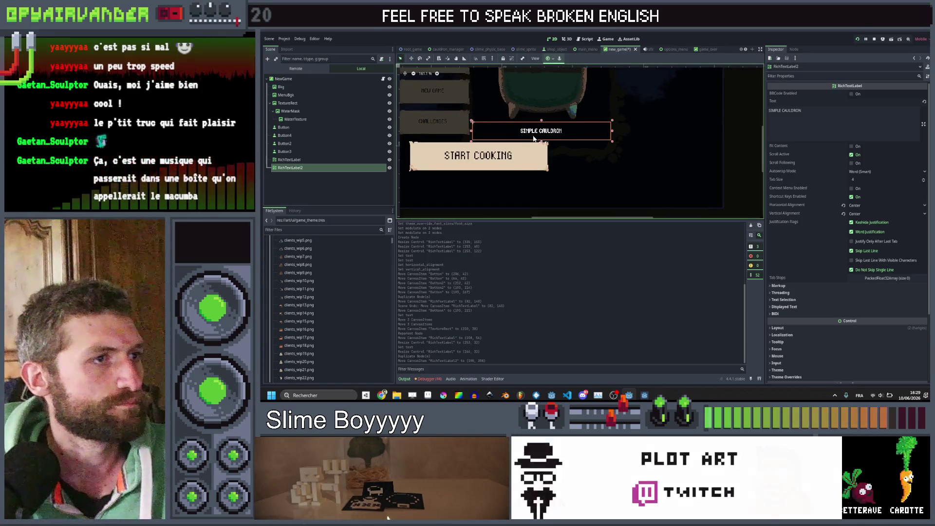
drag(541, 141, 543, 152)
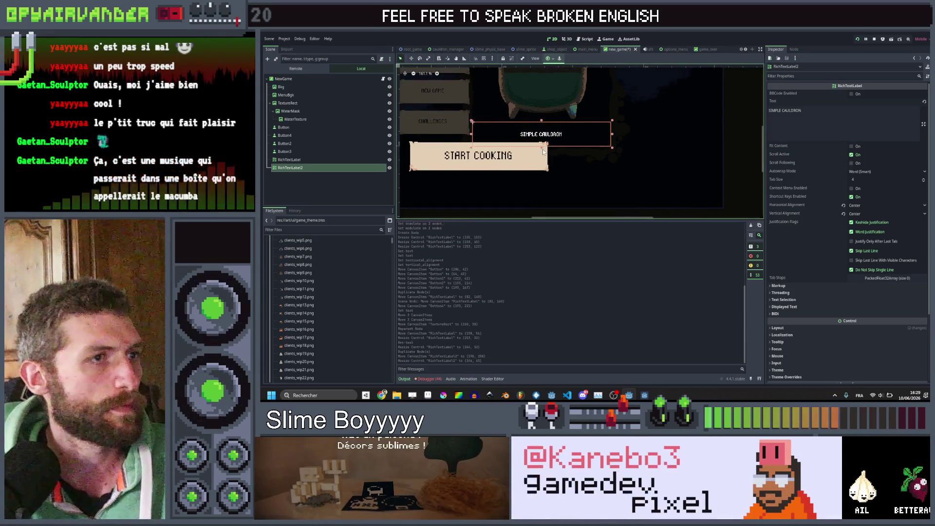
Select every menu node from MenuBgk down and shift the group right
scroll(543, 152, down, 2)
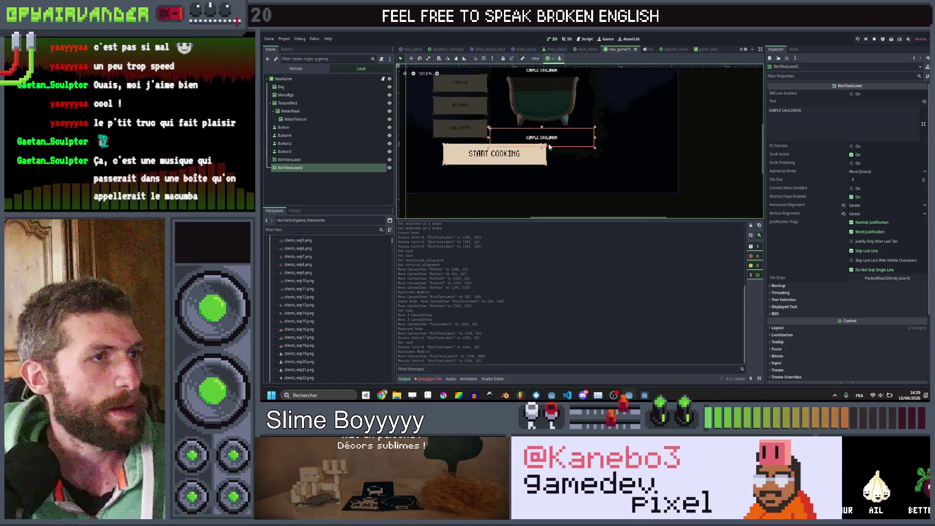
shift+click(290, 96)
drag(480, 96, 522, 152)
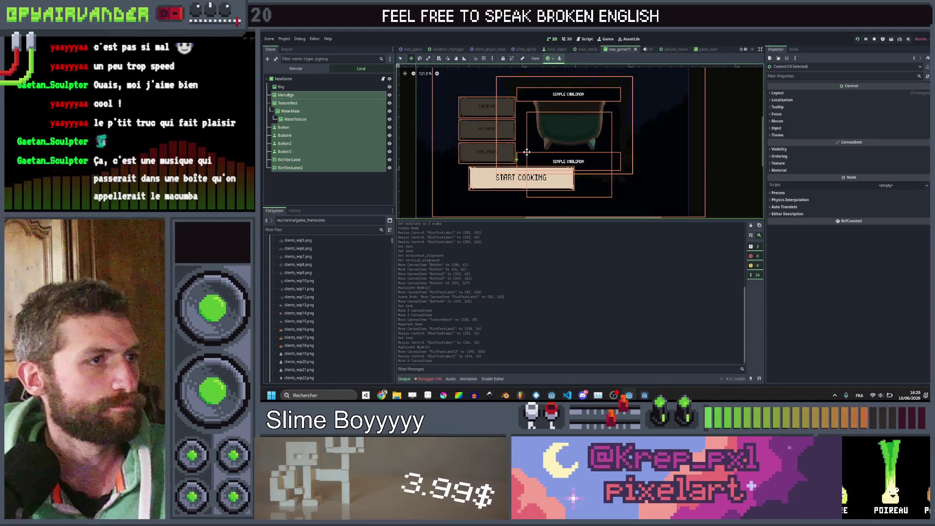
Move the START COOKING button (Button3) to sit under the cauldron
click(324, 103)
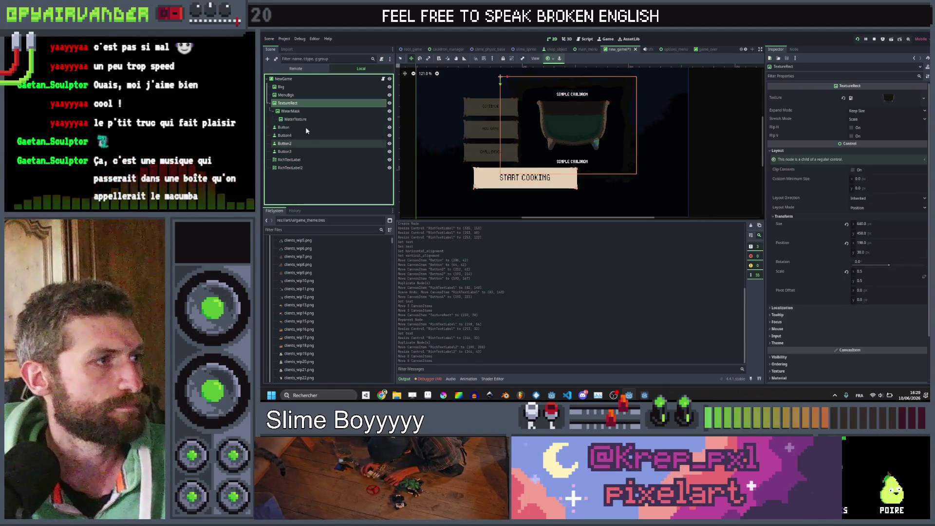
click(287, 151)
drag(475, 167, 521, 182)
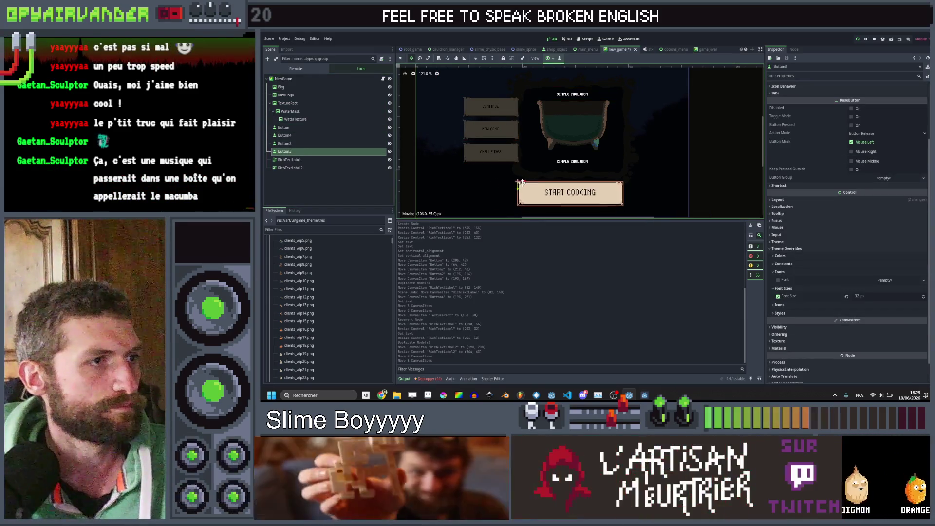
Shift the three menu buttons left, save the new_game scene and run it
click(306, 143)
shift+click(307, 127)
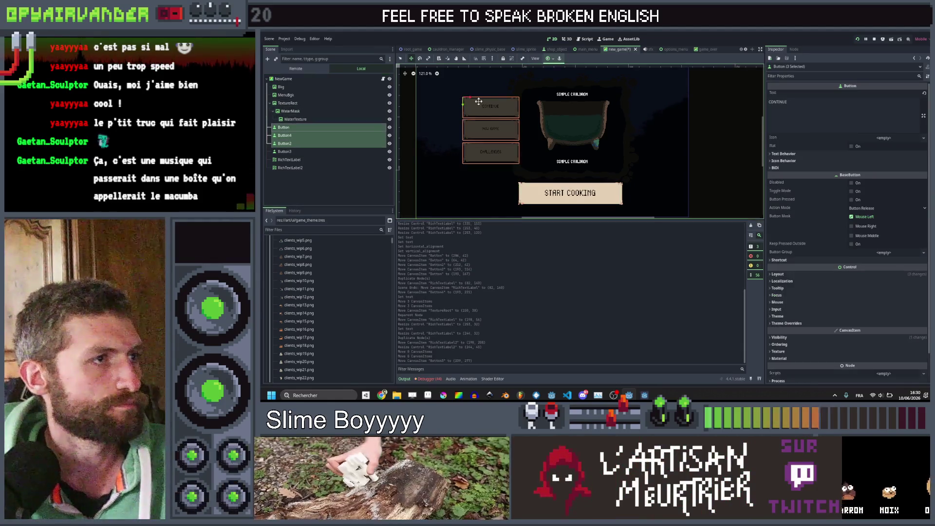
drag(469, 99, 450, 100)
key(Escape)
scroll(552, 136, down, 3)
key(ctrl+s)
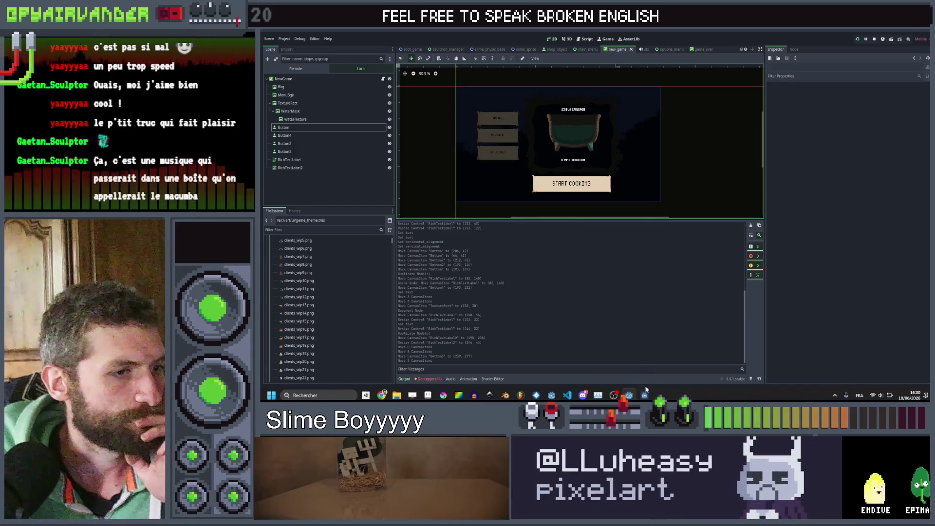
click(645, 393)
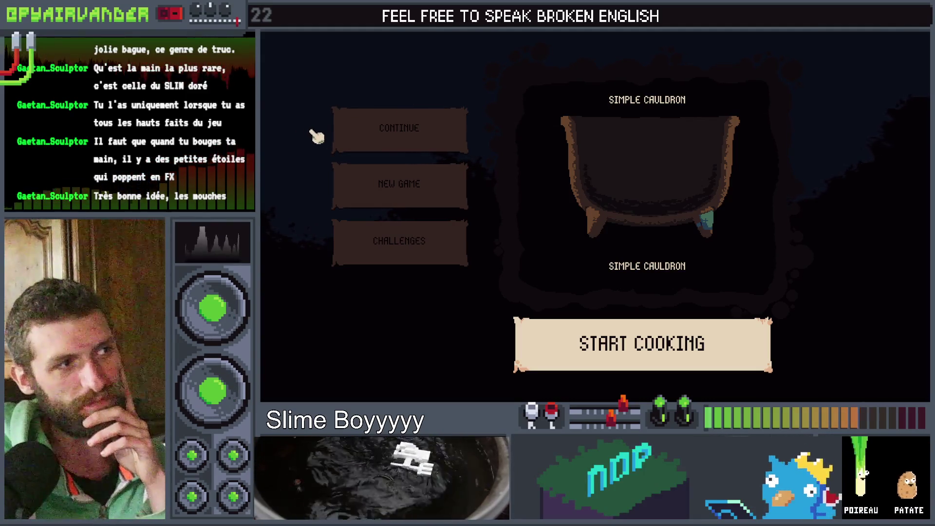
Stop the game preview with F8, select the WaterTexture node and return to Aseprite
key(F8)
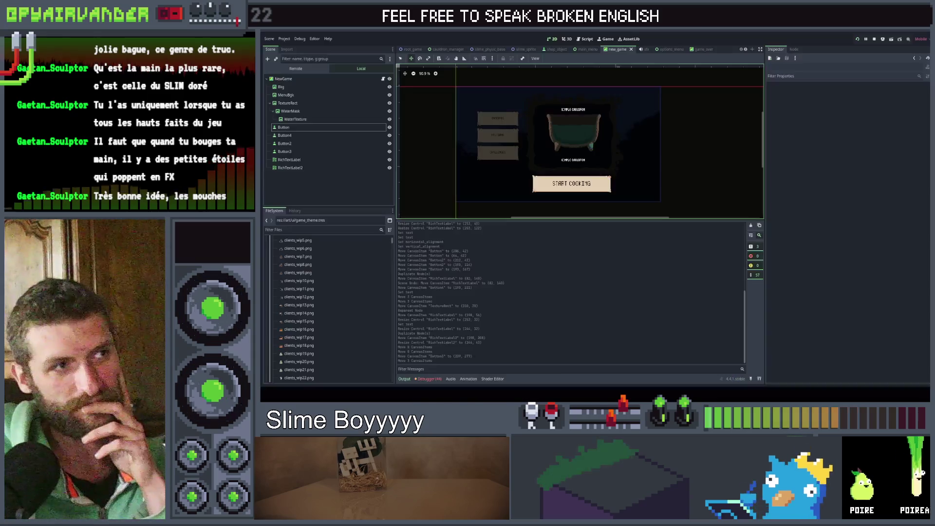
scroll(507, 82, up, 6)
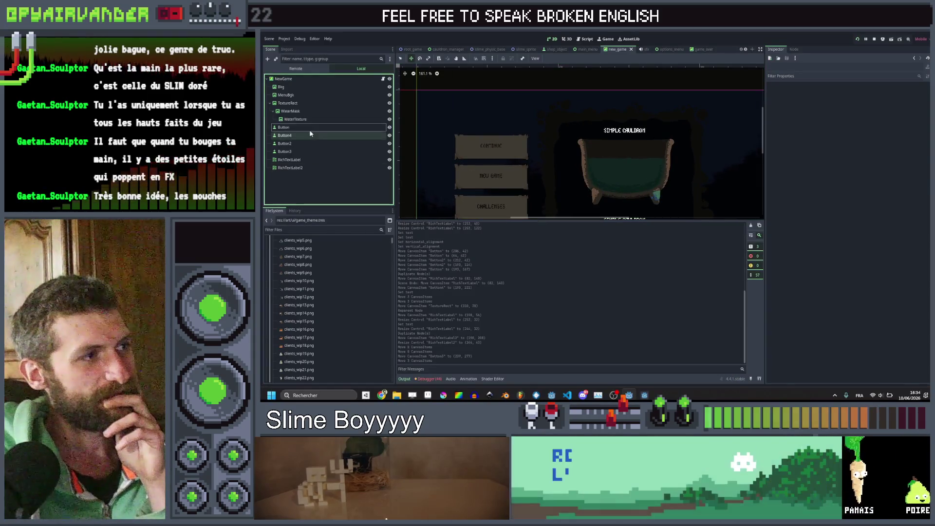
key(Up)
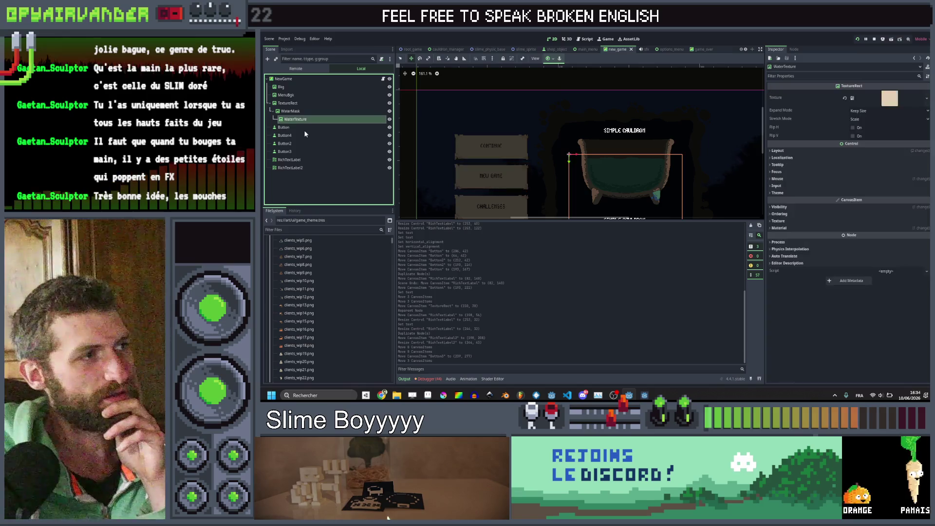
key(alt+Tab)
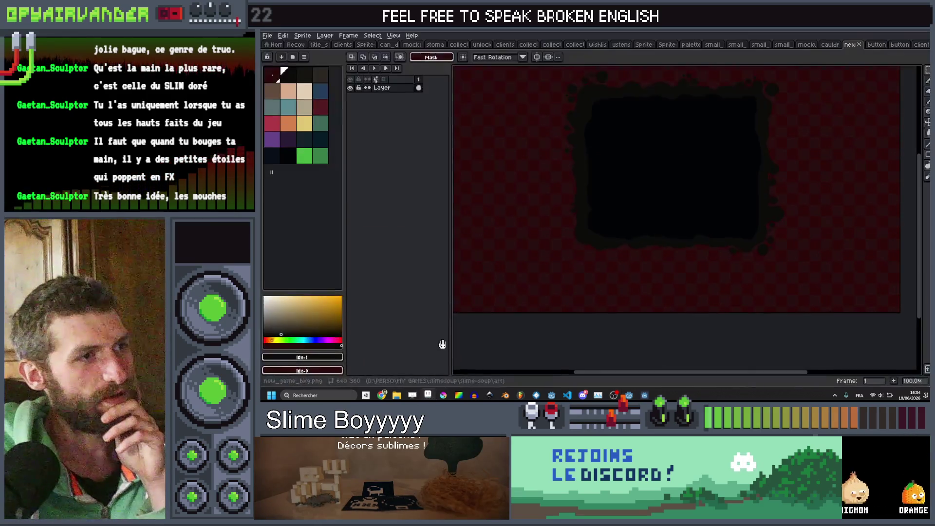
Create a new sprite 40 pixels wide by 75 pixels tall
click(267, 39)
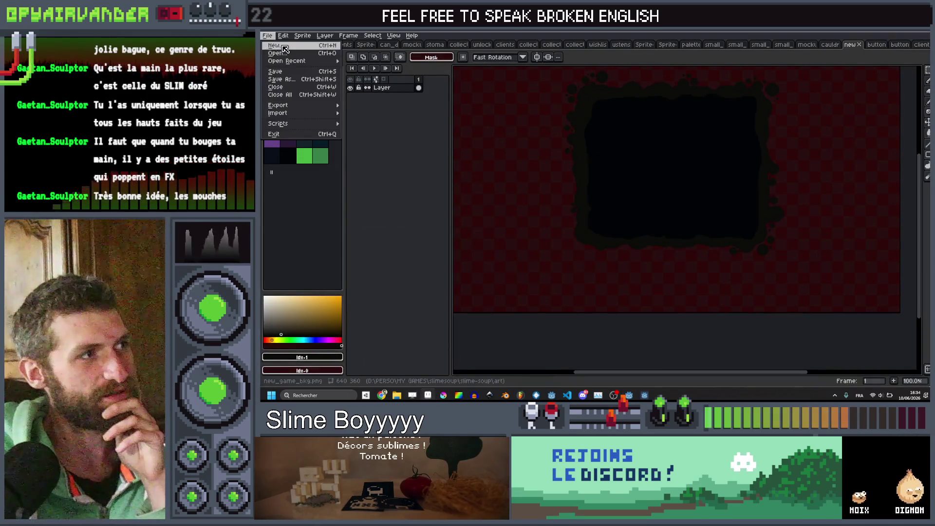
click(285, 48)
key(alt+Tab)
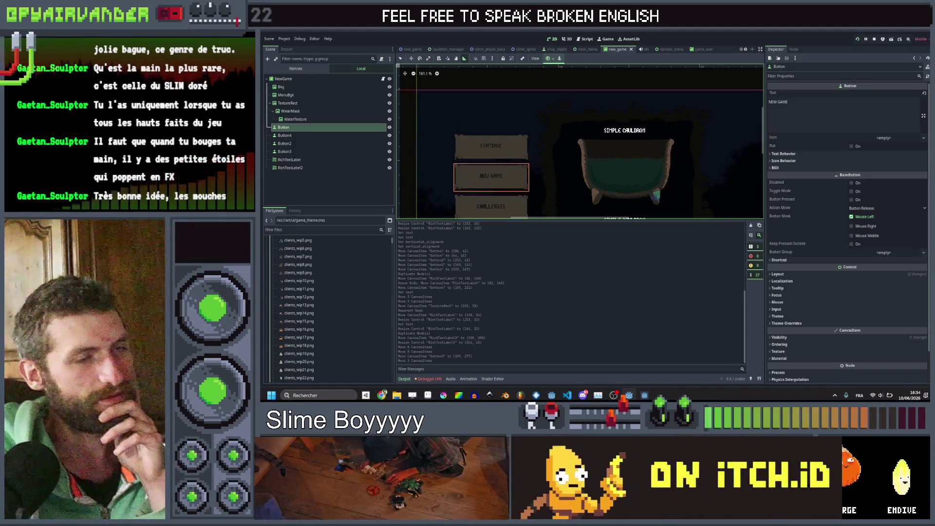
mouse_move(629, 395)
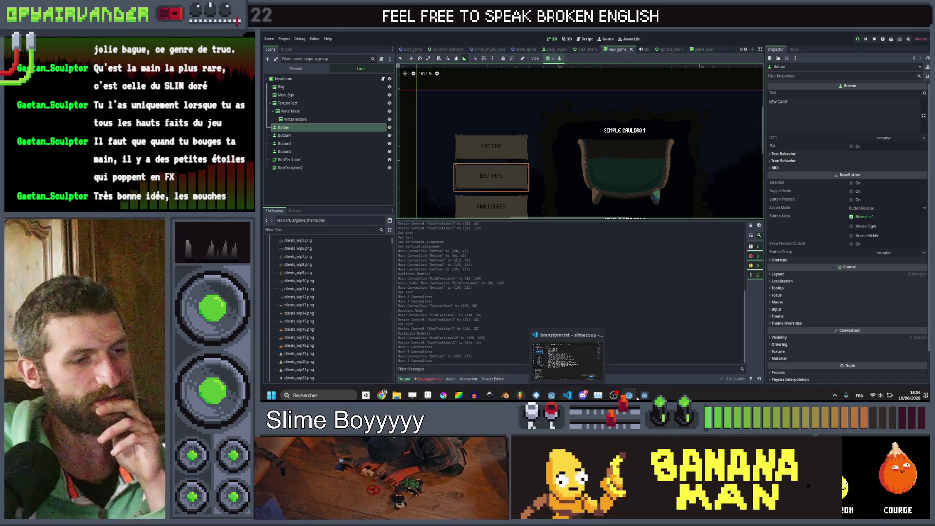
click(645, 395)
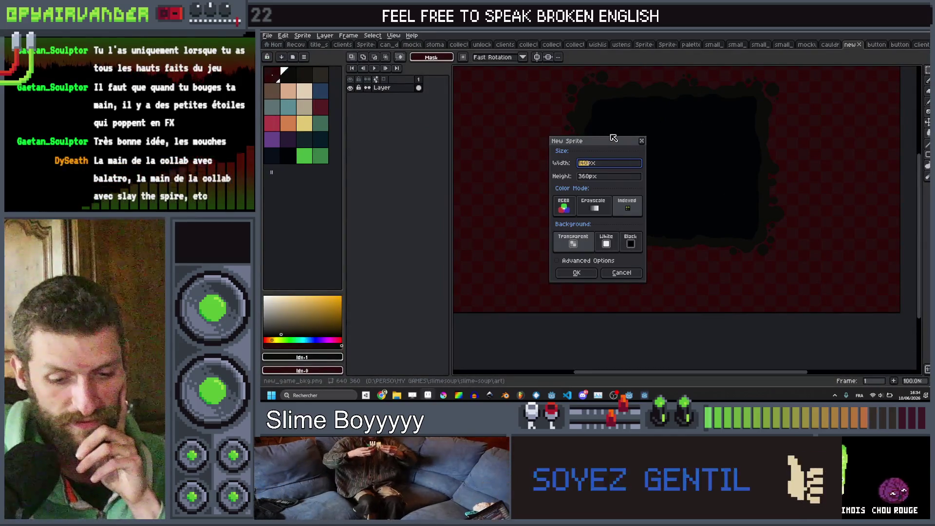
text(40)
key(Tab)
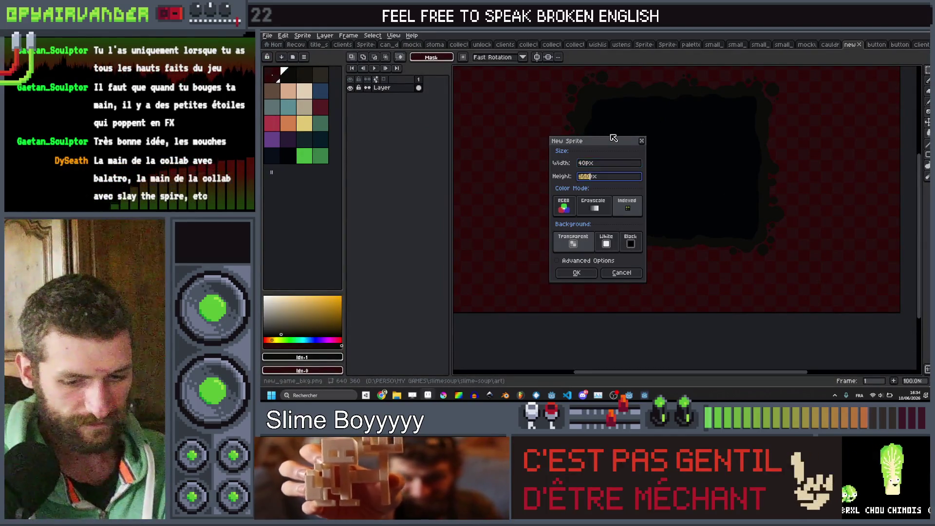
text(75)
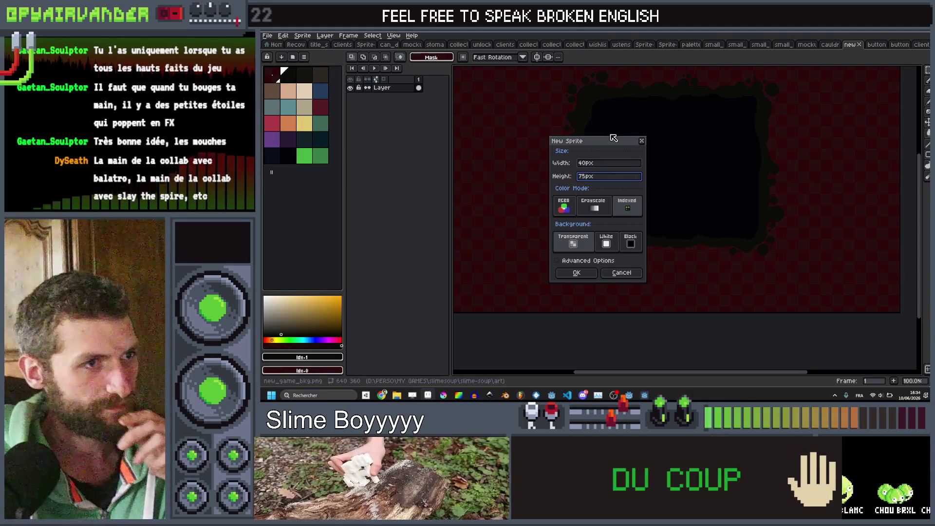
key(Return)
Resize the sprite's canvas to 75 by 40 pixels
key(ctrl+alt+c)
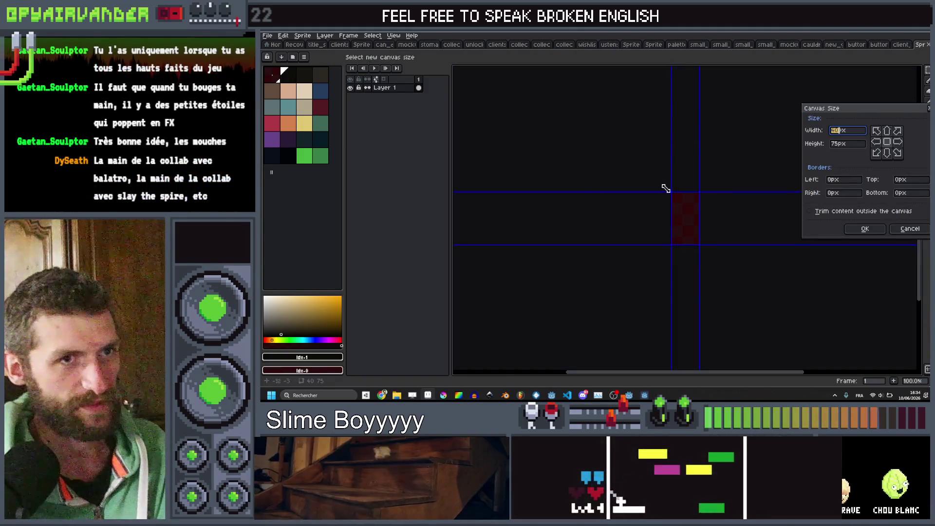
text(5)
key(Tab)
text(4)
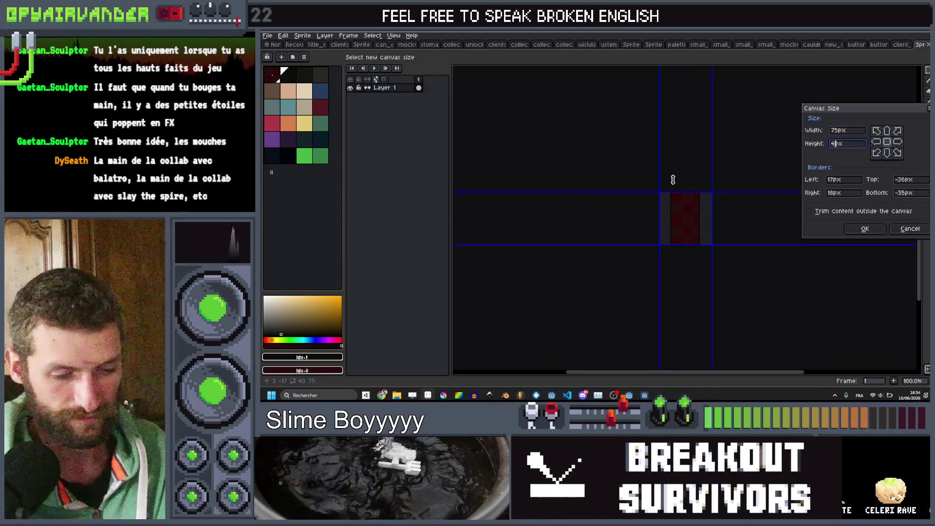
key(Return)
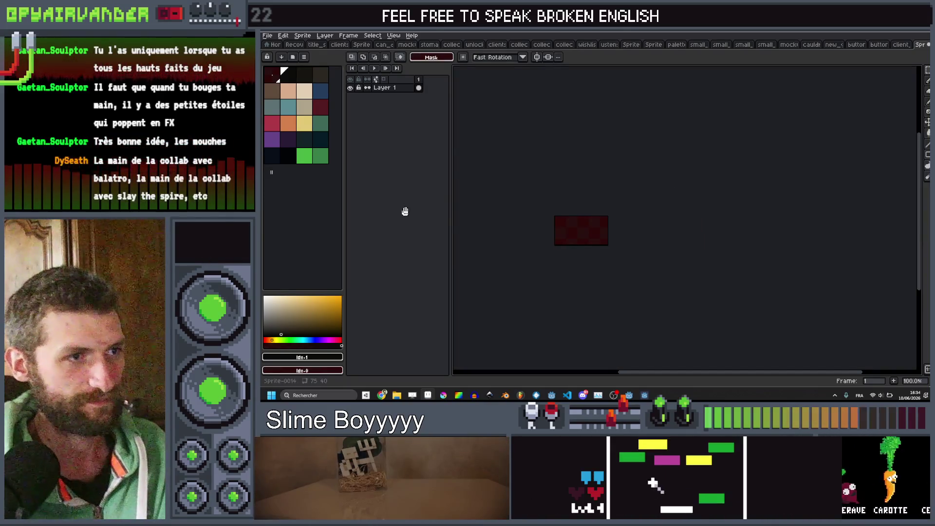
Pick green and use the Pencil to paint a green blob near the canvas centre, extending it left
scroll(639, 261, up, 3)
drag(639, 261, 347, 225)
click(321, 123)
key(b)
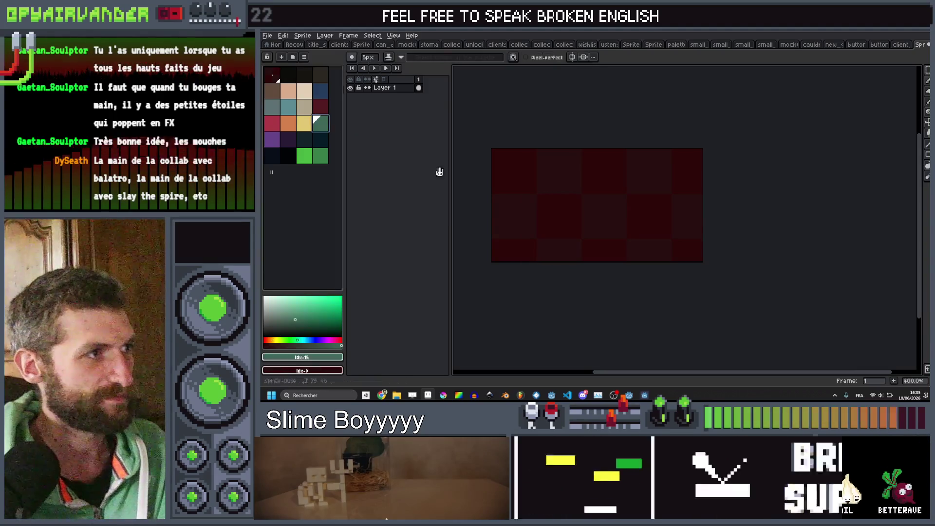
scroll(606, 211, up, 1)
mouse_move(687, 226)
mouse_down()
mouse_move(657, 219)
mouse_move(705, 219)
mouse_up()
key(plus)
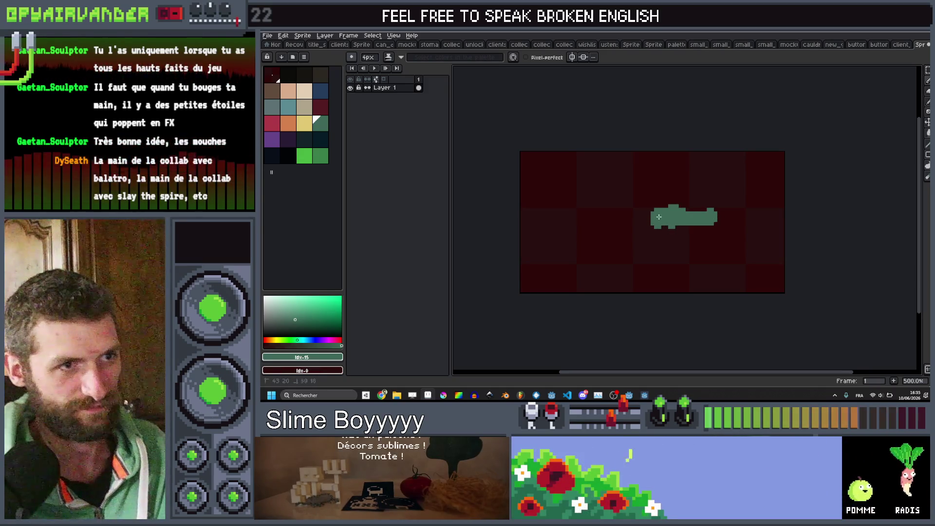
drag(643, 218, 658, 221)
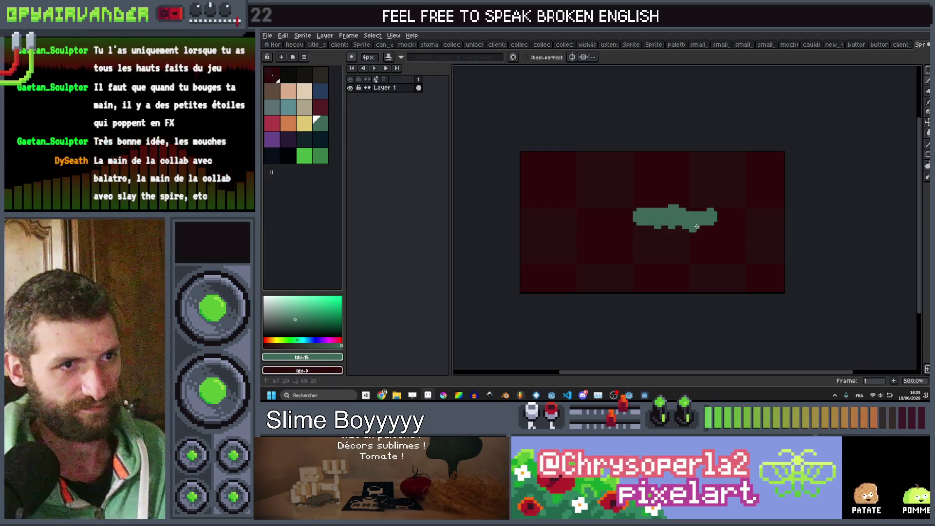
Thicken the green shape's lower-left edge, fill the dark notch, and stretch it further left and up
scroll(697, 226, up, 1)
scroll(697, 224, down, 4)
scroll(697, 219, up, 4)
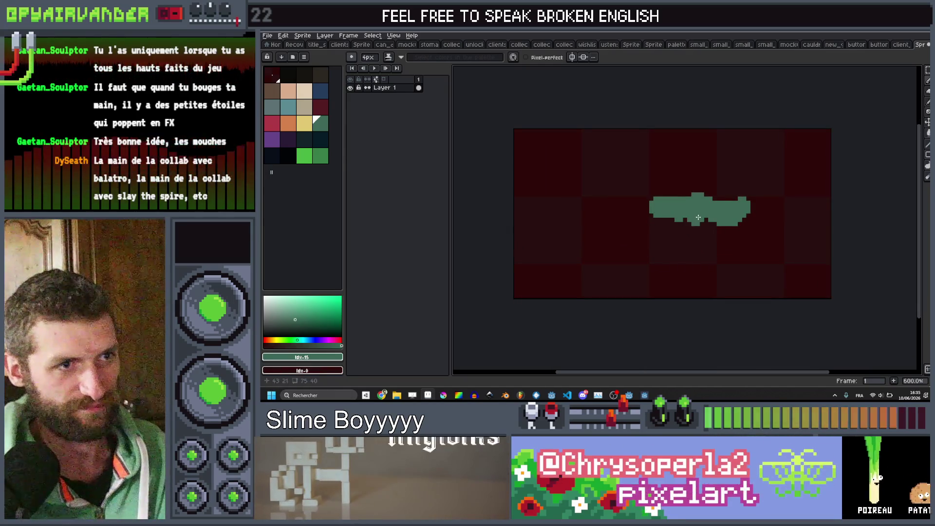
mouse_move(669, 222)
mouse_down()
mouse_move(659, 216)
mouse_move(692, 236)
mouse_move(650, 242)
mouse_up()
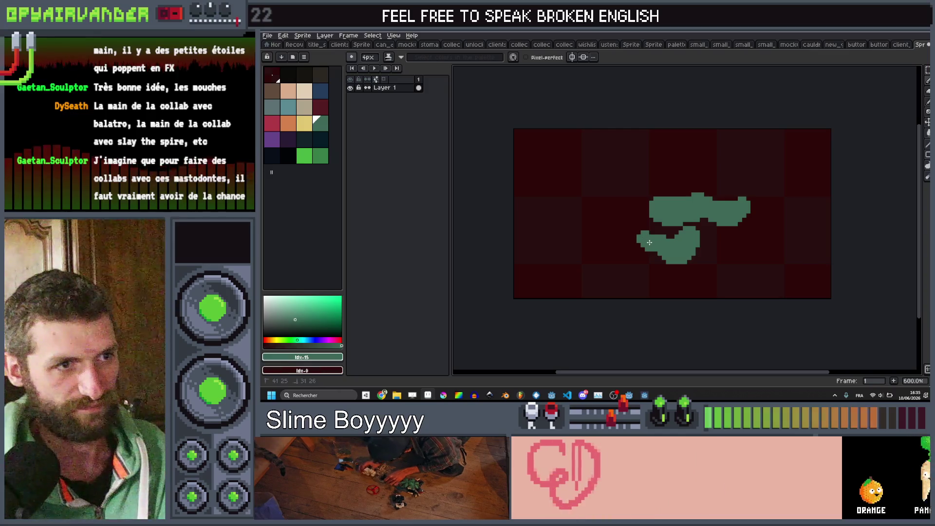
scroll(647, 231, down, 3)
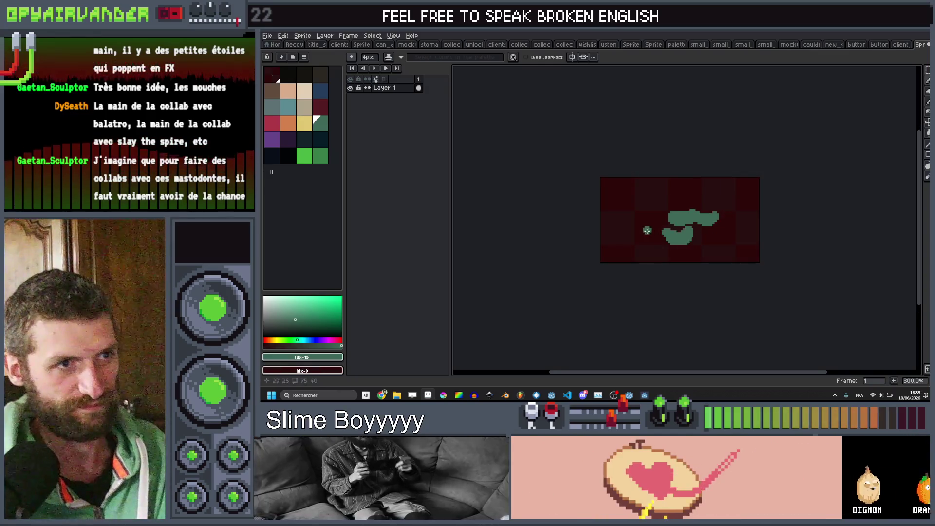
scroll(647, 230, up, 3)
scroll(647, 230, down, 3)
scroll(744, 207, up, 2)
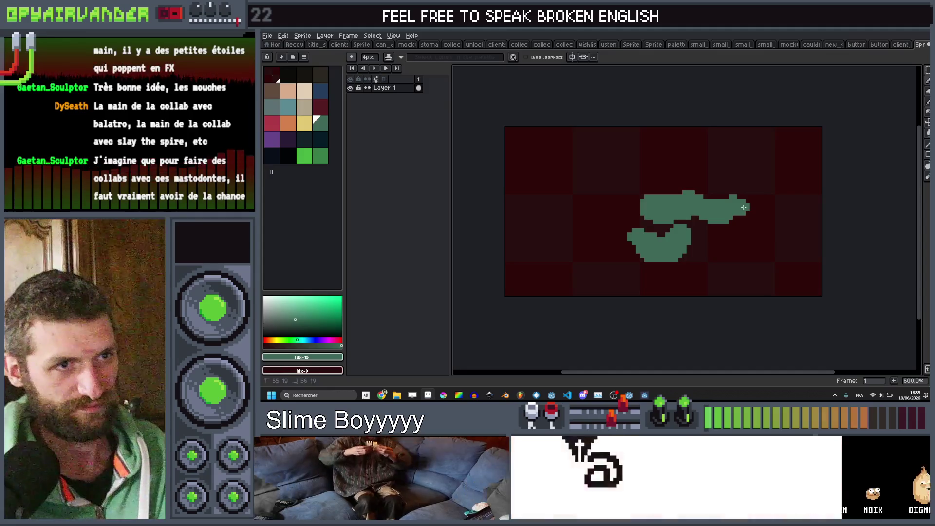
scroll(745, 209, down, 3)
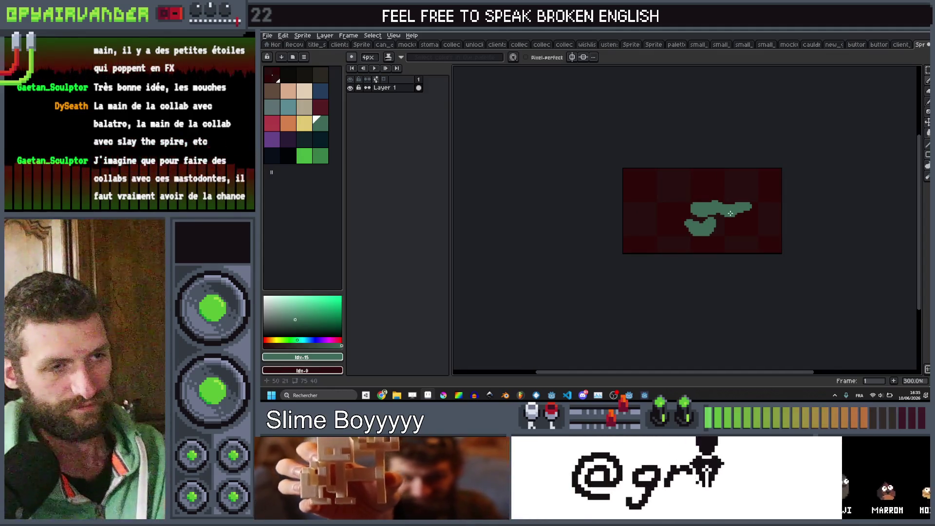
scroll(664, 219, up, 4)
mouse_move(681, 247)
mouse_down()
mouse_move(684, 213)
mouse_move(667, 207)
mouse_move(635, 235)
mouse_move(655, 247)
mouse_up()
scroll(679, 215, down, 2)
scroll(677, 215, up, 2)
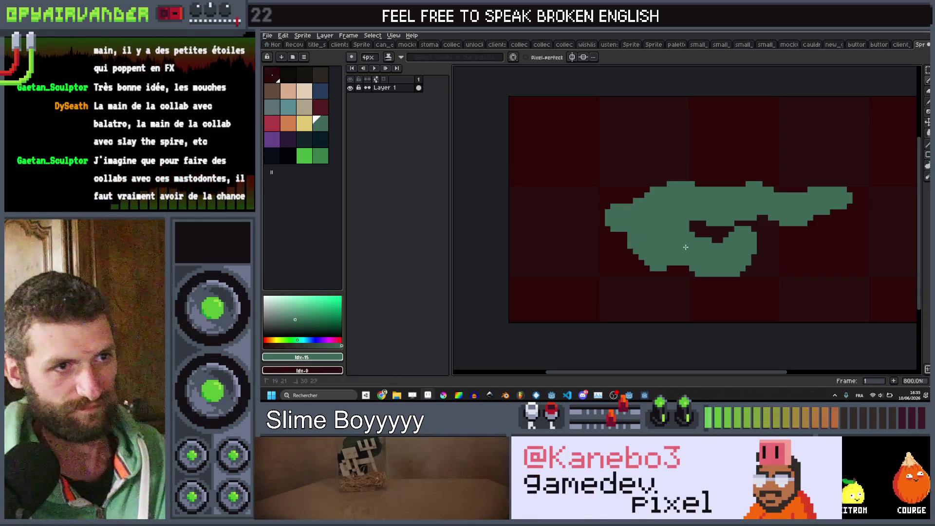
scroll(694, 234, down, 6)
scroll(681, 163, up, 4)
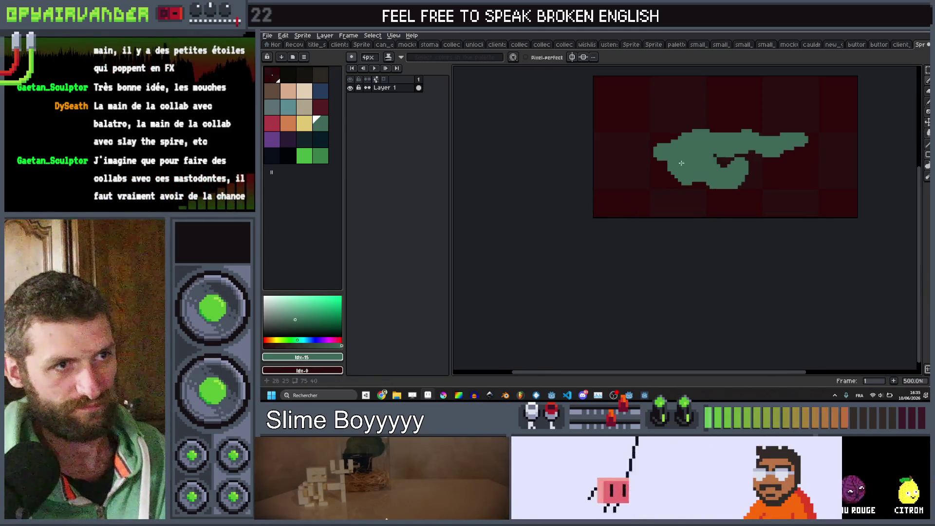
mouse_move(658, 159)
mouse_down()
mouse_move(659, 150)
mouse_move(596, 151)
mouse_move(597, 166)
mouse_move(649, 161)
mouse_up()
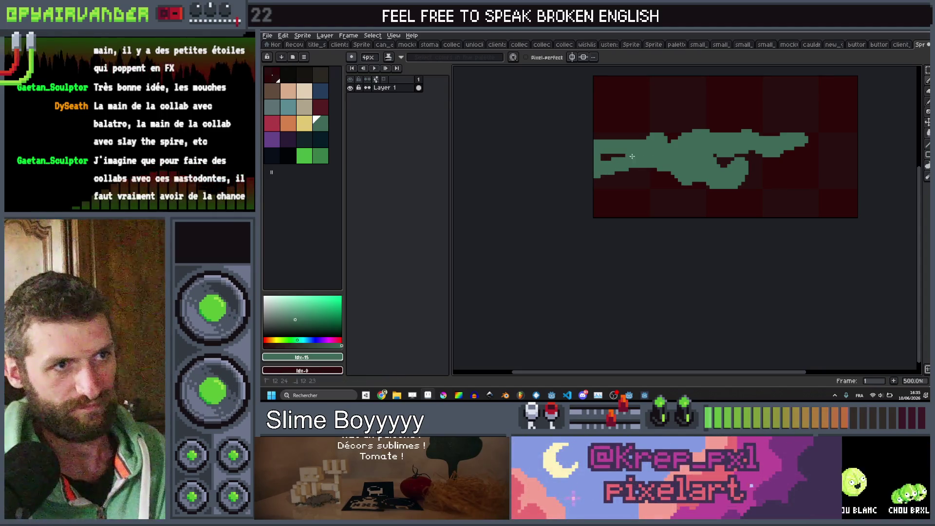
scroll(693, 132, down, 4)
scroll(692, 112, up, 5)
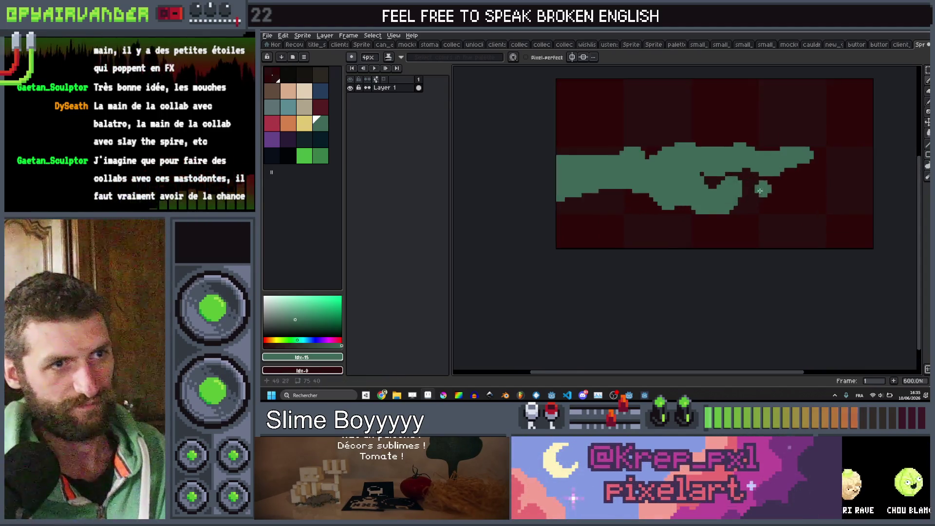
Draw a 1px beige highlight at the green shape's right tip
click(305, 90)
scroll(710, 159, up, 1)
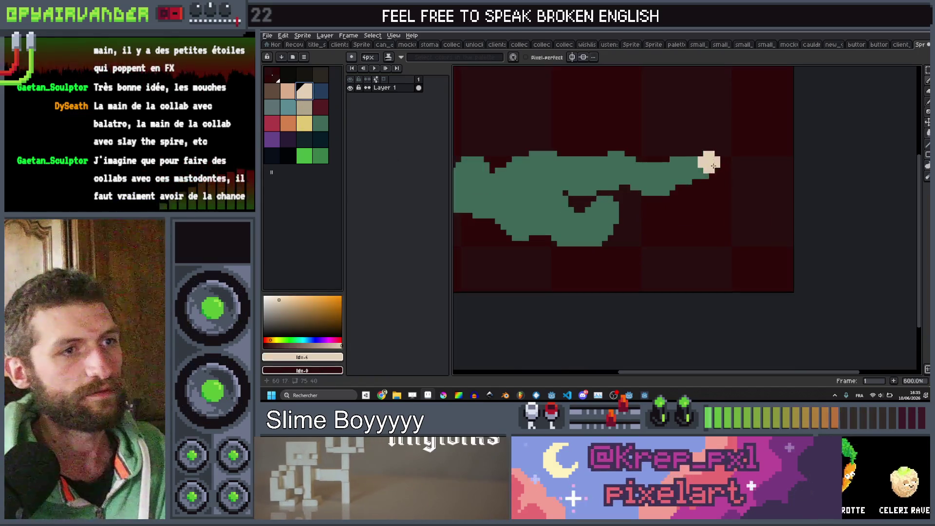
key(minus)
key(minus)
key(minus)
mouse_move(710, 159)
mouse_down()
mouse_move(749, 158)
mouse_move(705, 160)
mouse_move(714, 164)
mouse_up()
scroll(730, 159, down, 5)
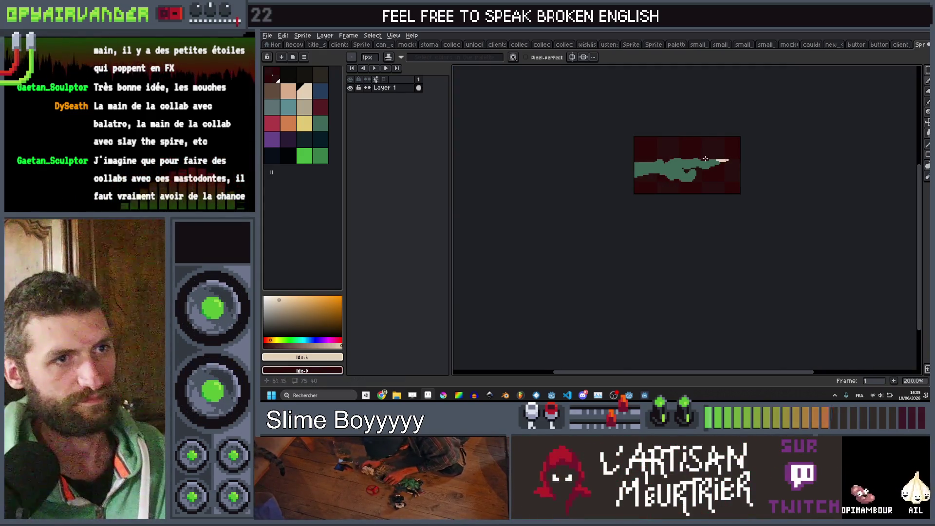
scroll(706, 159, up, 4)
scroll(705, 158, down, 2)
scroll(705, 158, up, 2)
scroll(705, 158, down, 1)
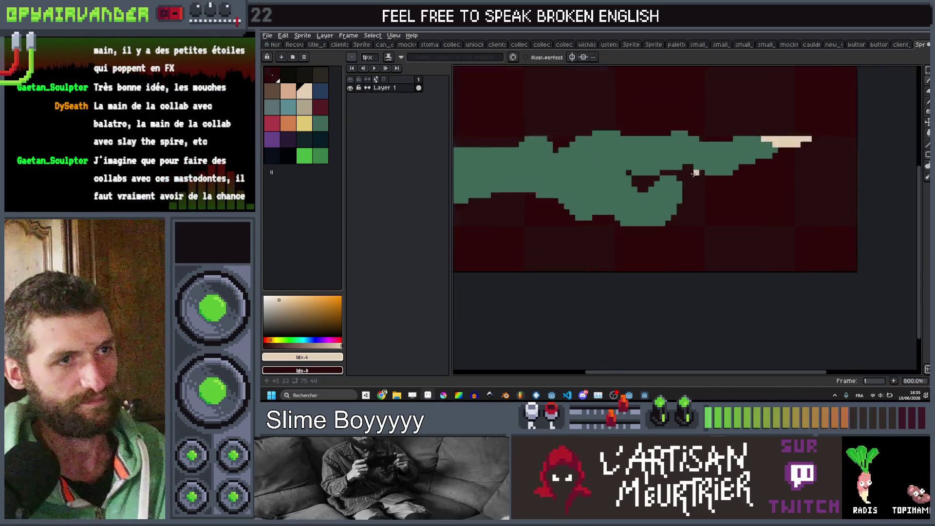
scroll(605, 194, up, 2)
scroll(610, 192, down, 2)
scroll(579, 180, up, 3)
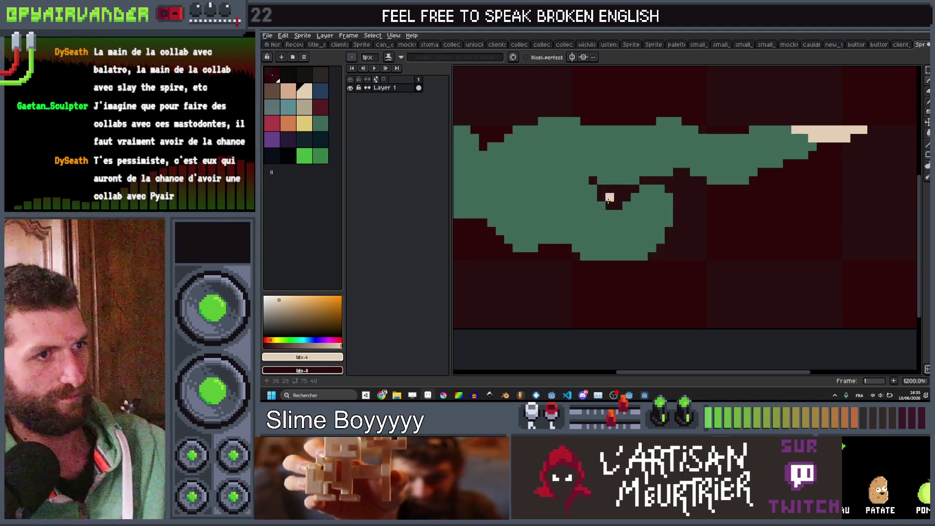
click(322, 95)
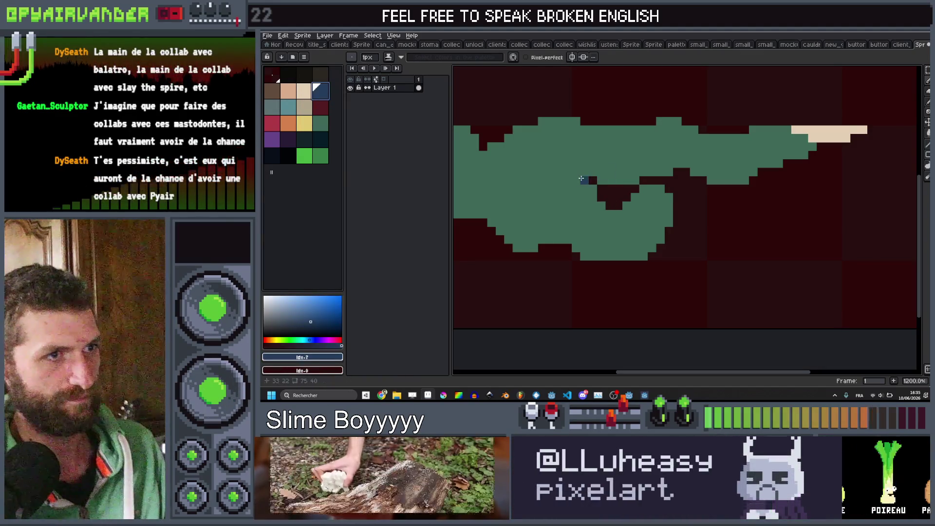
key(minus)
mouse_move(617, 200)
mouse_down()
mouse_move(605, 195)
mouse_move(624, 206)
mouse_up()
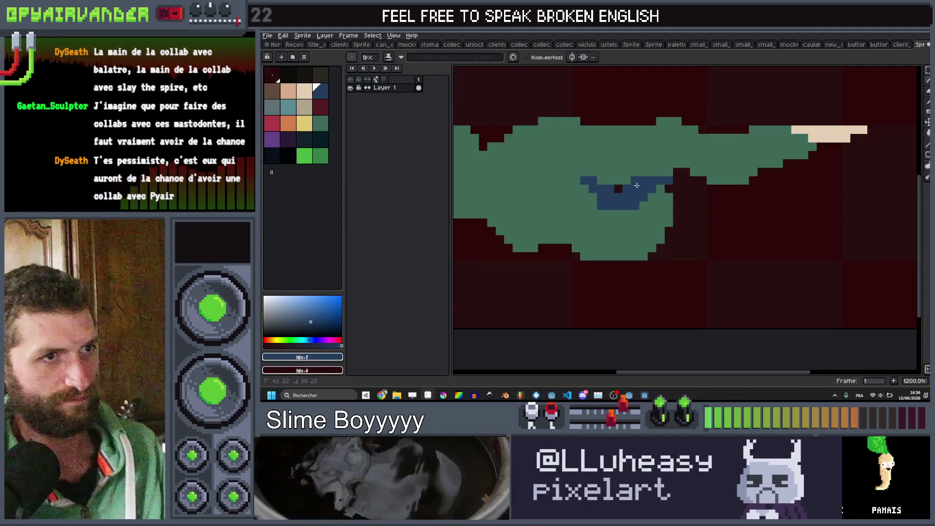
scroll(623, 190, down, 3)
scroll(567, 227, up, 3)
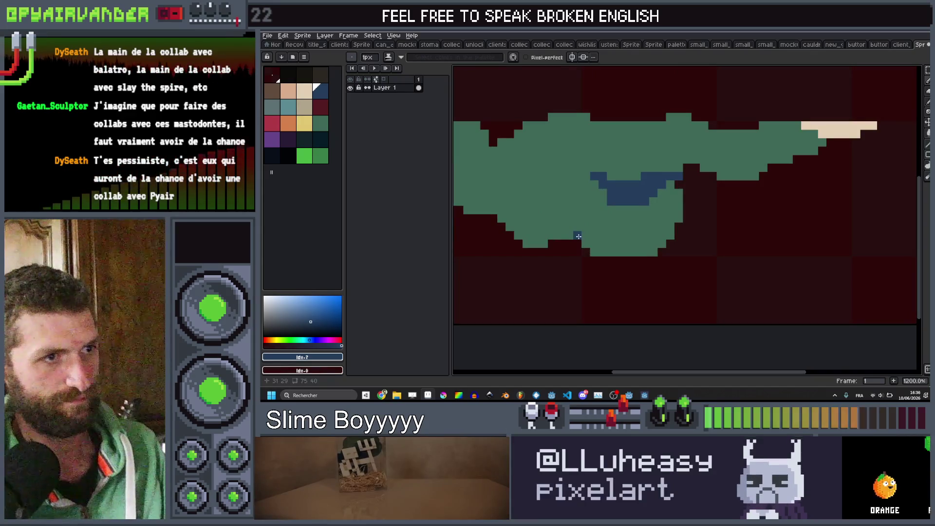
scroll(592, 184, down, 3)
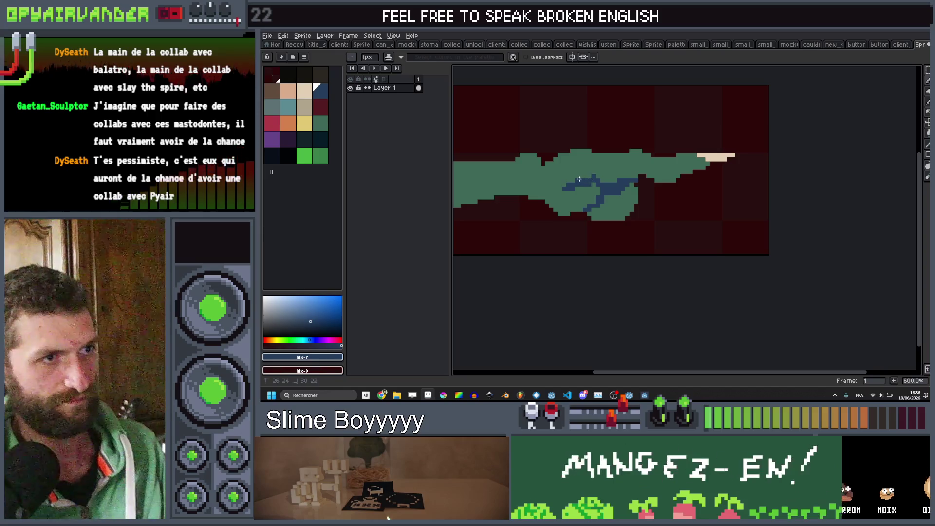
scroll(632, 181, down, 4)
scroll(640, 184, down, 1)
scroll(570, 195, up, 6)
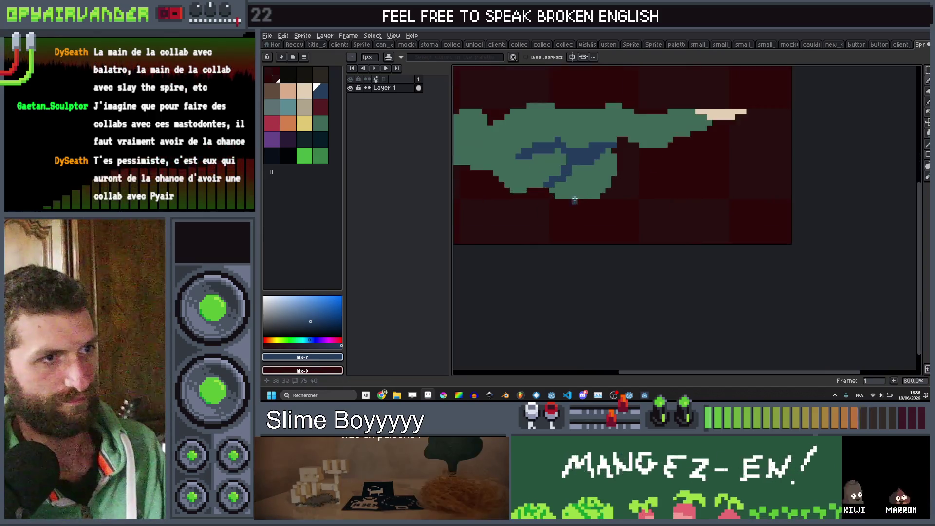
mouse_move(571, 195)
mouse_down()
mouse_move(609, 172)
mouse_move(590, 196)
mouse_move(610, 195)
mouse_up()
scroll(613, 172, up, 2)
scroll(615, 196, down, 7)
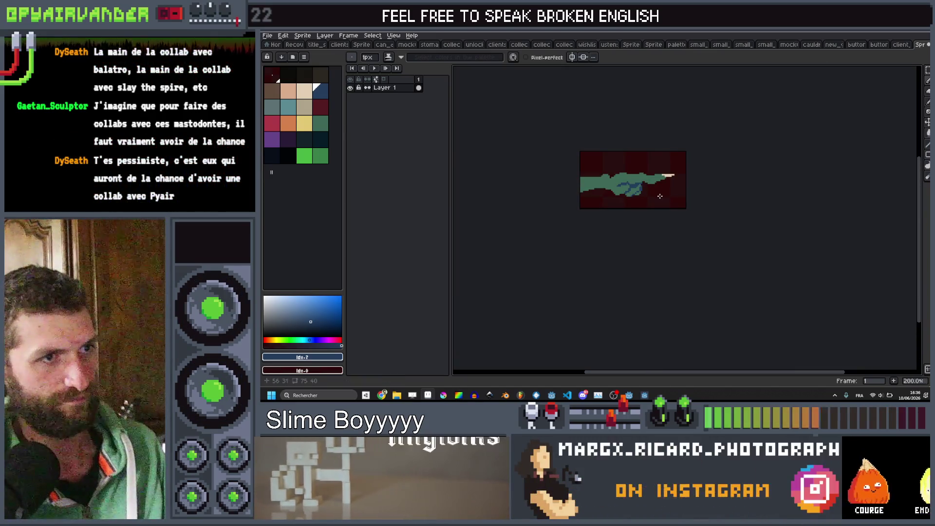
scroll(640, 191, up, 10)
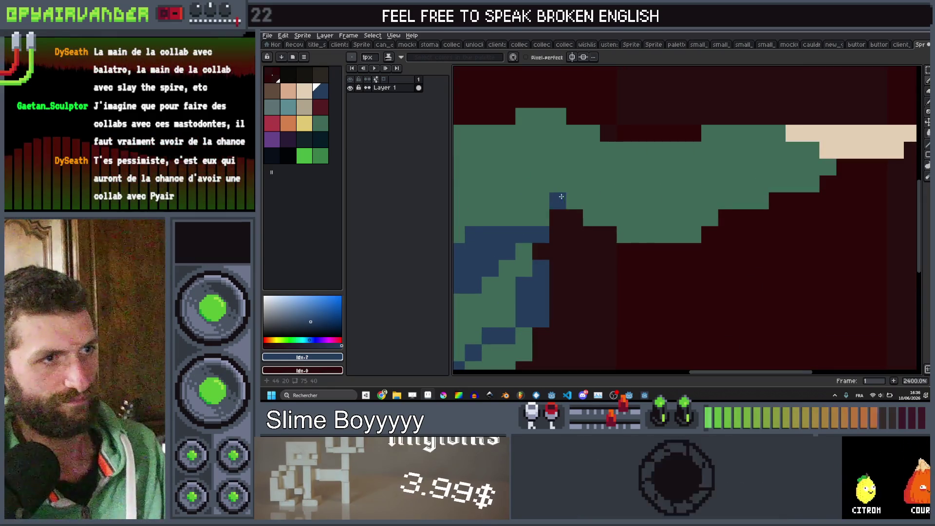
drag(560, 196, 547, 181)
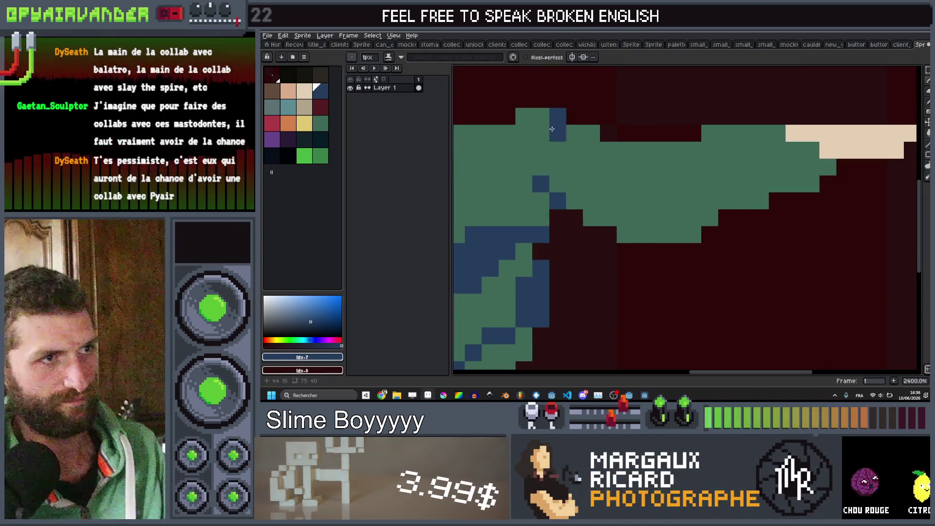
scroll(616, 178, down, 10)
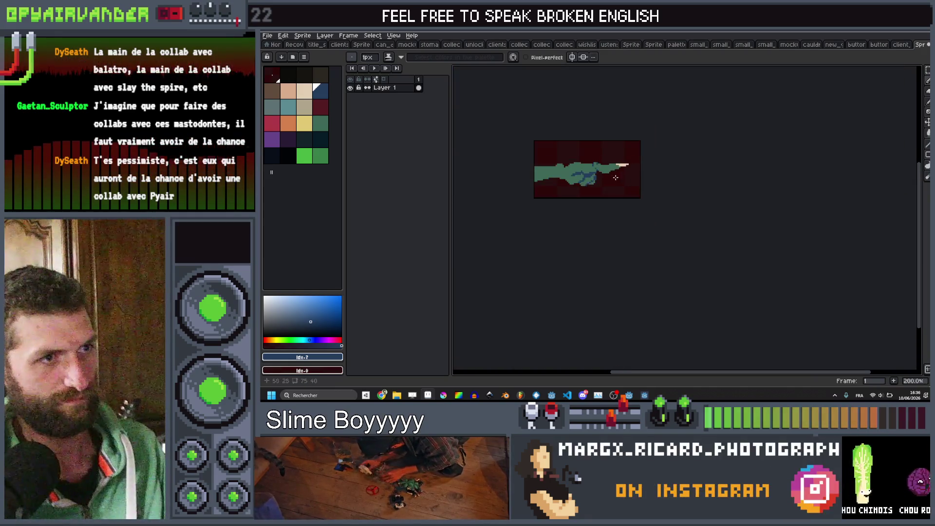
scroll(579, 160, up, 10)
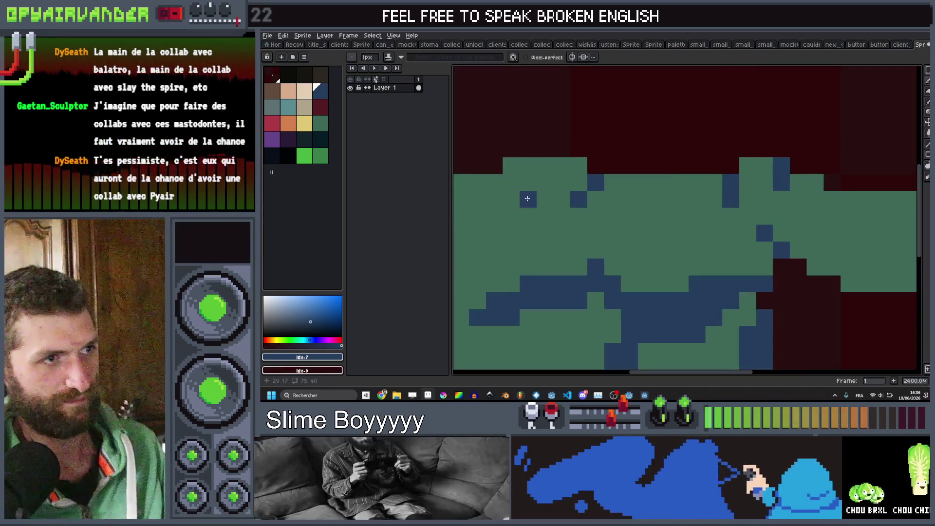
scroll(560, 190, down, 11)
scroll(571, 192, up, 8)
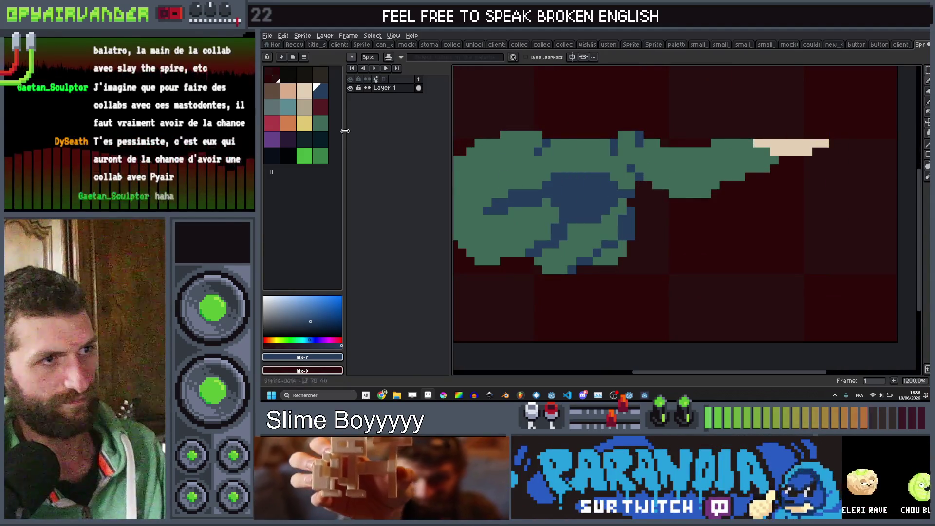
click(323, 125)
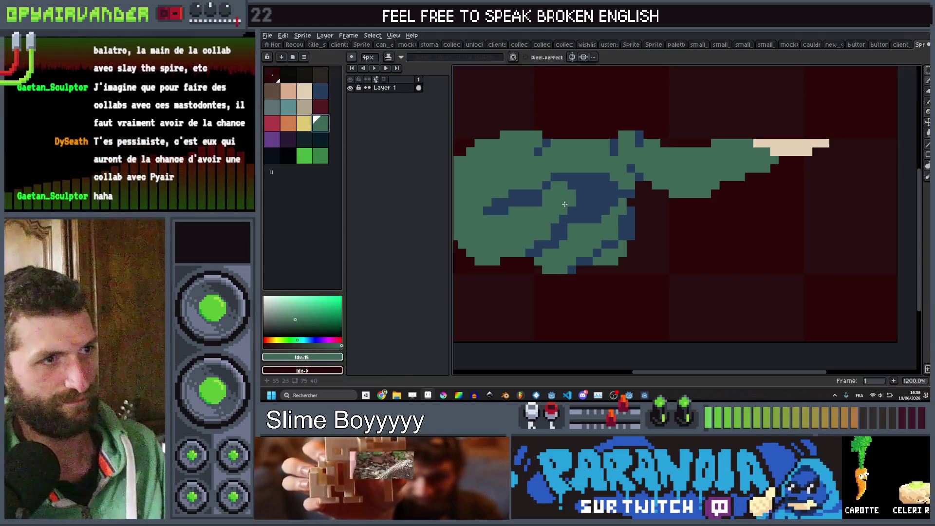
Repaint some of the blue shading pixels green, enlarging the brush to 3px
mouse_move(570, 204)
mouse_down()
mouse_move(550, 207)
mouse_move(564, 229)
mouse_up()
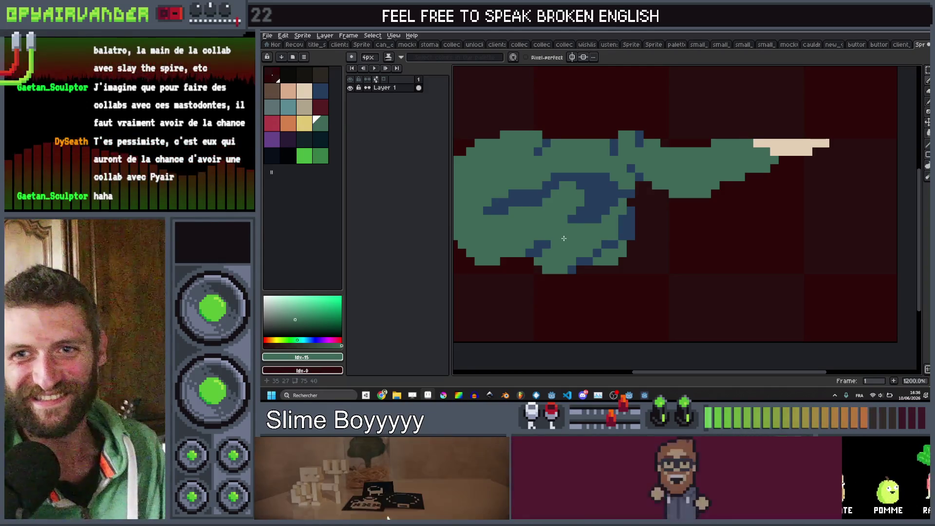
scroll(585, 229, down, 2)
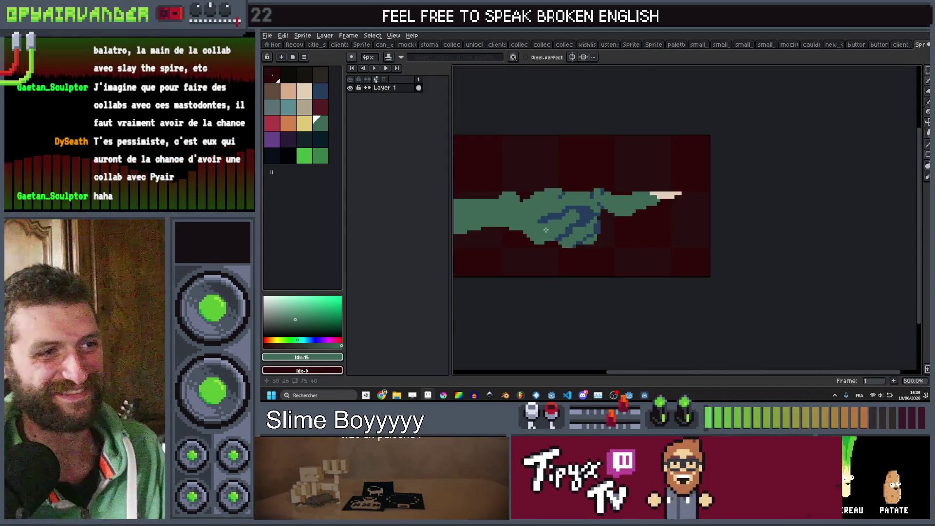
scroll(589, 224, up, 5)
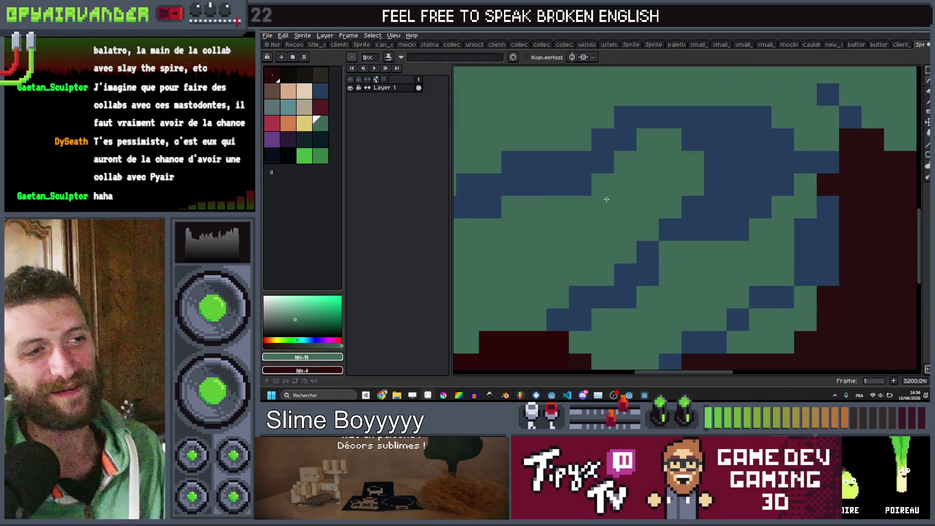
scroll(743, 162, down, 9)
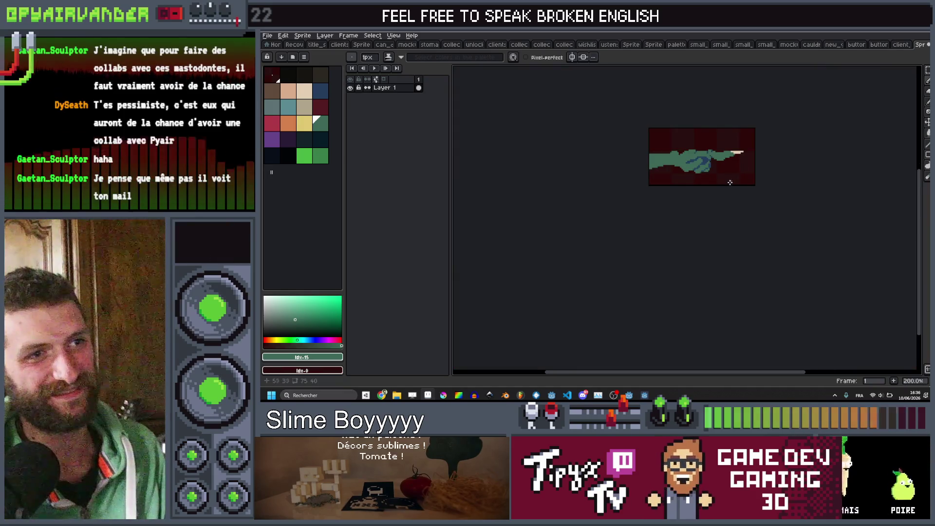
scroll(730, 182, up, 5)
key(plus)
key(plus)
scroll(719, 189, down, 2)
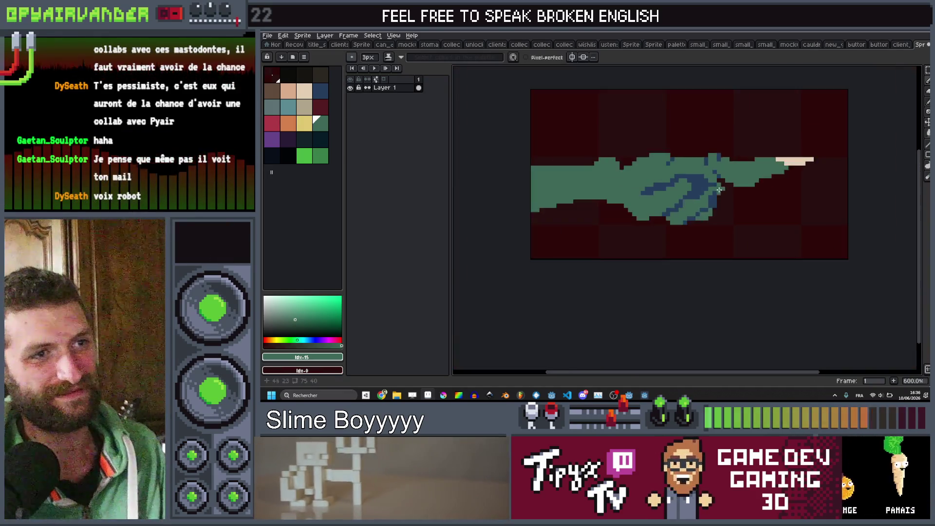
scroll(719, 190, up, 4)
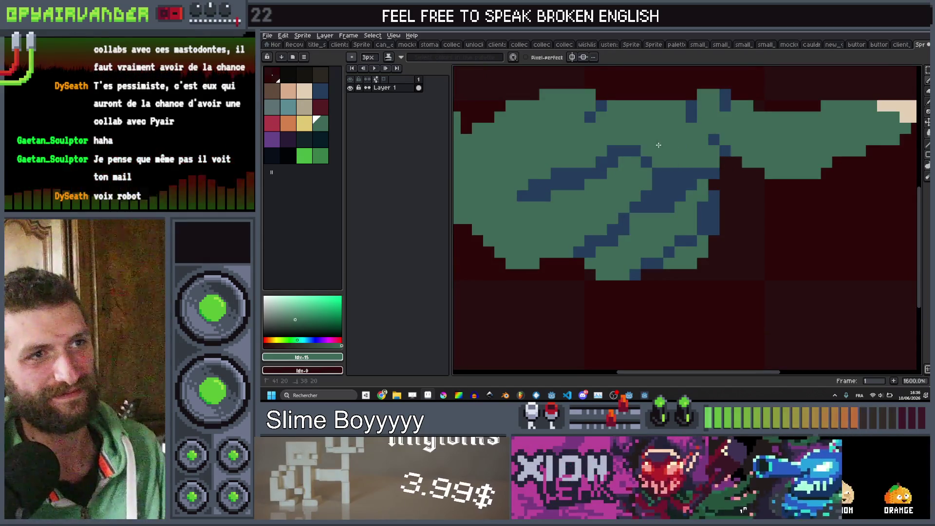
scroll(659, 145, down, 9)
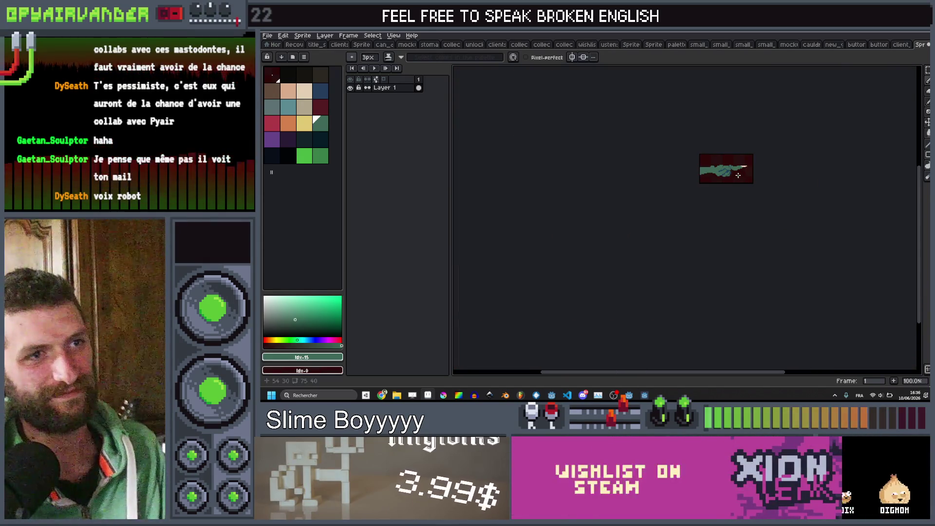
scroll(738, 176, up, 11)
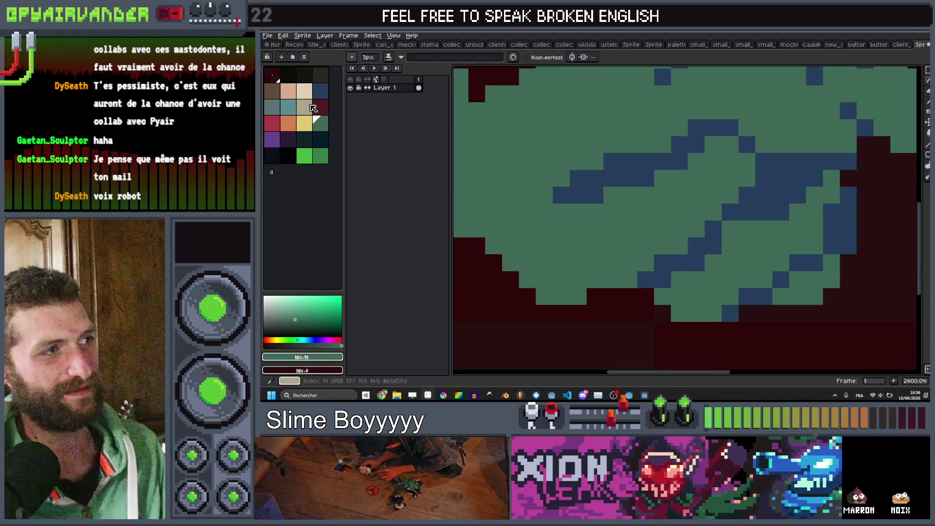
Add new dark blue shading strokes across the body with a 1px brush
click(321, 91)
key(minus)
key(minus)
mouse_move(713, 163)
mouse_down()
mouse_move(713, 145)
mouse_move(729, 138)
mouse_up()
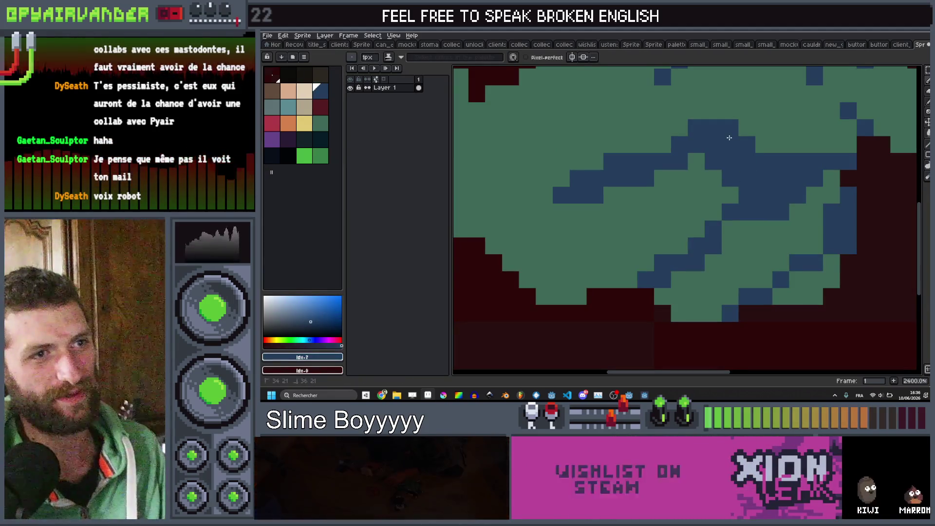
scroll(729, 137, down, 10)
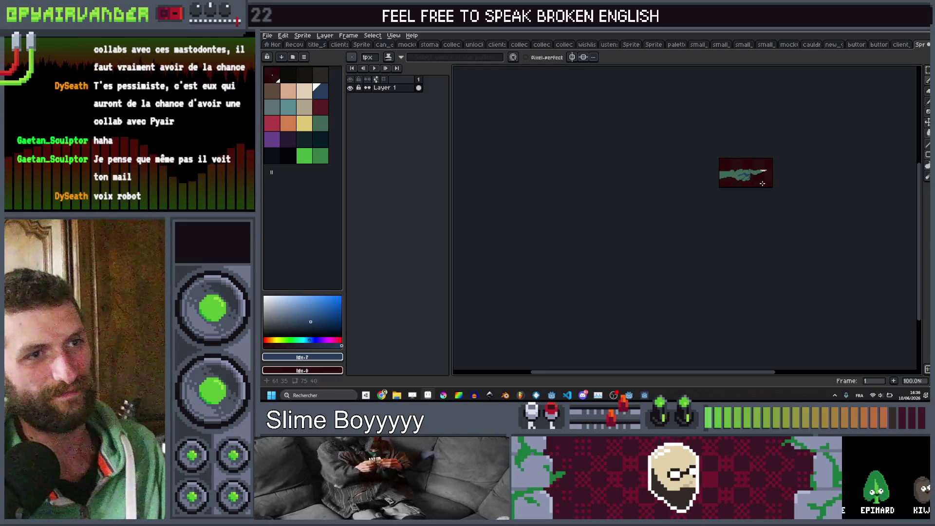
scroll(762, 183, up, 7)
scroll(756, 146, down, 3)
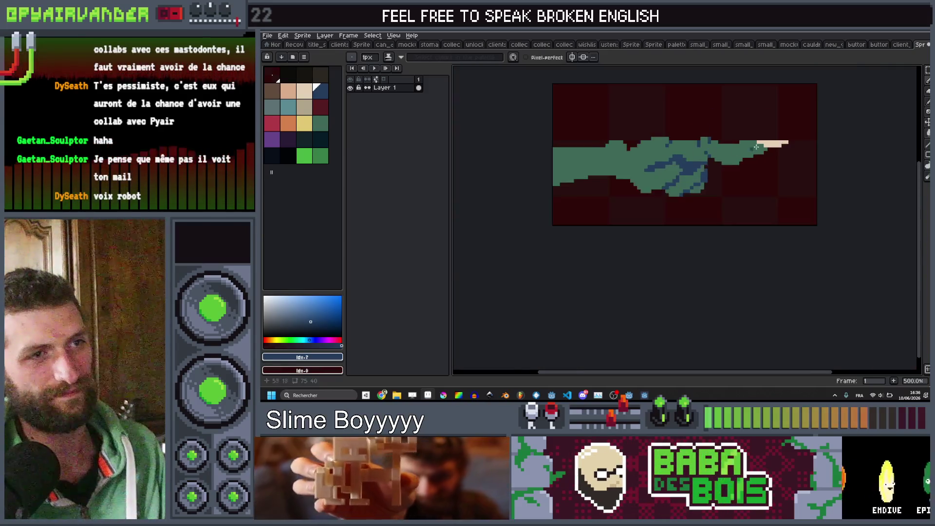
scroll(756, 146, down, 2)
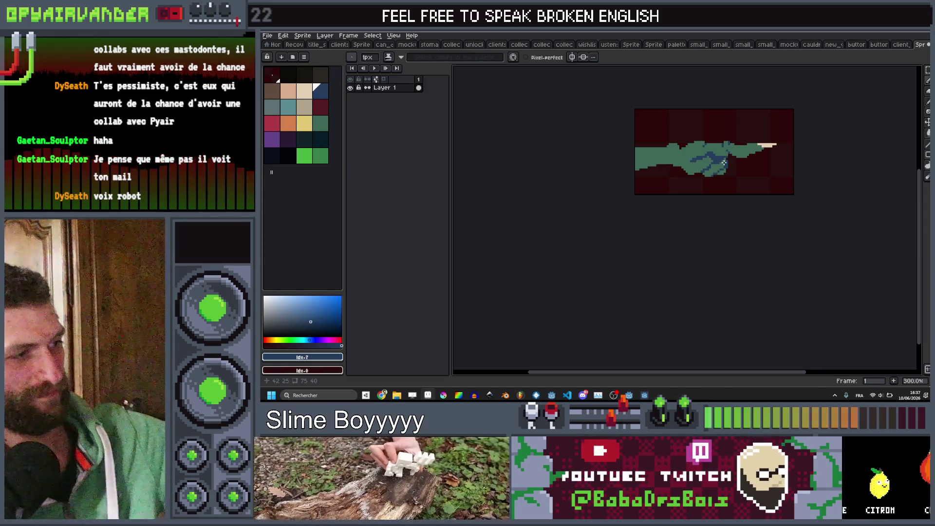
scroll(724, 163, up, 1)
scroll(756, 143, down, 3)
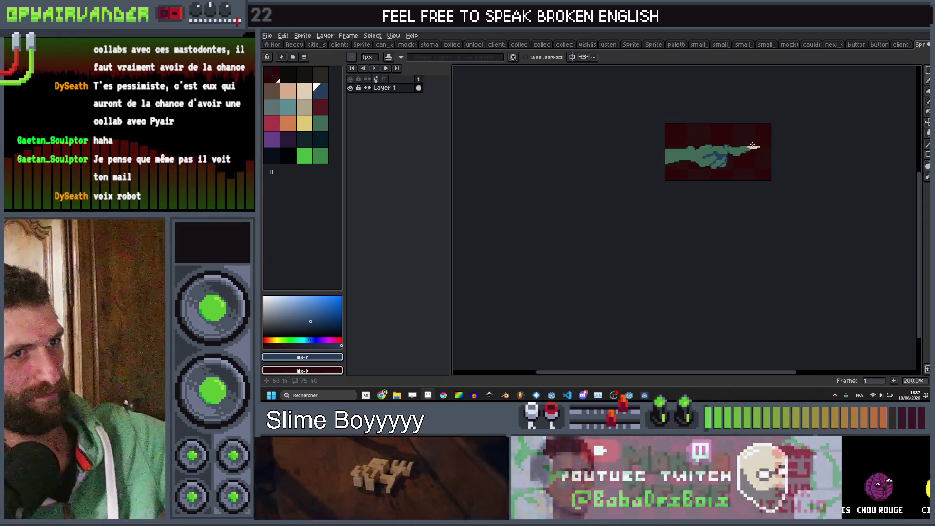
scroll(756, 143, up, 1)
scroll(756, 143, up, 4)
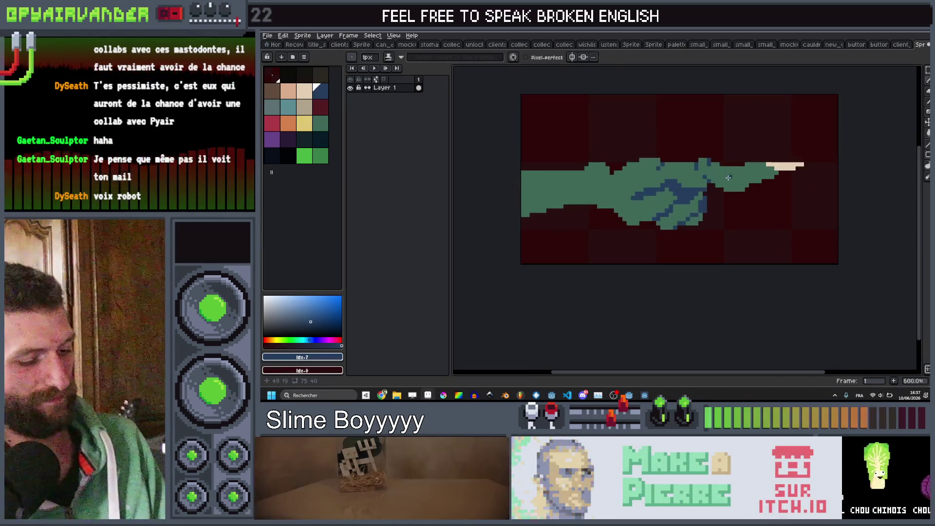
Undo the blue shading, then with a 4px green brush extend the right shape leftward and down
key(ctrl+z)
key(ctrl+z)
key(ctrl+z)
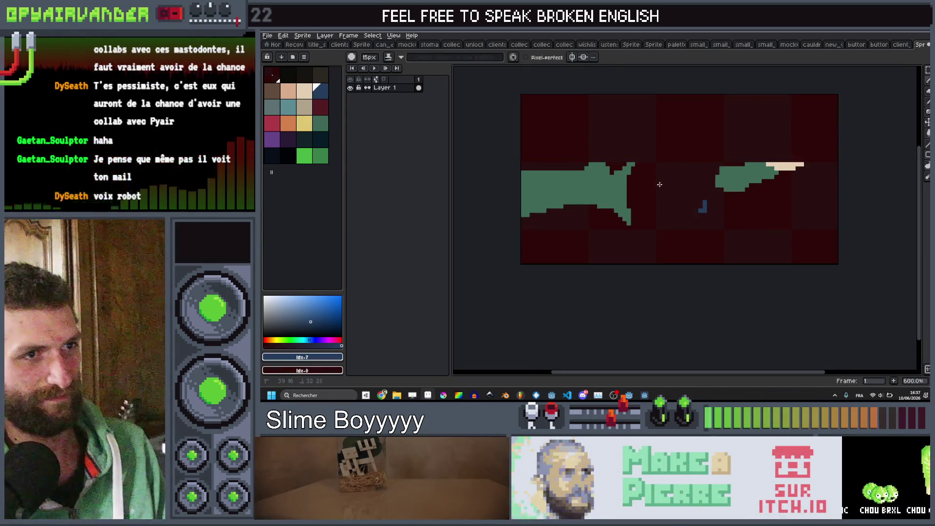
scroll(694, 221, down, 4)
scroll(743, 194, up, 4)
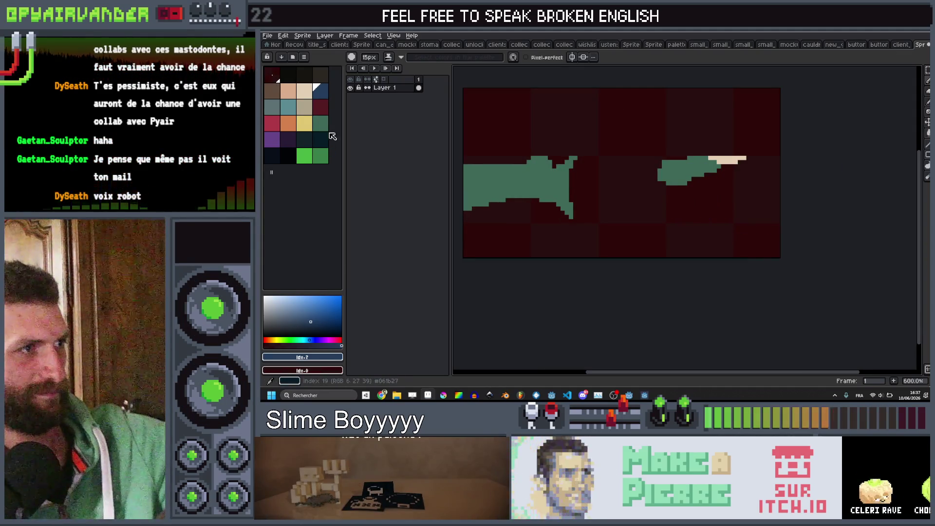
click(327, 127)
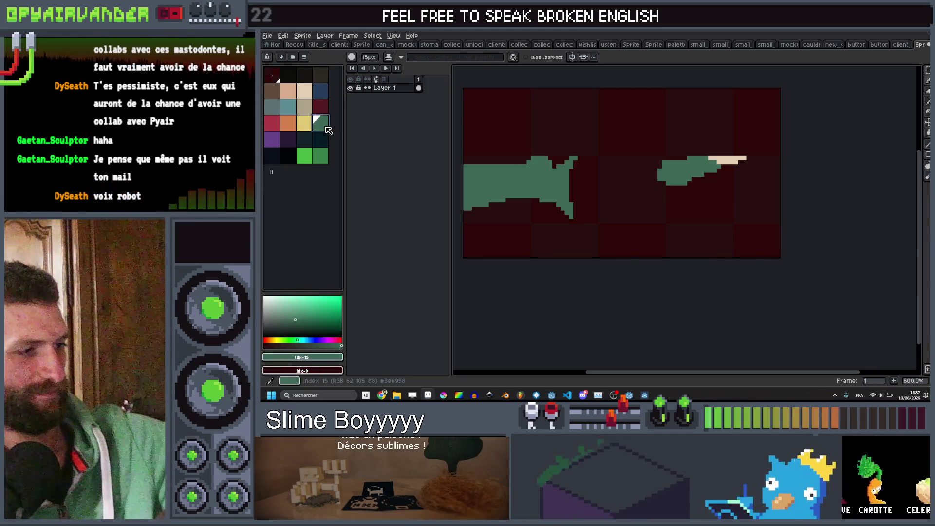
key(minus)
key(minus)
key(minus)
click(660, 162)
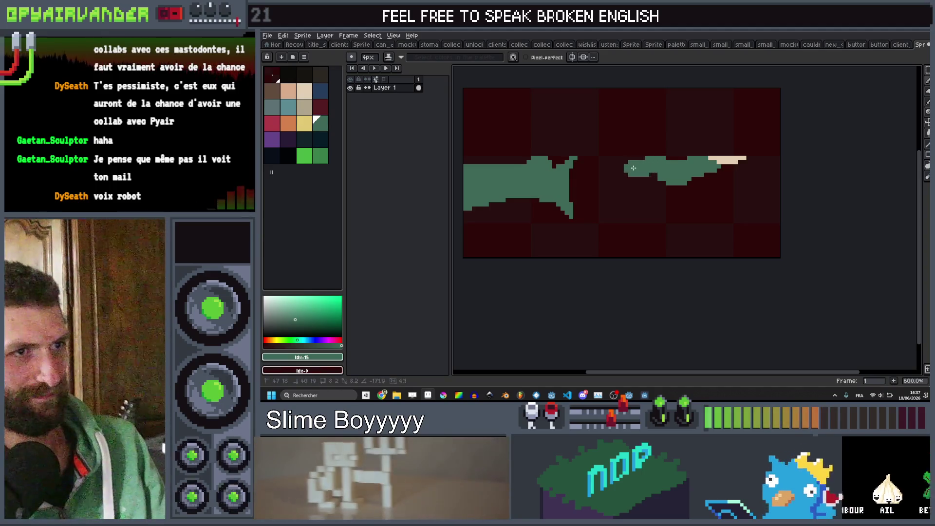
drag(633, 168, 625, 166)
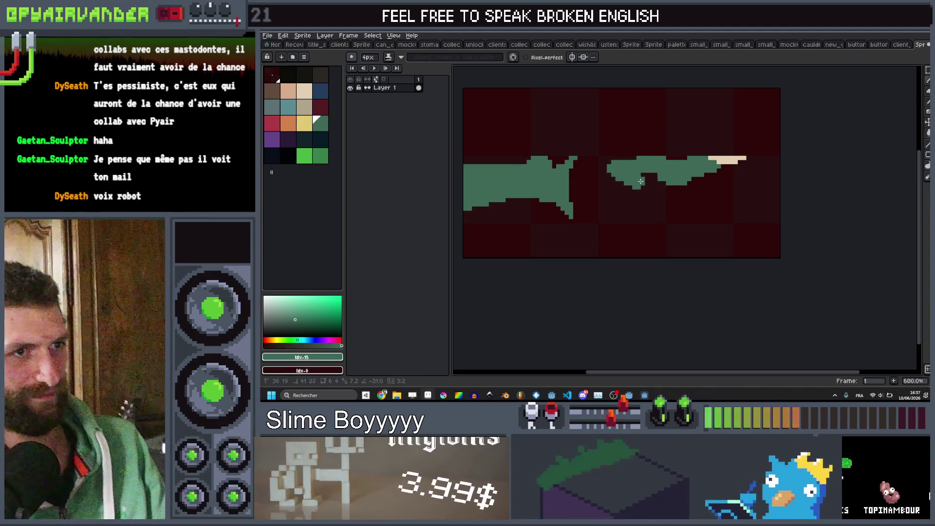
drag(620, 180, 634, 220)
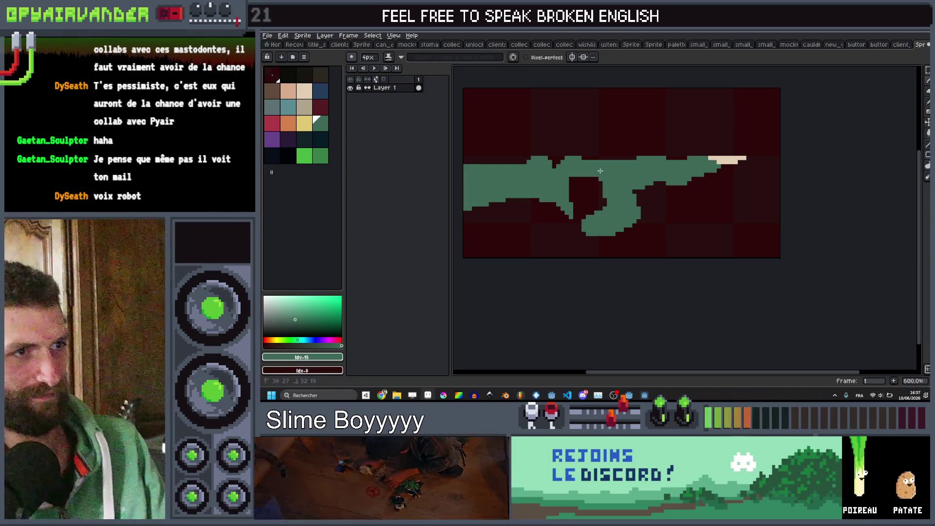
Fill the lower-left gap and upper-right notch with green, joining the body halves
scroll(625, 161, down, 4)
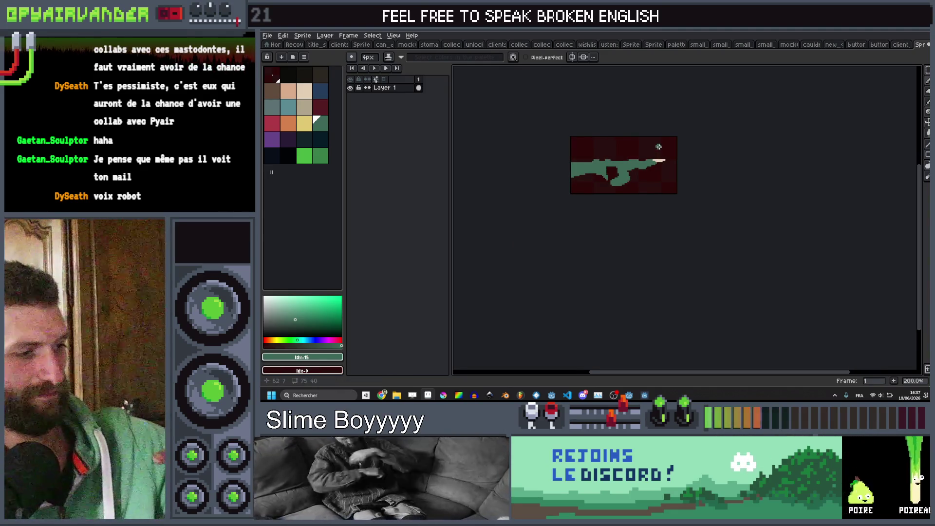
scroll(626, 152, up, 4)
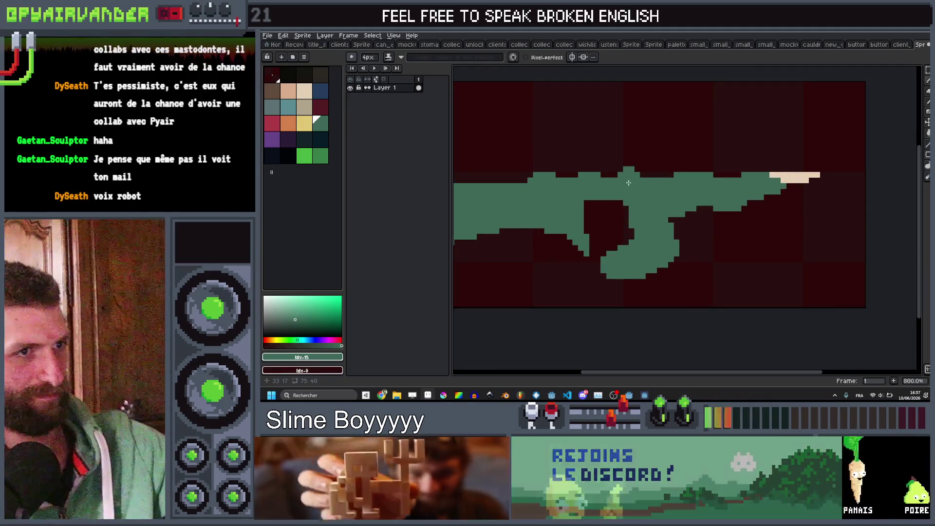
click(649, 161)
scroll(691, 166, down, 6)
scroll(692, 165, up, 2)
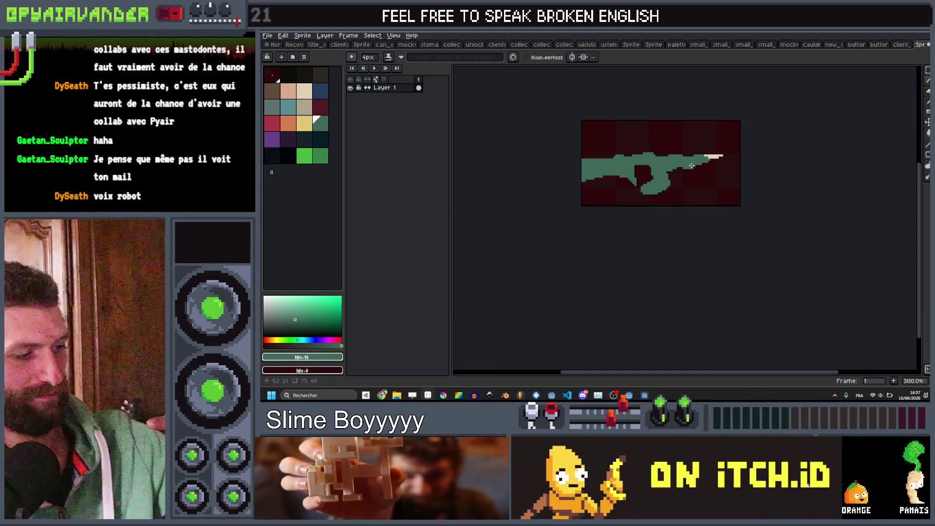
scroll(661, 178, up, 4)
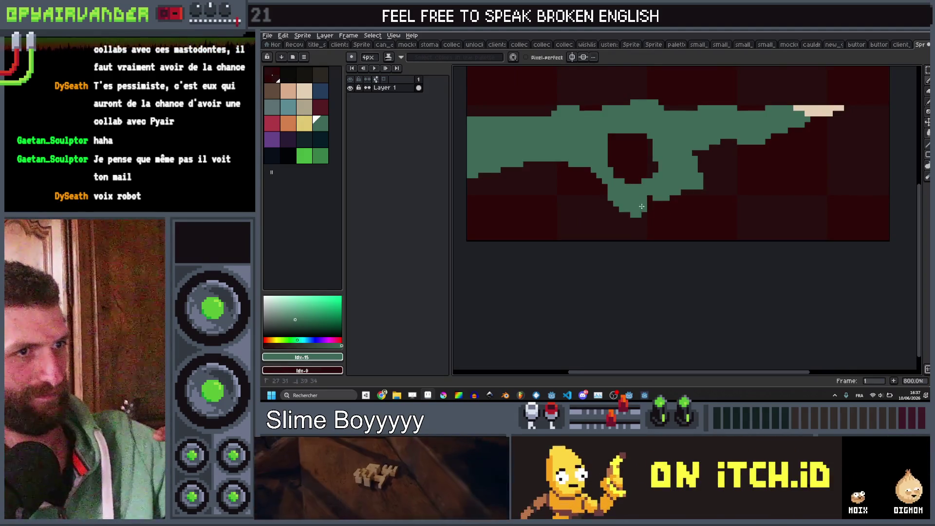
mouse_move(605, 167)
mouse_down()
mouse_move(584, 190)
mouse_move(629, 196)
mouse_up()
scroll(631, 194, down, 5)
scroll(651, 159, up, 8)
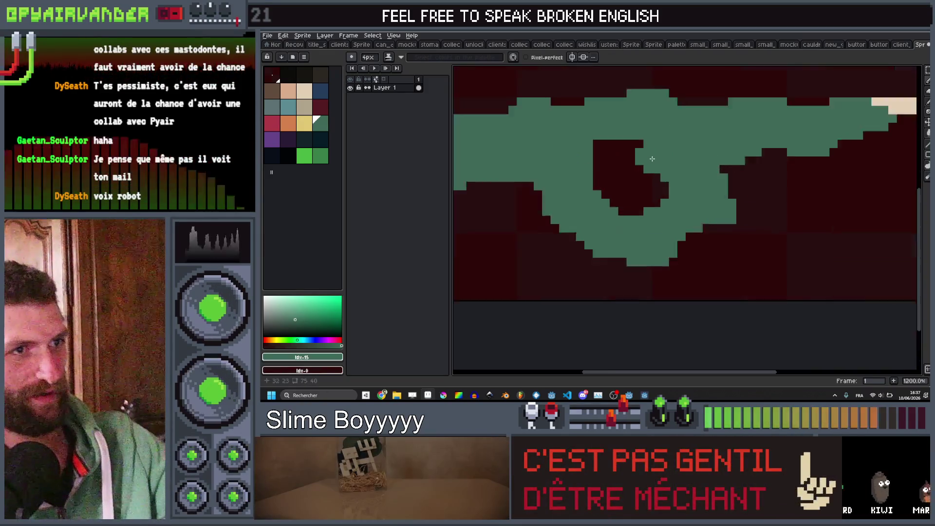
drag(652, 159, 650, 164)
click(324, 96)
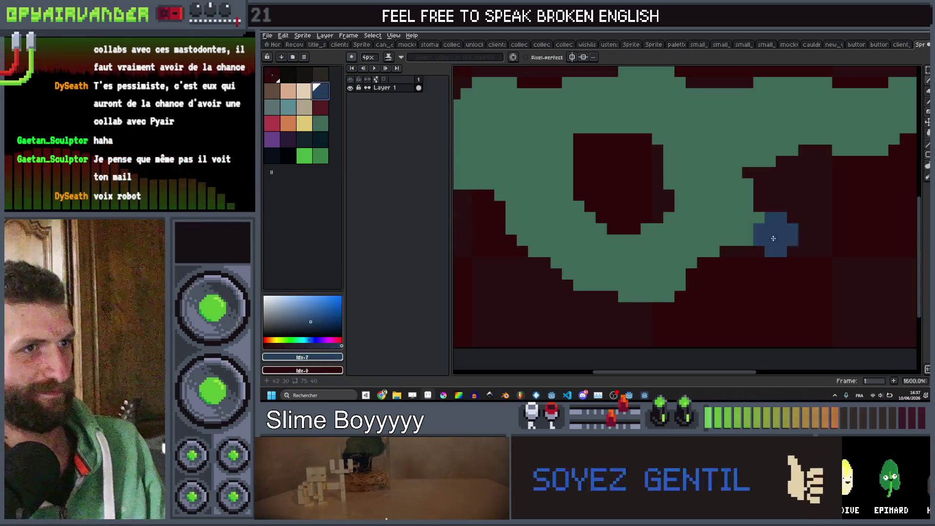
Replace the stray blue blob with thin 1px blue lines and a single blue pixel forming the curl
mouse_move(638, 197)
mouse_down()
mouse_move(630, 185)
mouse_move(629, 214)
mouse_up()
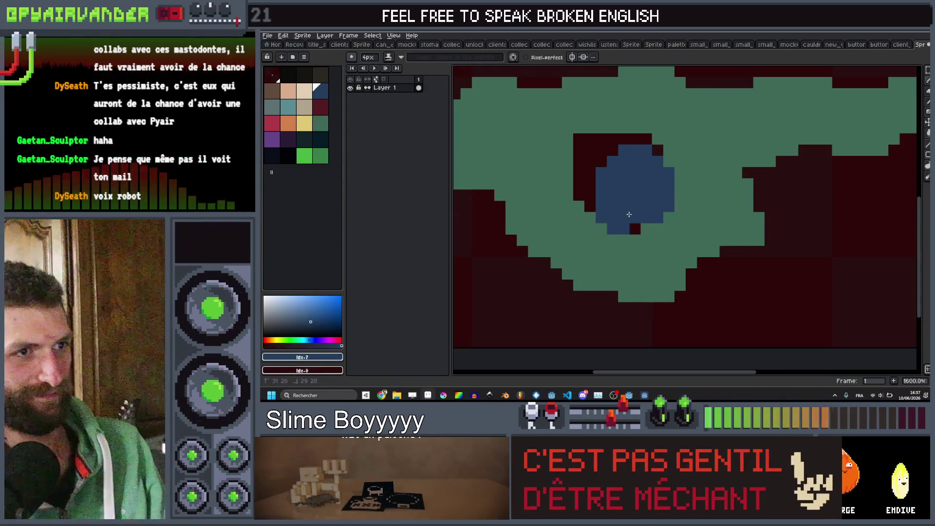
scroll(703, 154, down, 5)
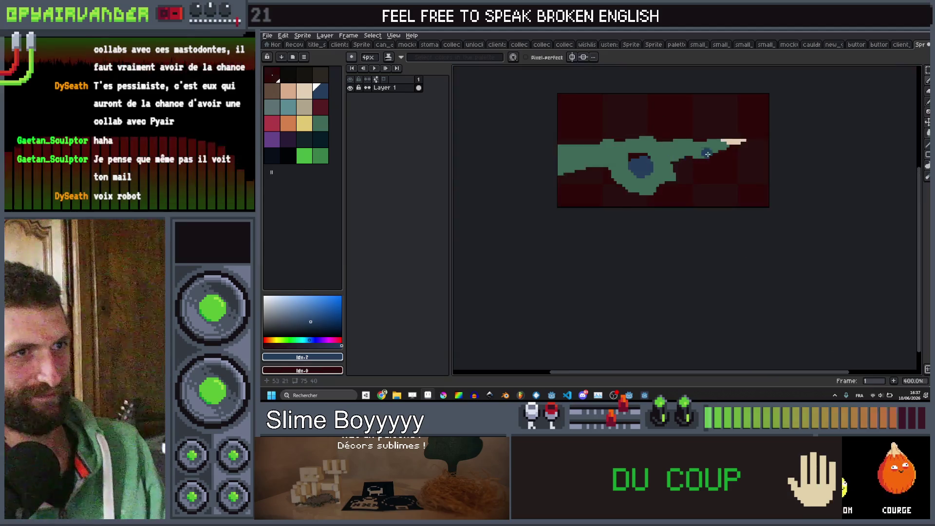
scroll(703, 154, up, 4)
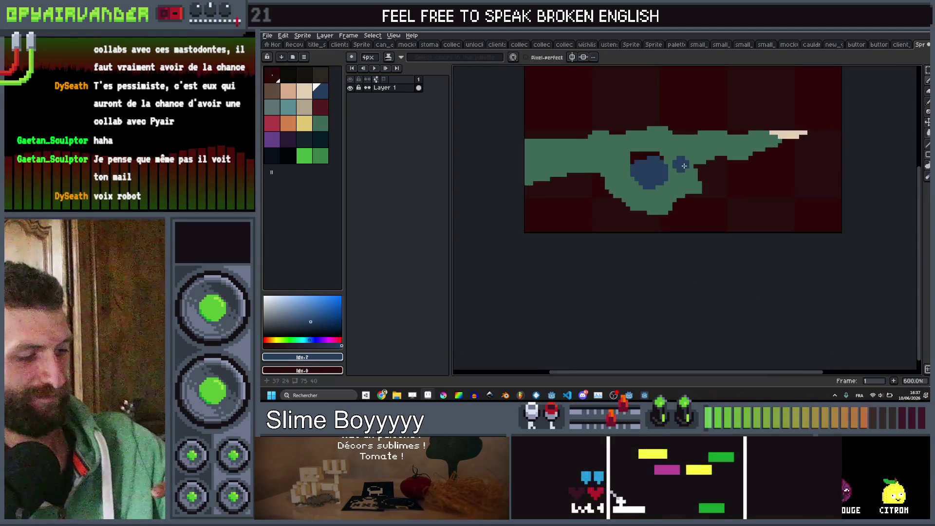
scroll(685, 167, up, 2)
key(ctrl+z)
key(minus)
key(minus)
key(minus)
drag(699, 153, 623, 169)
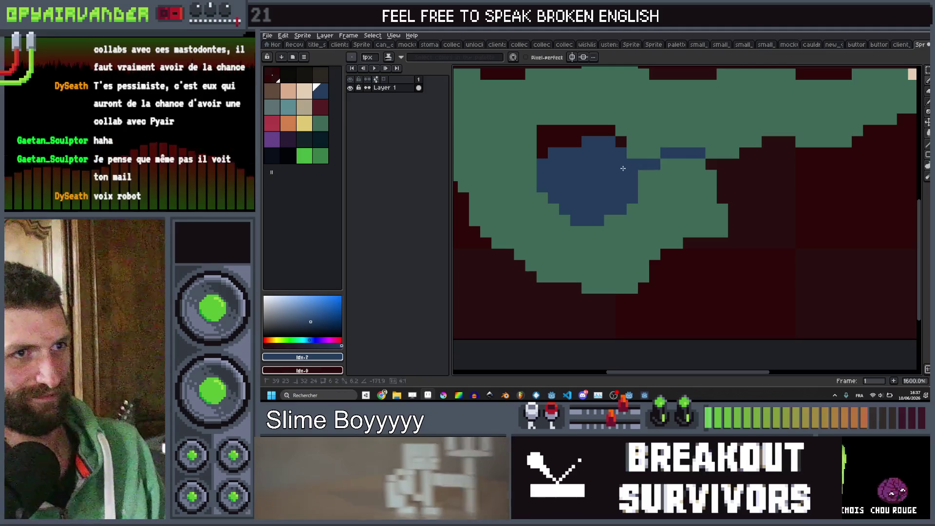
scroll(690, 151, down, 5)
scroll(730, 154, up, 6)
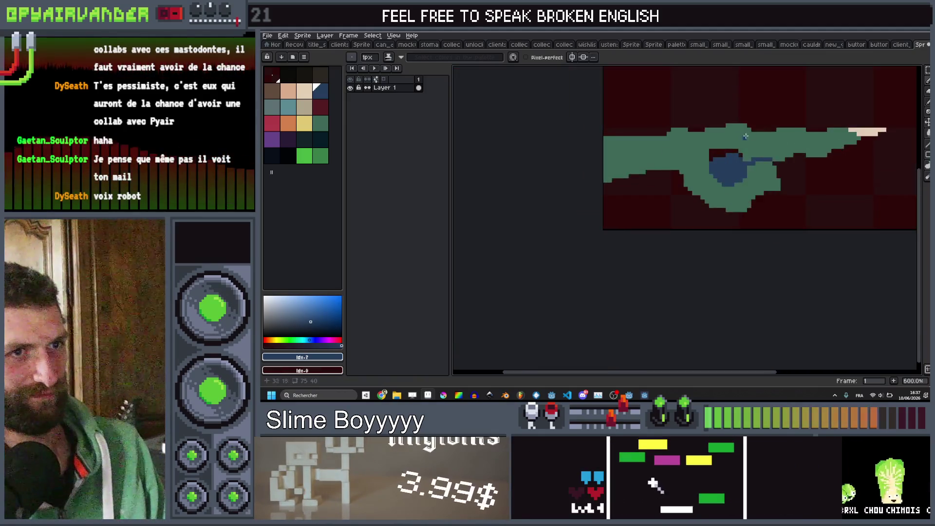
click(754, 157)
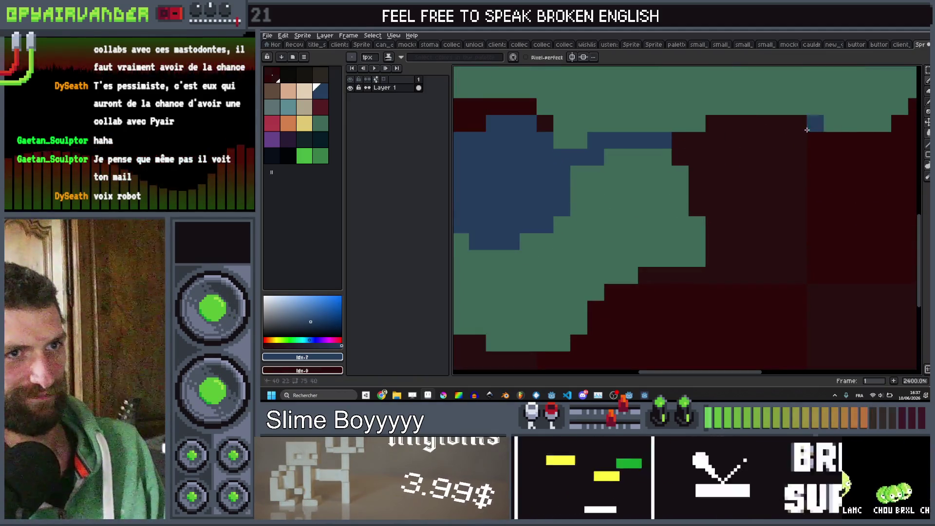
scroll(737, 128, down, 7)
scroll(759, 151, up, 5)
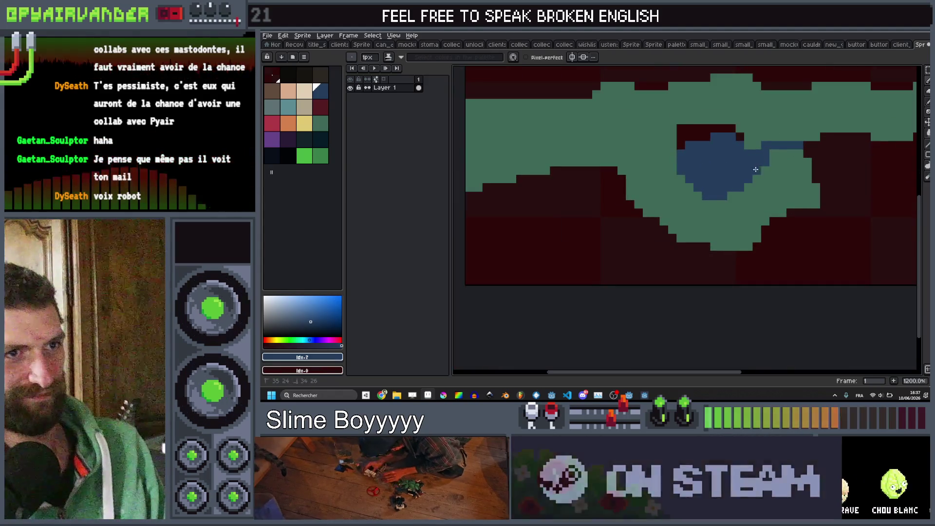
scroll(789, 152, down, 6)
scroll(790, 160, up, 6)
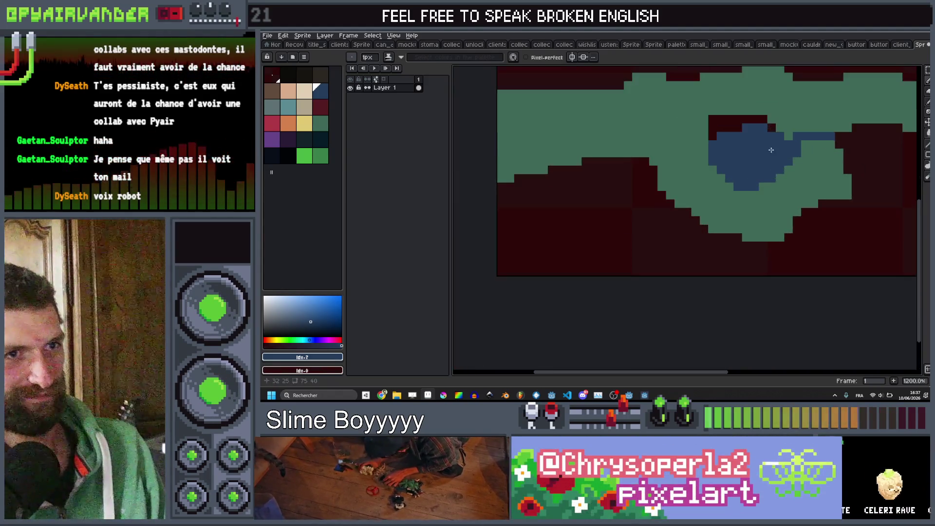
scroll(784, 202, up, 3)
mouse_move(828, 205)
mouse_down()
mouse_move(843, 203)
mouse_move(737, 202)
mouse_move(696, 181)
mouse_up()
scroll(763, 204, down, 4)
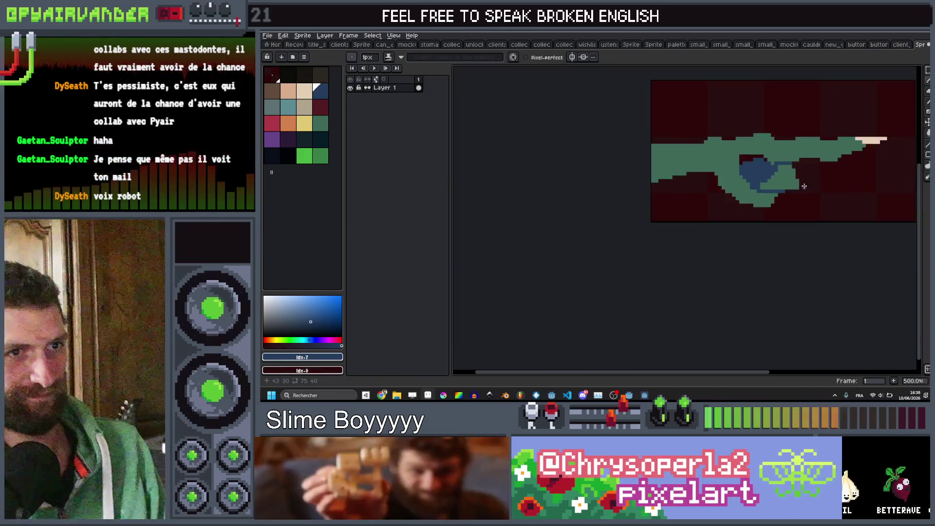
scroll(800, 167, up, 2)
scroll(772, 204, down, 6)
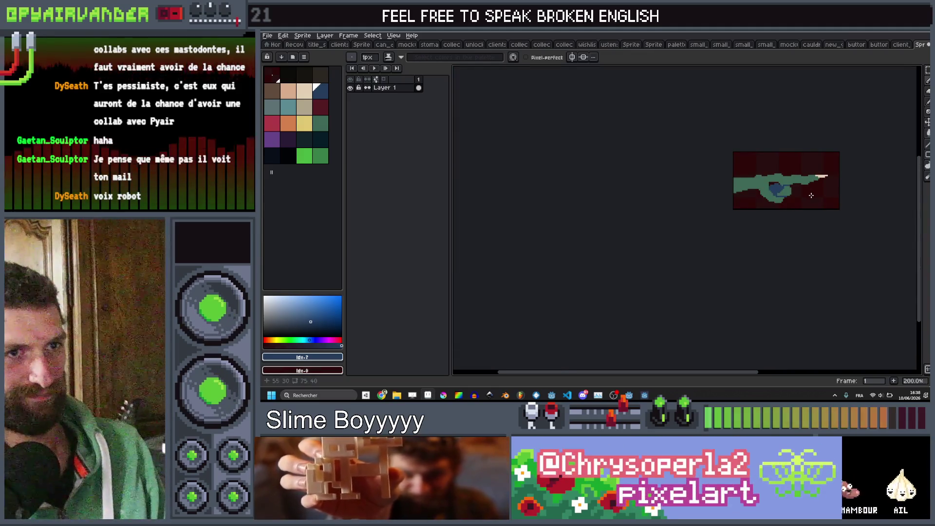
scroll(778, 193, up, 3)
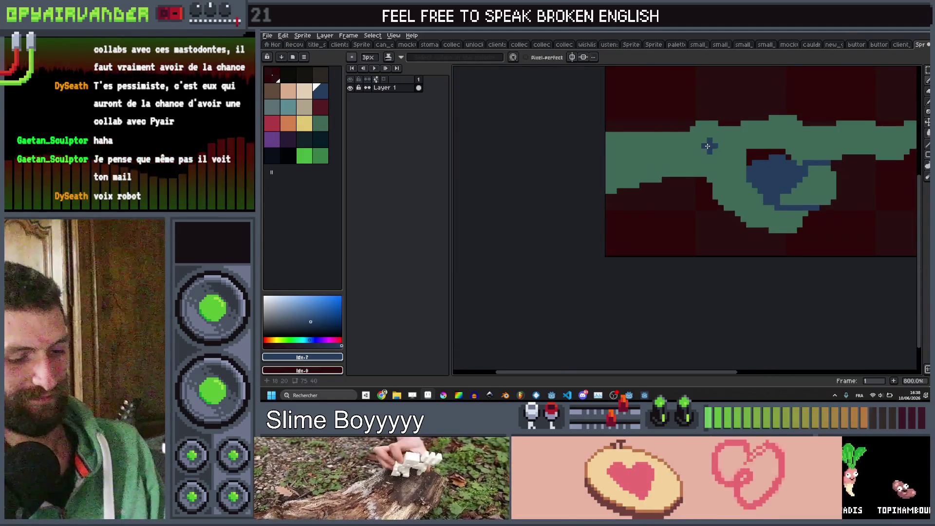
Eyedrop the hand's green and paint over the dark-red notch and stray blue pixels under the upper lobe
key(i)
scroll(742, 164, up, 1)
click(742, 163)
key(b)
drag(741, 172, 781, 163)
key(minus)
key(minus)
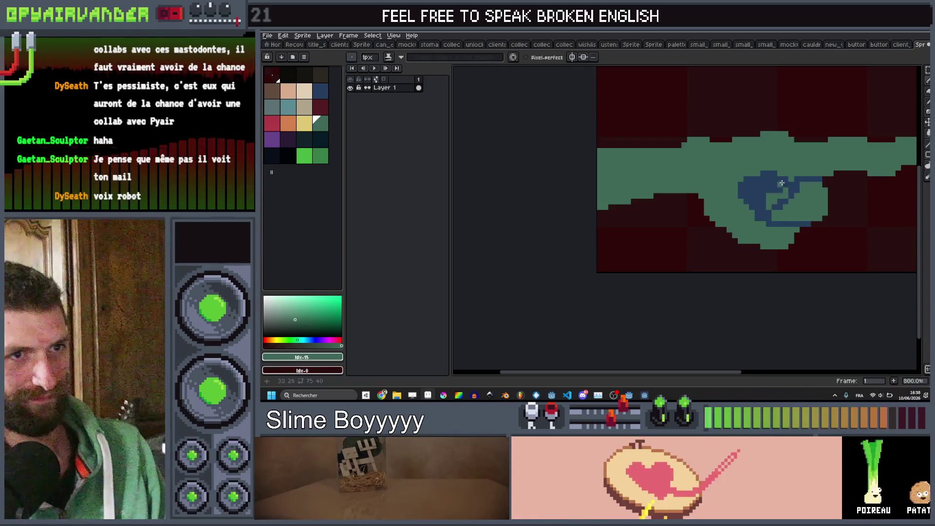
scroll(798, 187, down, 4)
scroll(807, 183, up, 1)
scroll(807, 183, up, 4)
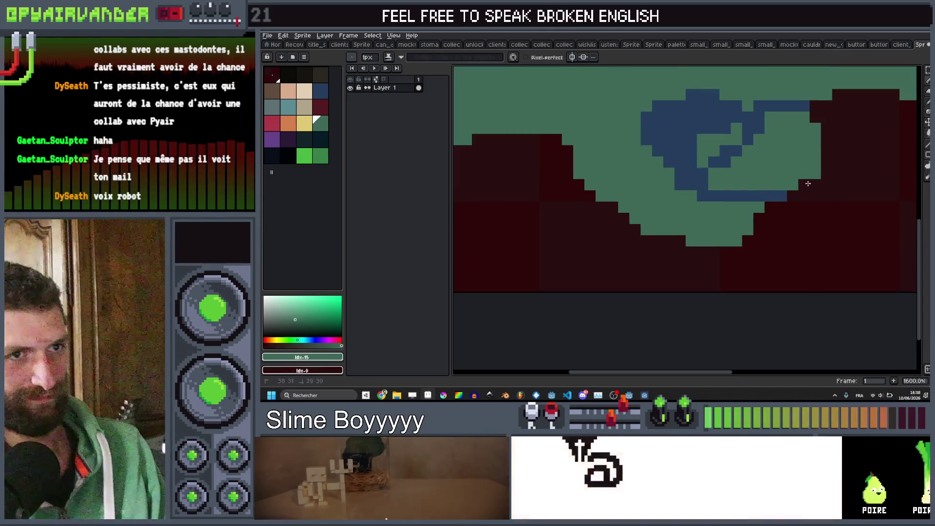
drag(746, 132, 741, 146)
scroll(724, 154, down, 4)
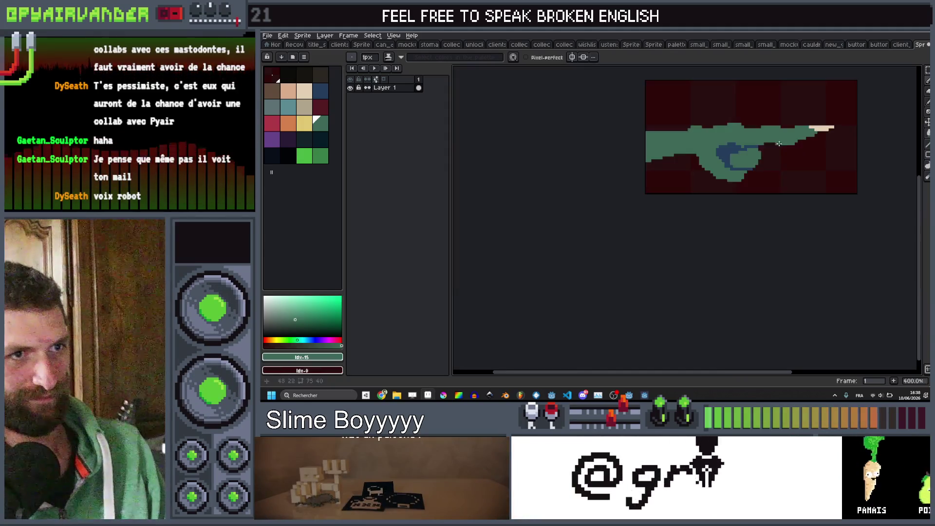
scroll(724, 155, up, 3)
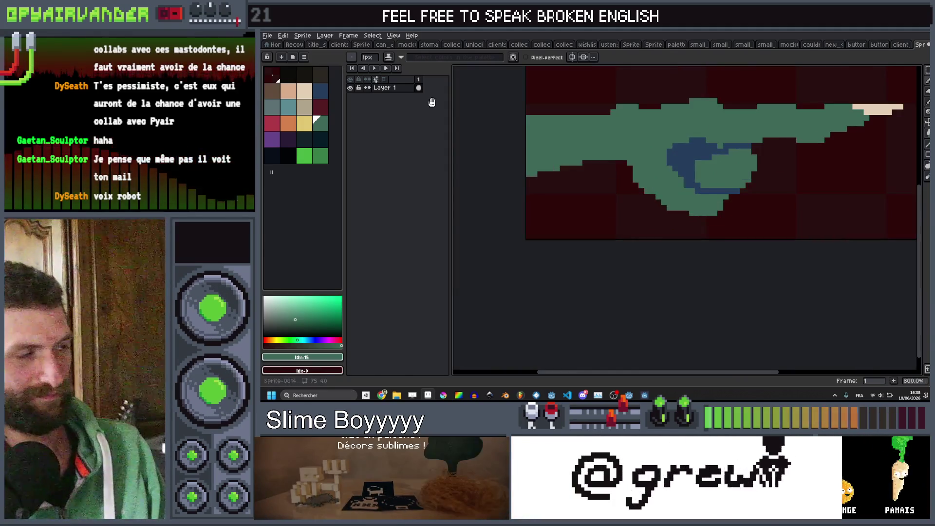
Draw a dark blue curl inside the green lobe and place a beige pixel at the hand's lower edge
click(325, 96)
mouse_move(702, 180)
mouse_down()
mouse_move(717, 176)
mouse_move(708, 159)
mouse_up()
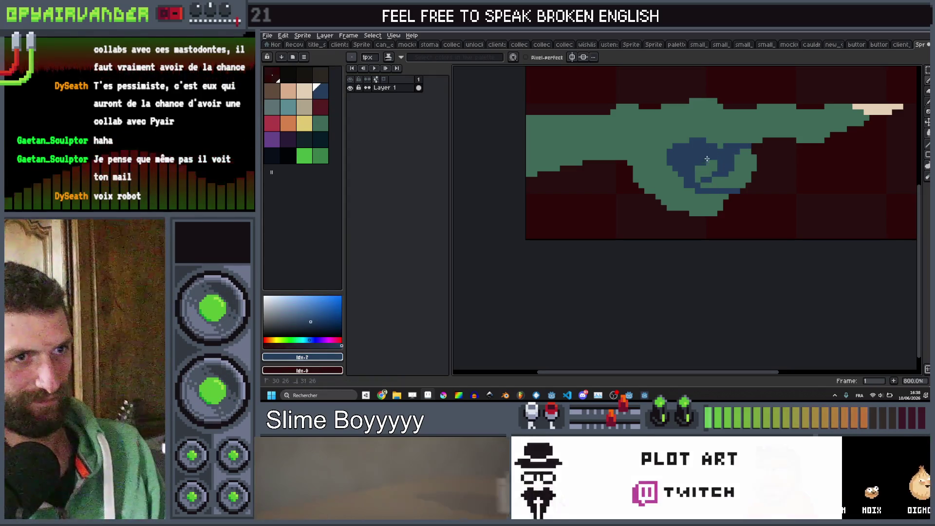
scroll(707, 158, down, 5)
scroll(741, 185, up, 8)
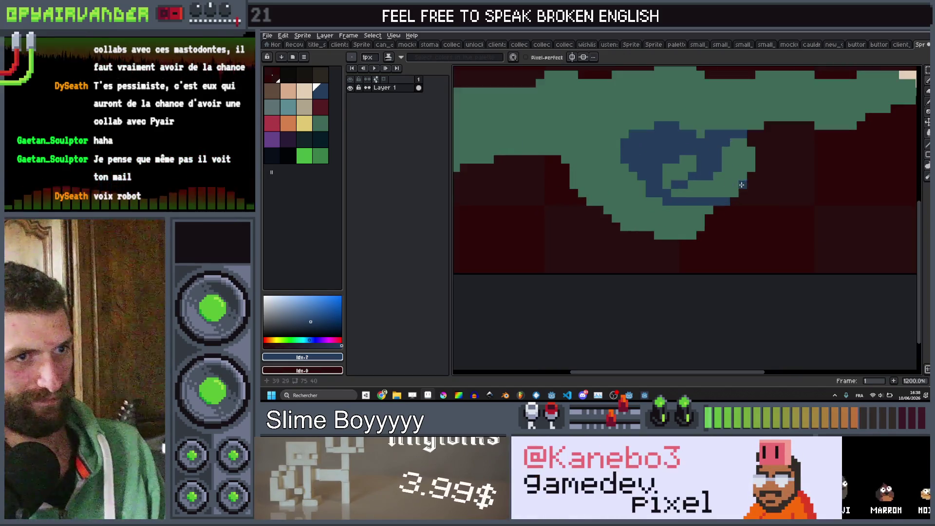
key(bracketleft)
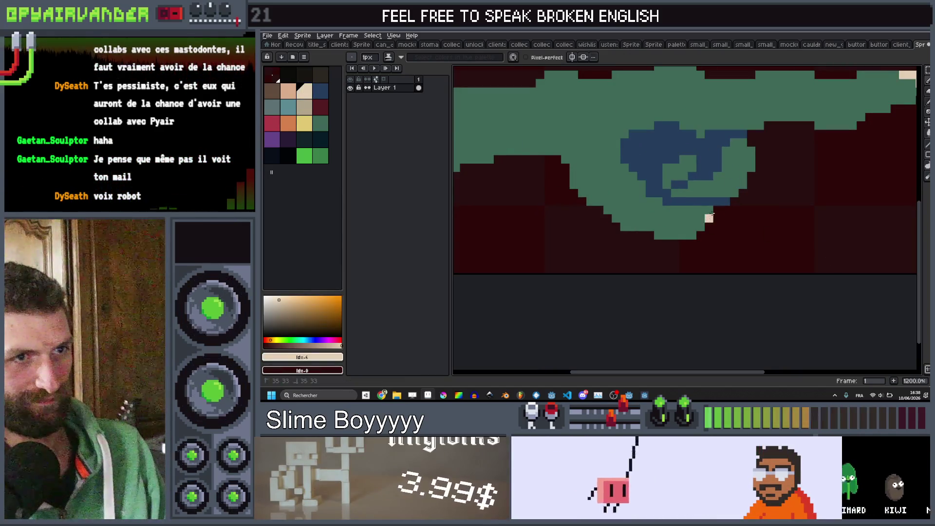
click(742, 194)
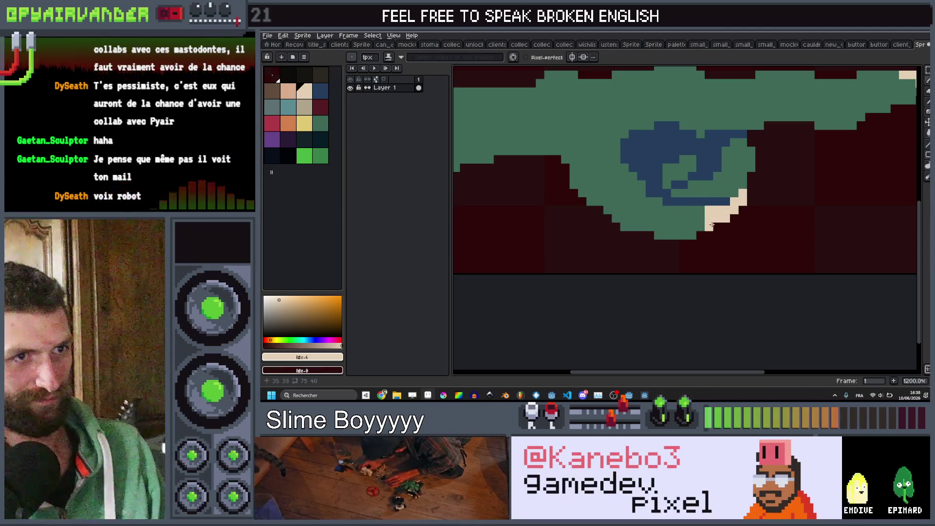
Paint darkest-blue shadow pixels inside the top of the blue curl
scroll(724, 213, down, 8)
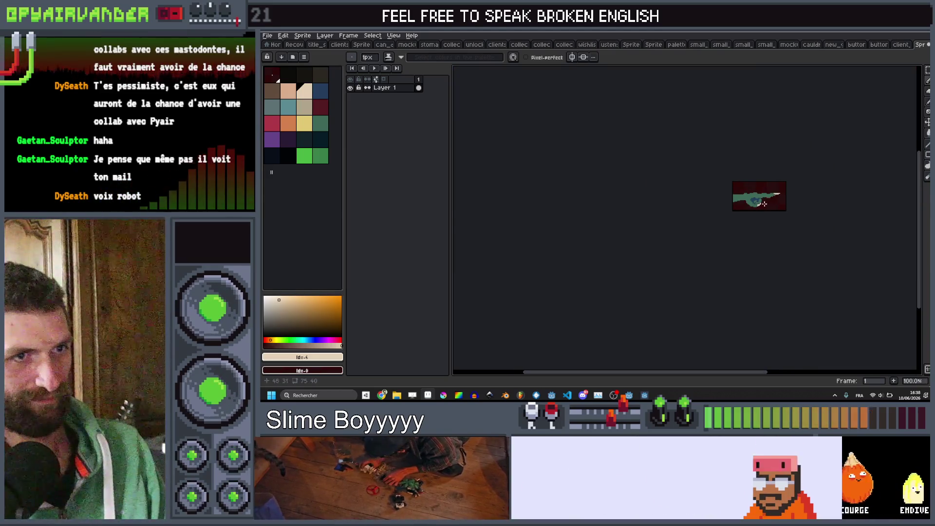
scroll(764, 203, up, 10)
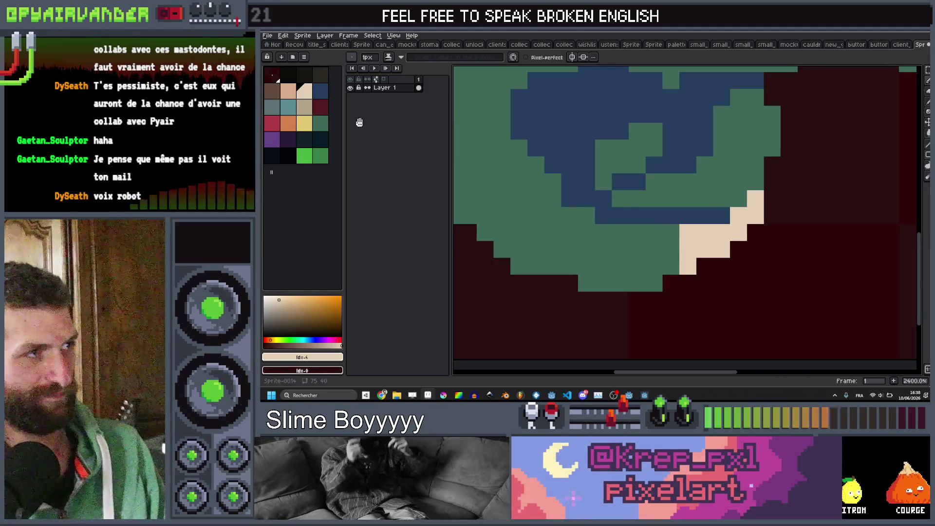
click(320, 123)
scroll(751, 194, down, 6)
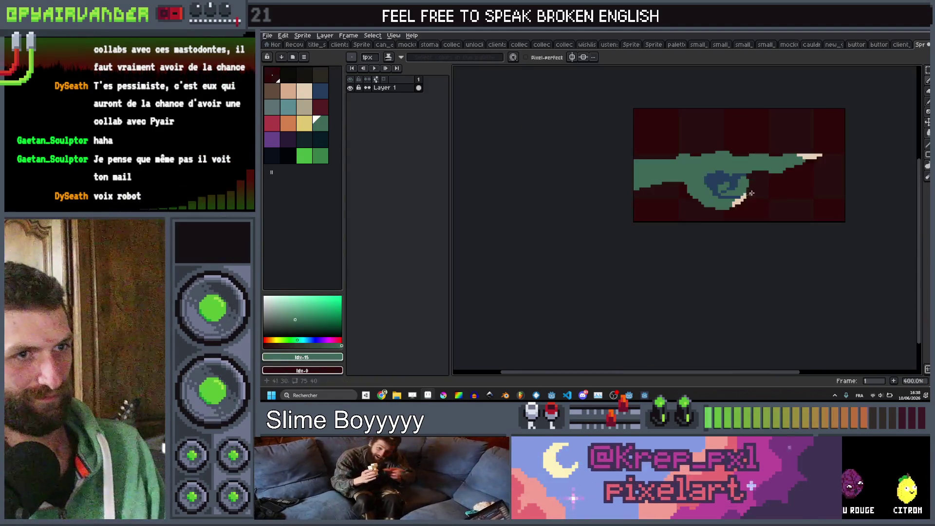
scroll(752, 193, down, 4)
scroll(751, 179, up, 5)
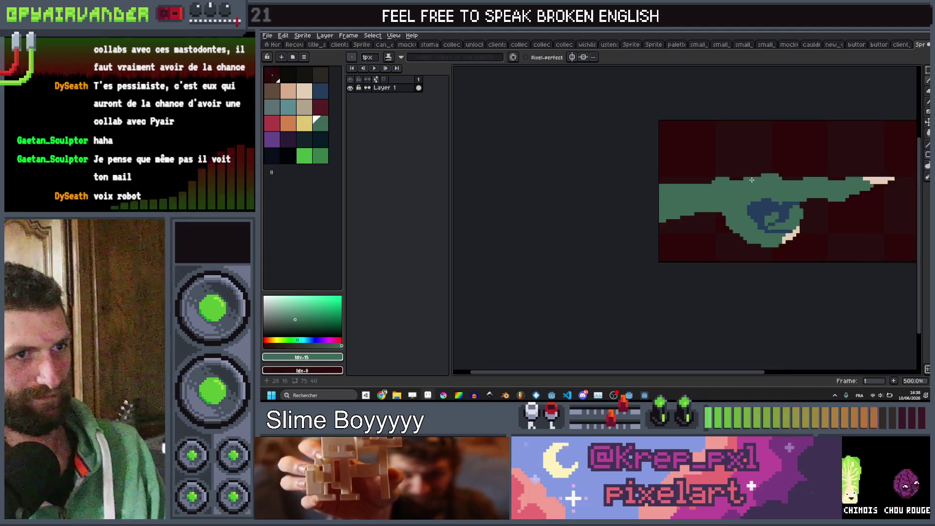
scroll(751, 179, down, 2)
scroll(751, 180, up, 6)
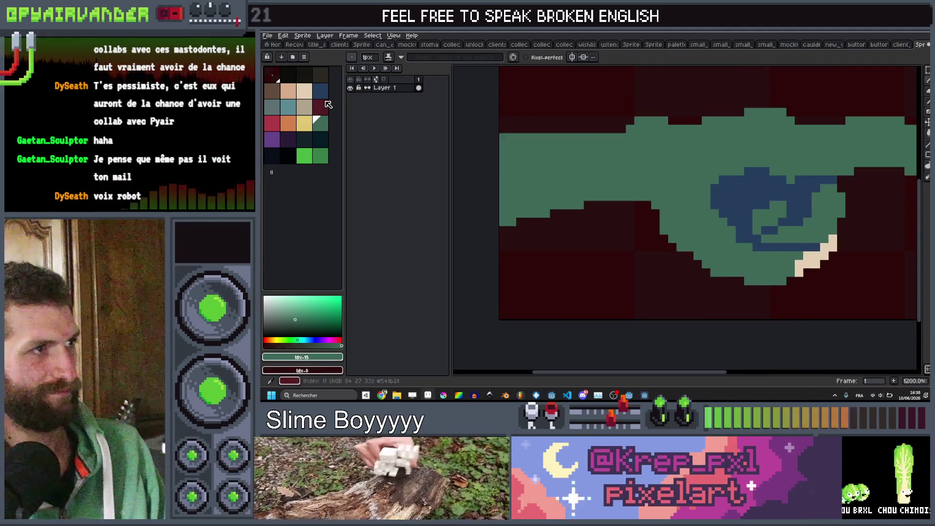
click(320, 146)
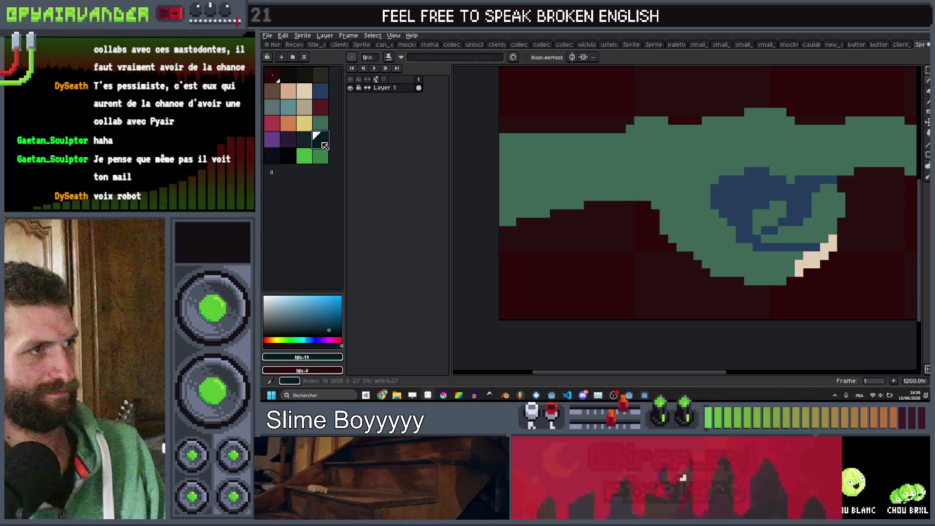
drag(757, 180, 740, 188)
click(734, 195)
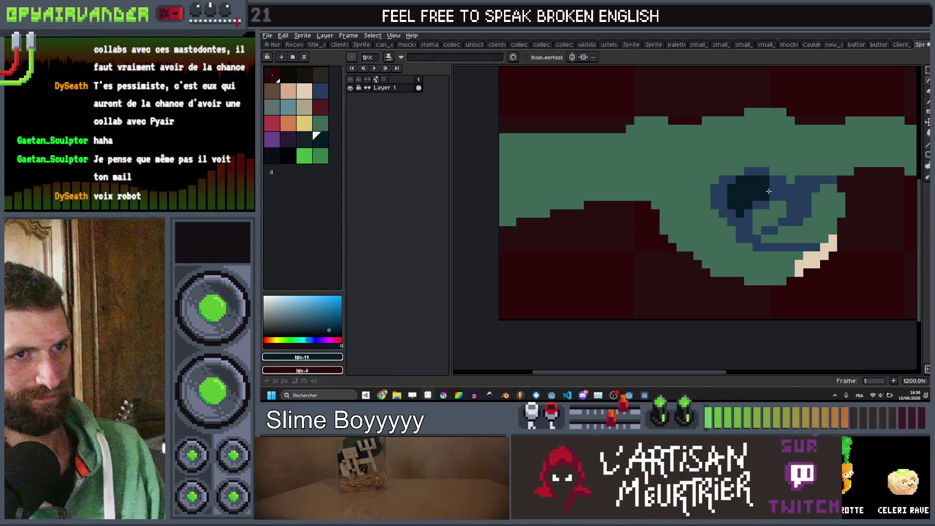
Add two dark blue shading pixels along the hand's upper edge
scroll(782, 187, down, 7)
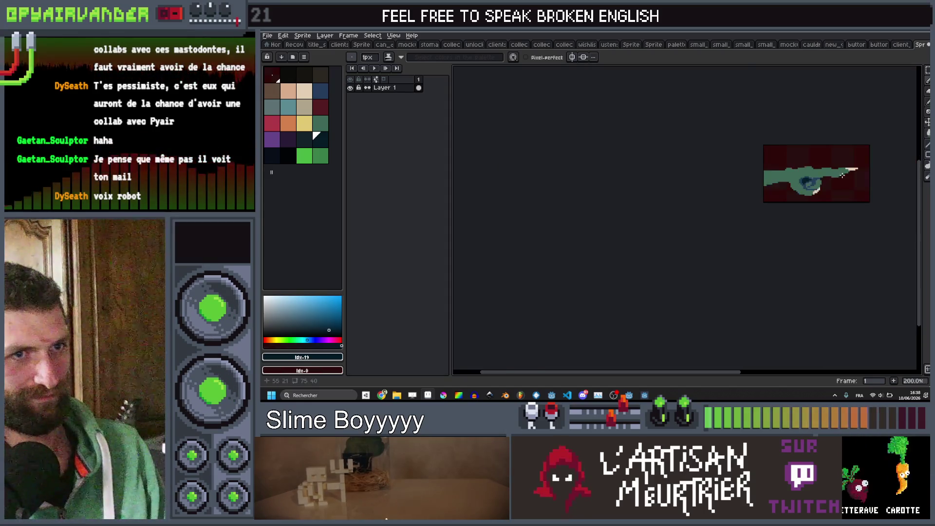
scroll(844, 172, up, 4)
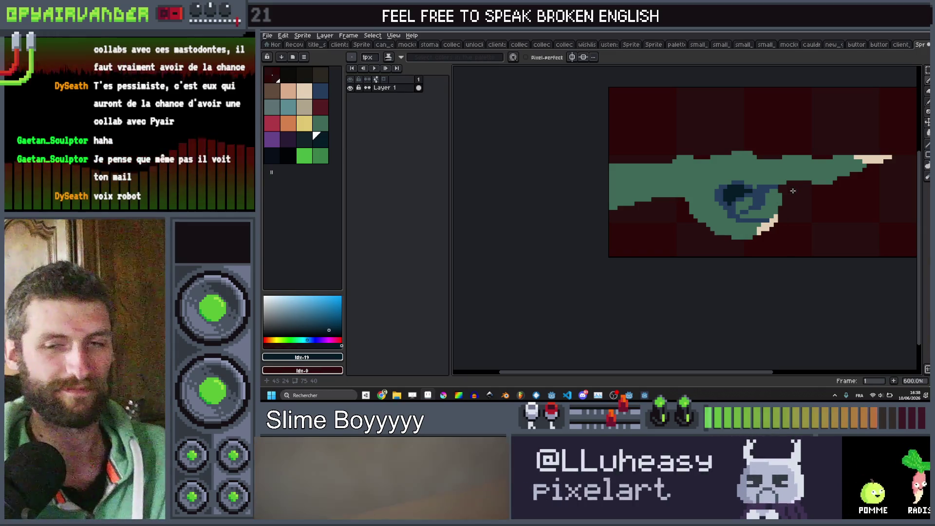
scroll(784, 156, down, 5)
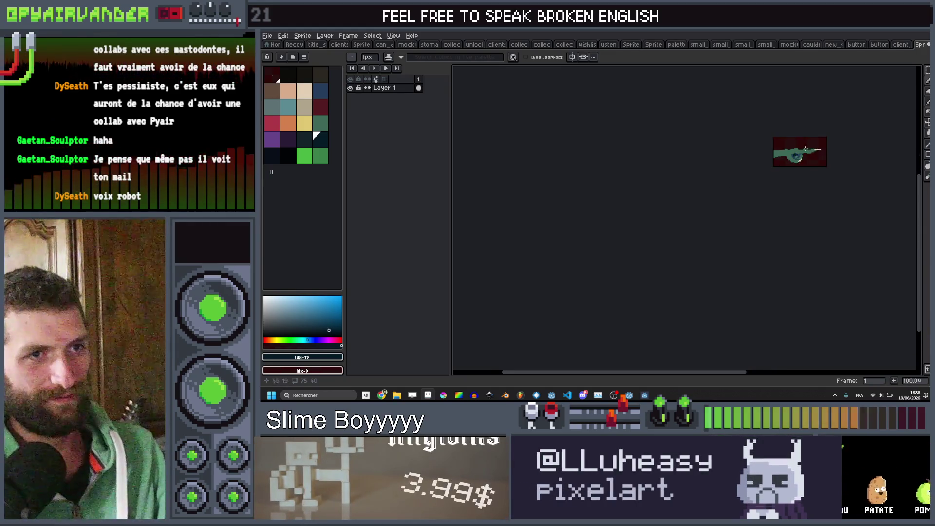
scroll(793, 149, up, 5)
scroll(793, 149, up, 3)
alt+click(648, 246)
click(744, 235)
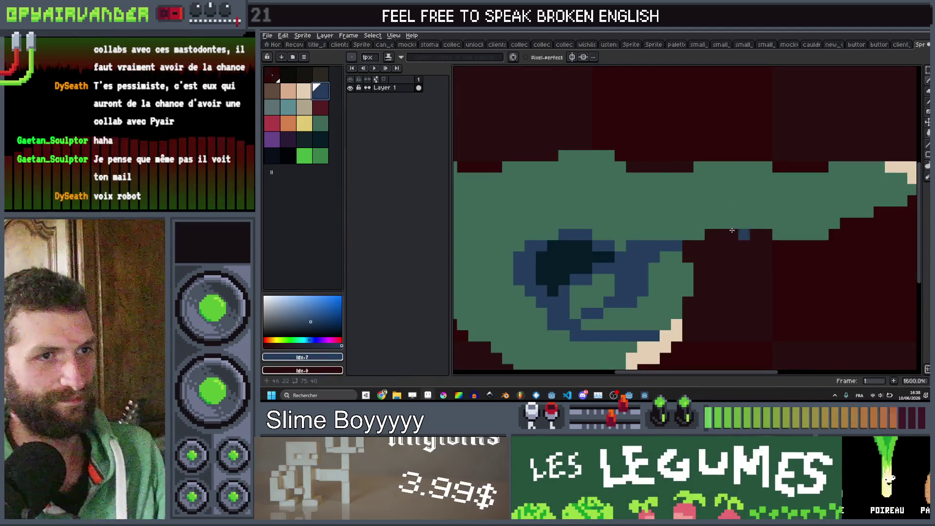
scroll(754, 221, down, 4)
scroll(748, 217, up, 4)
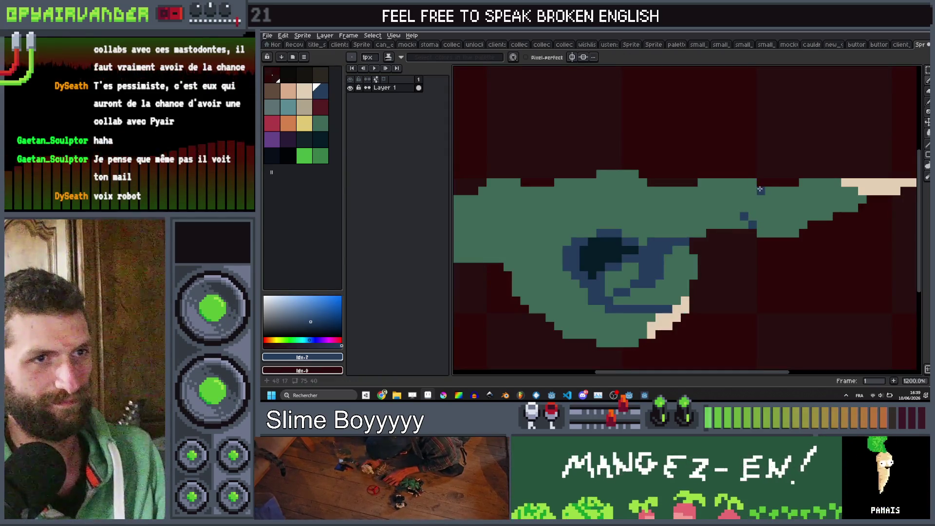
click(701, 190)
scroll(764, 169, down, 7)
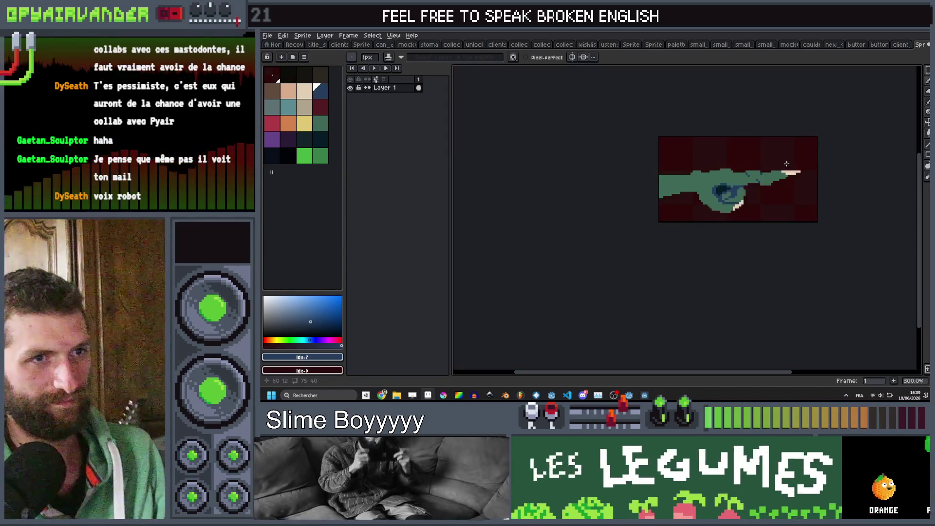
scroll(790, 183, up, 4)
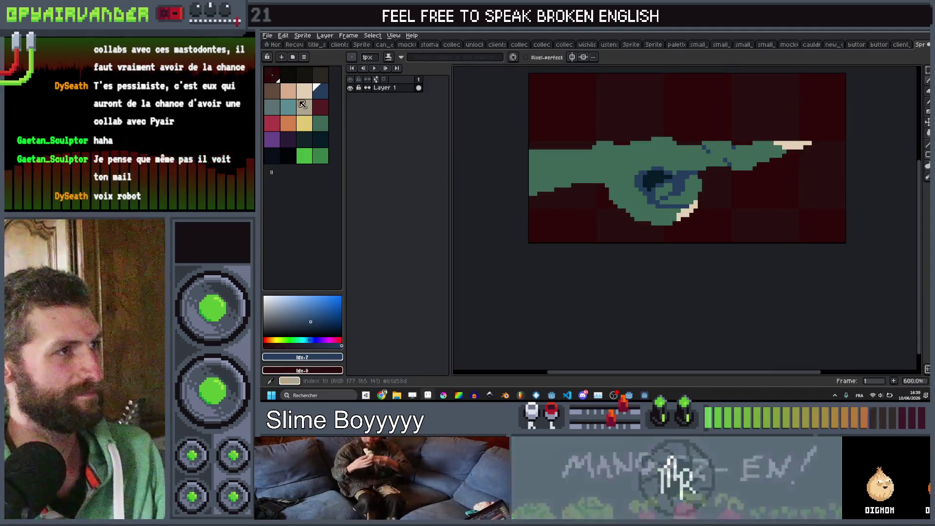
Paint peach pixels along the top of the hand's fingertip
click(288, 91)
scroll(741, 160, up, 3)
drag(741, 159, 770, 173)
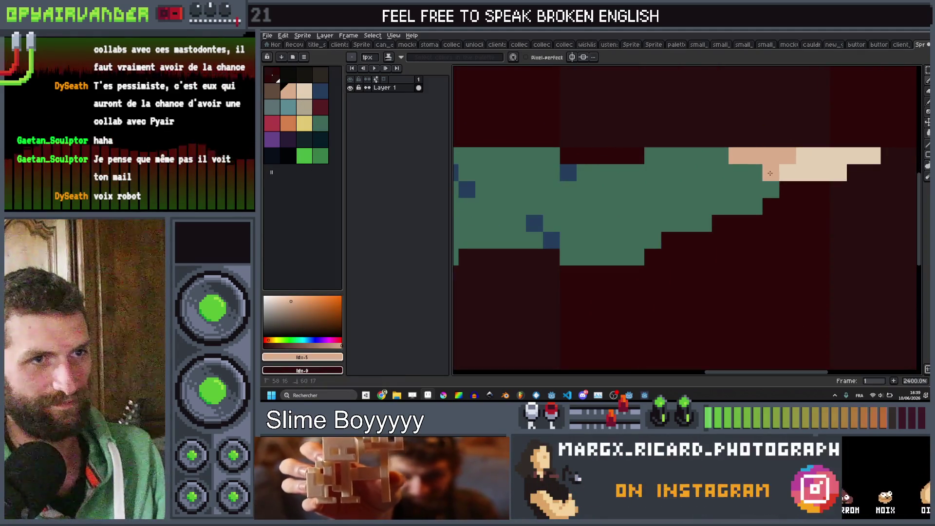
scroll(787, 190, down, 5)
scroll(686, 239, up, 4)
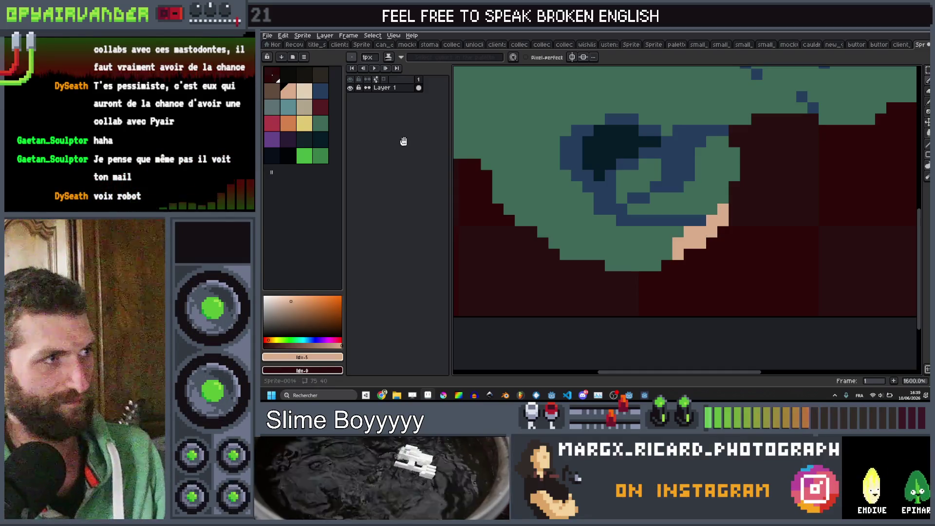
Add orange shading pixels around the fingertip and turn the peach tip pixels orange
click(288, 124)
scroll(668, 244, up, 5)
drag(669, 195, 668, 172)
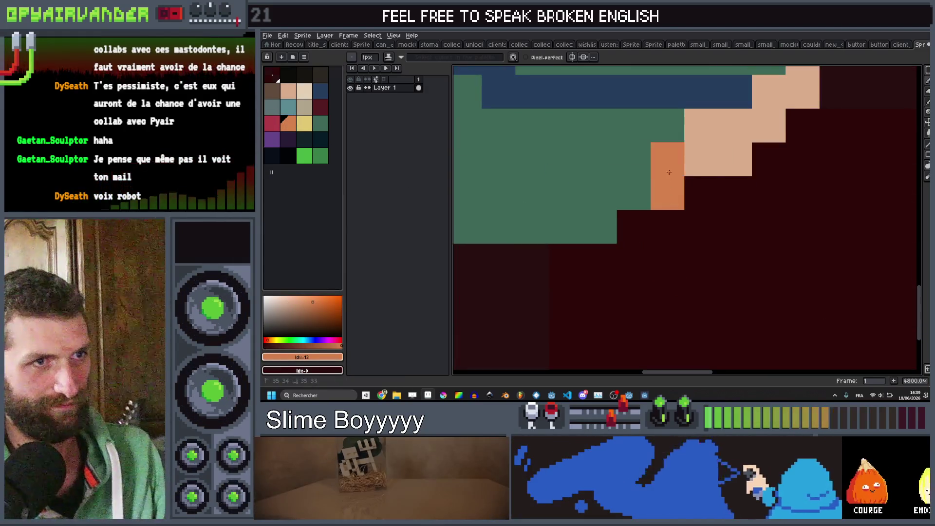
click(701, 126)
drag(735, 125, 735, 159)
scroll(825, 149, down, 10)
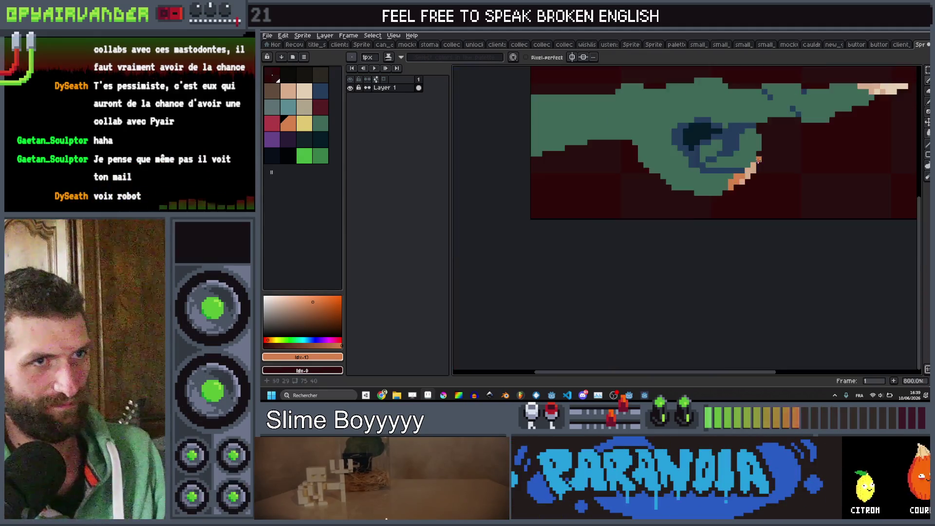
scroll(825, 150, up, 10)
click(784, 104)
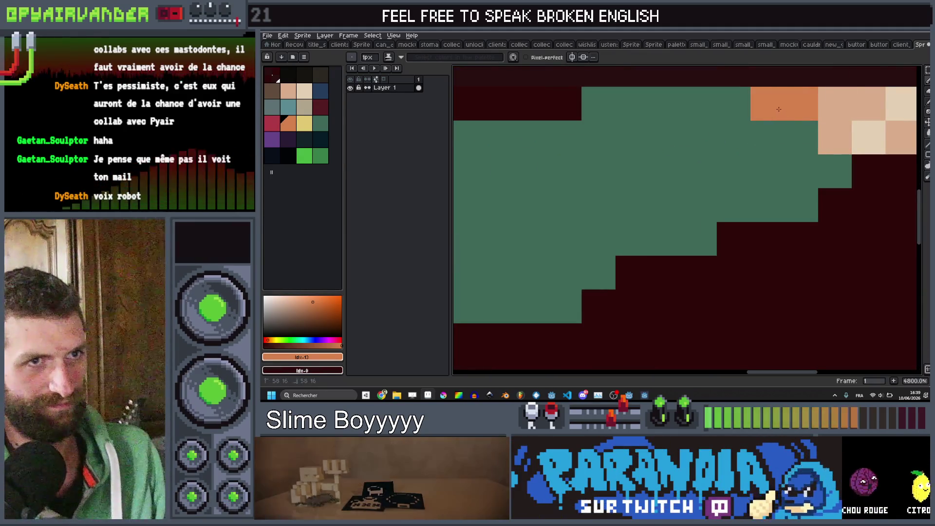
click(835, 104)
scroll(839, 138, down, 10)
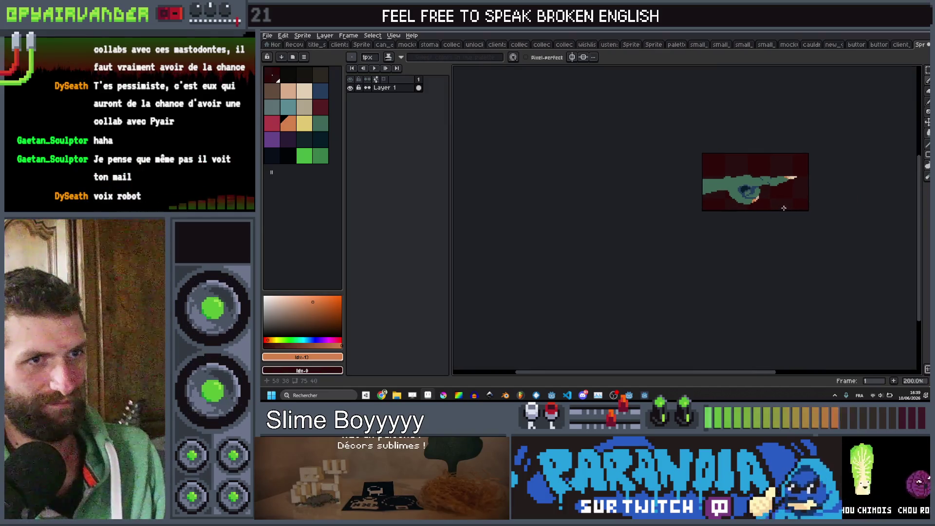
scroll(763, 188, up, 2)
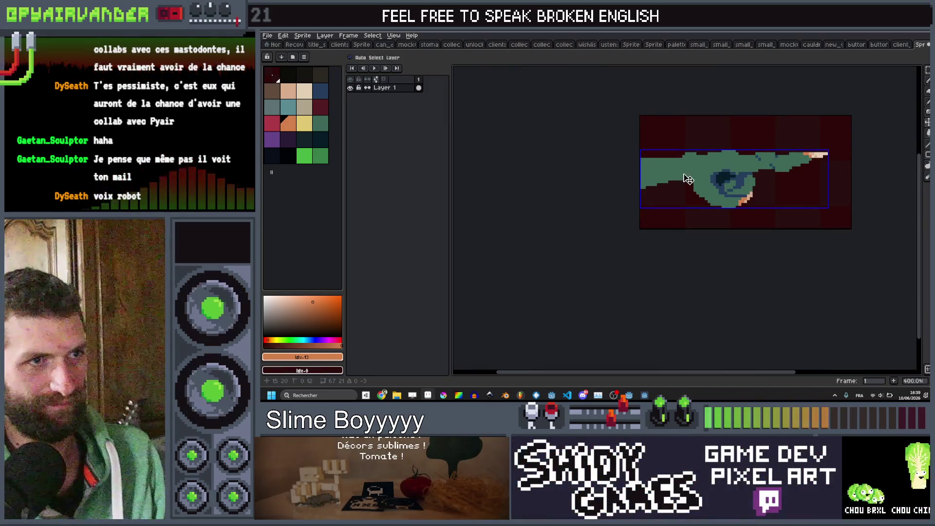
Inspect the finished hand sprite, then open and cancel the export settings twice
scroll(785, 175, down, 4)
scroll(785, 175, up, 3)
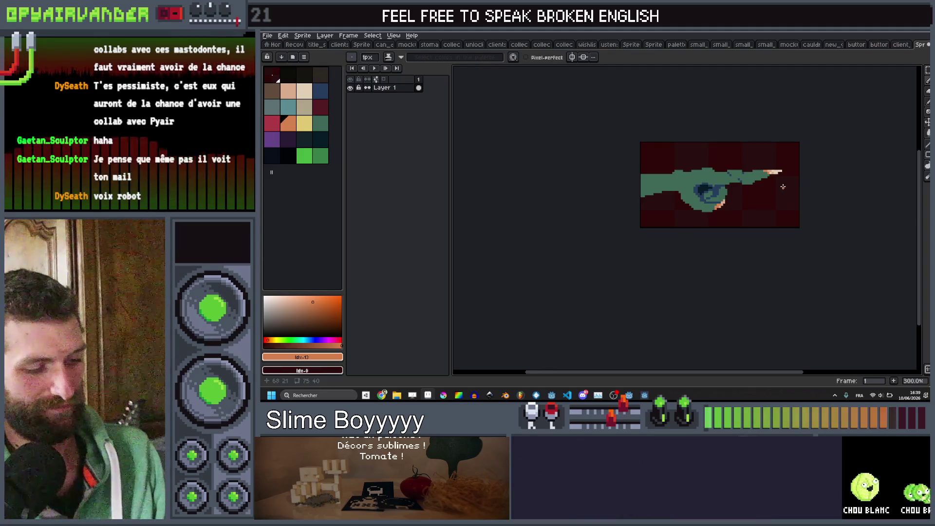
scroll(773, 187, up, 1)
scroll(771, 186, down, 3)
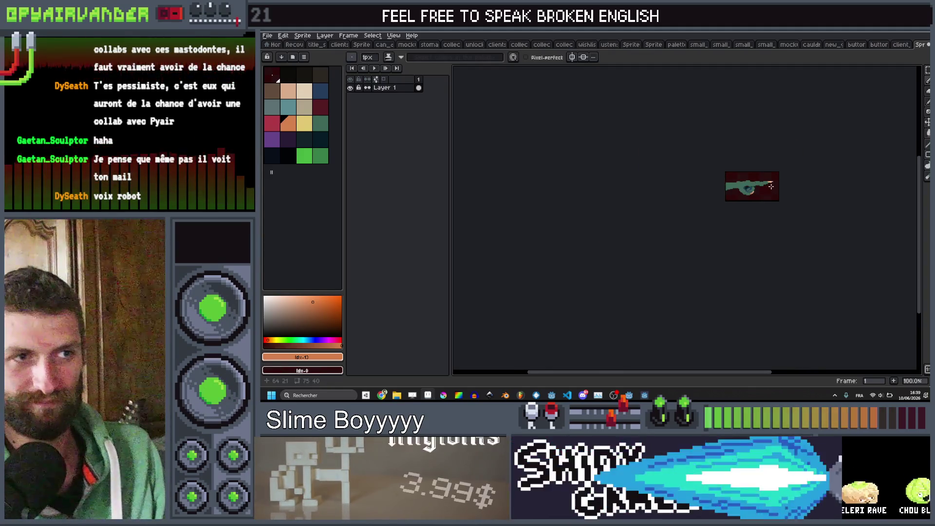
scroll(770, 187, up, 2)
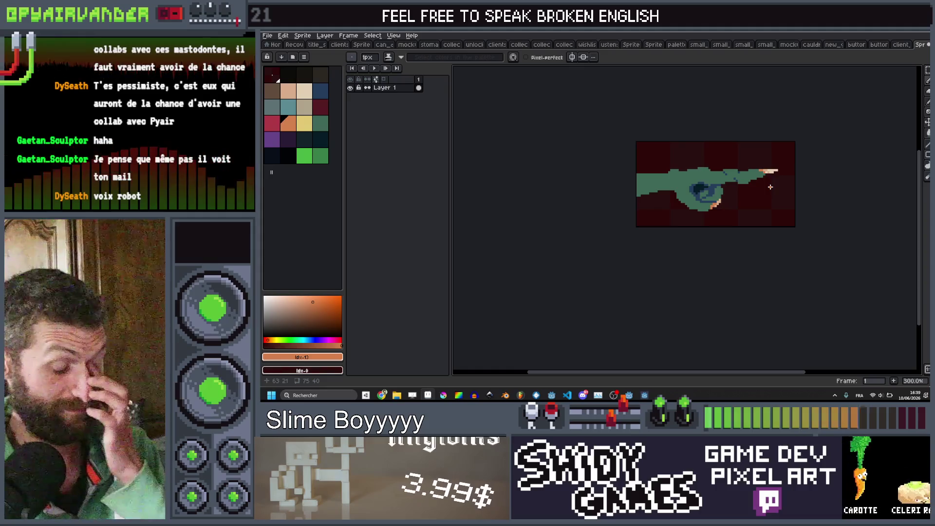
scroll(771, 186, down, 2)
scroll(773, 185, up, 2)
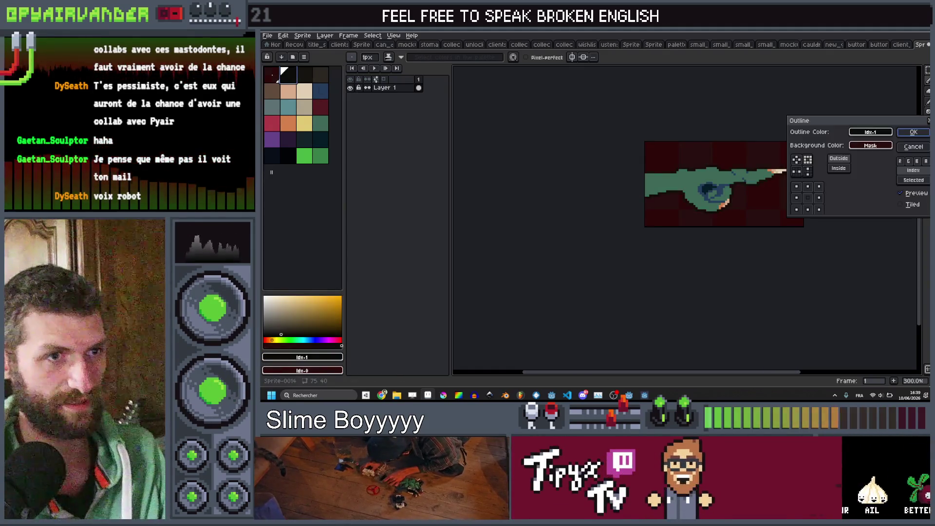
key(ctrl+alt+shift+s)
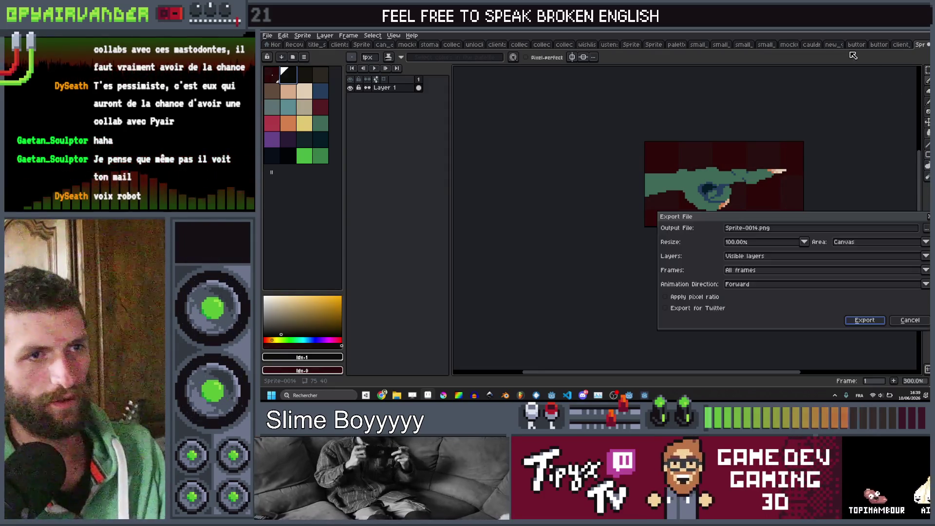
click(907, 323)
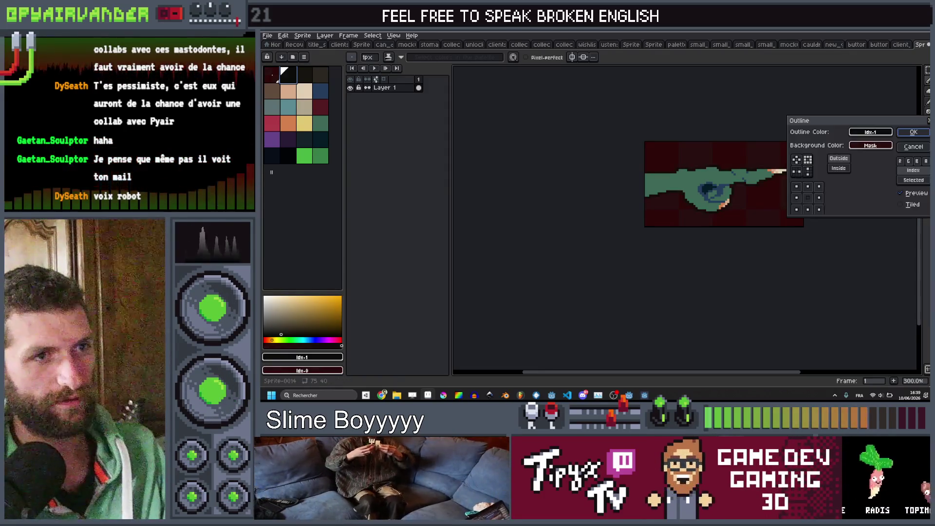
key(ctrl+alt+shift+s)
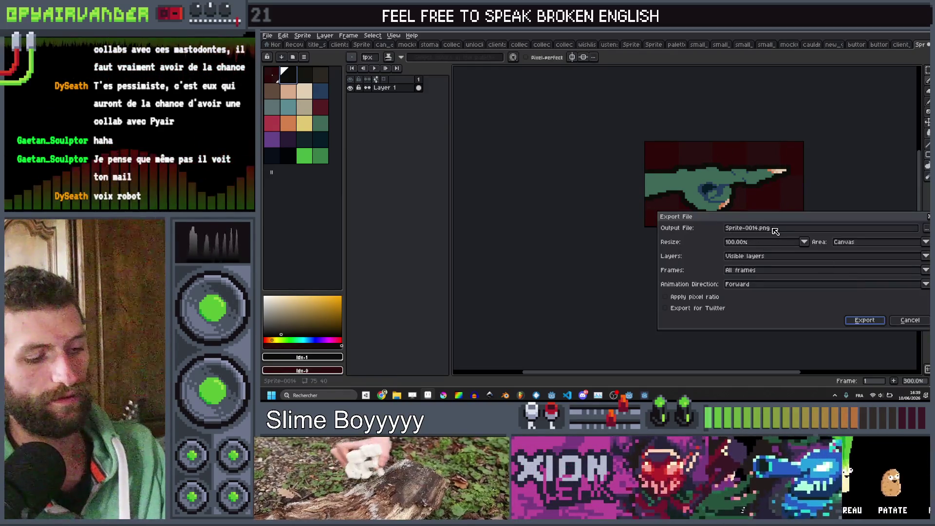
key(Escape)
Save the sprite as goblin_hand.png in the art folder and return to Godot
key(ctrl+shift+s)
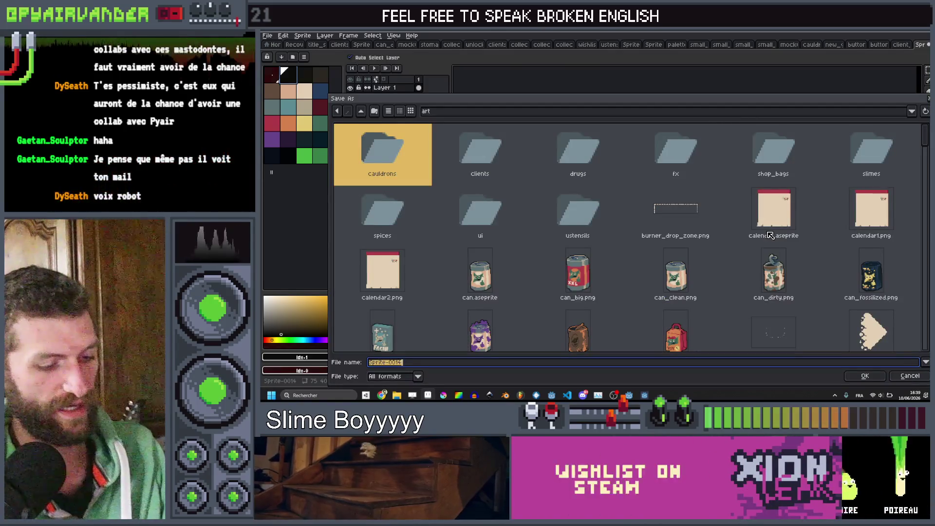
text(goblin_hand.png)
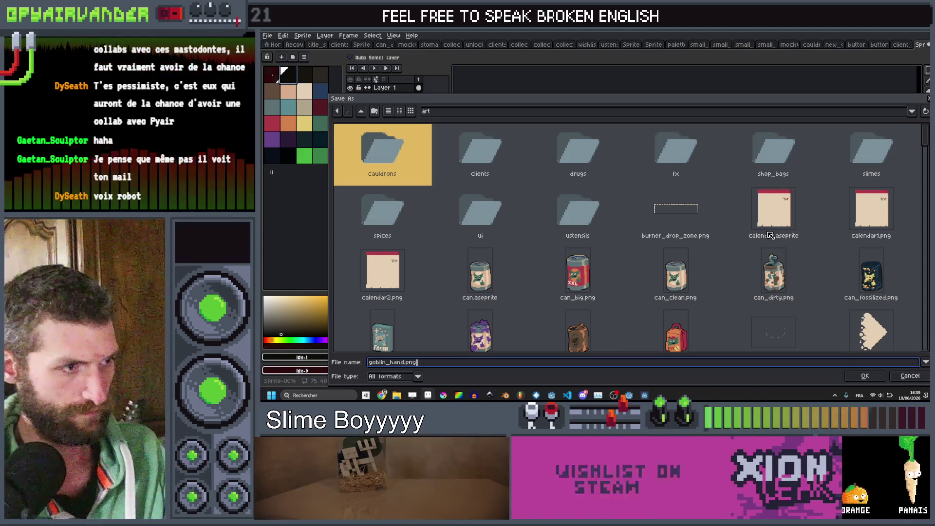
key(Return)
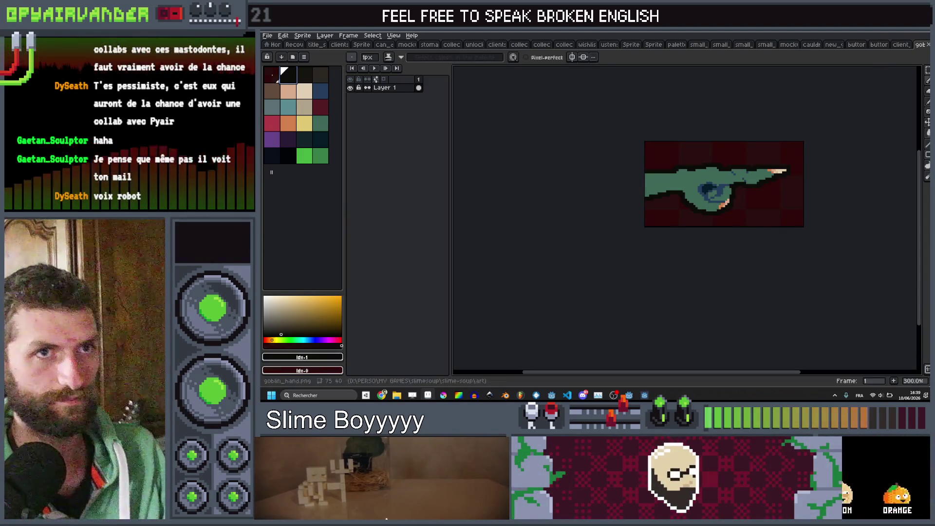
key(alt+Tab)
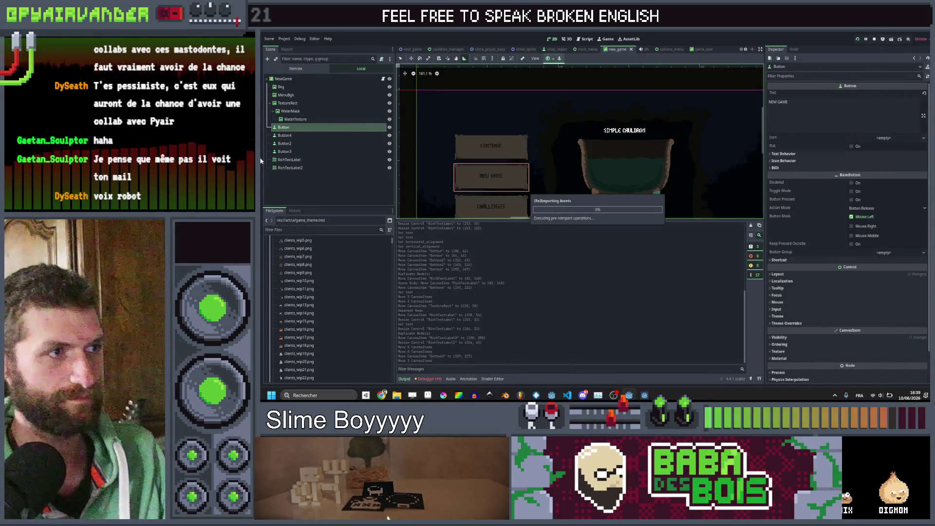
Add a TextureRect under NewGame and quick-load goblin_hand.png as its texture
right_click(286, 80)
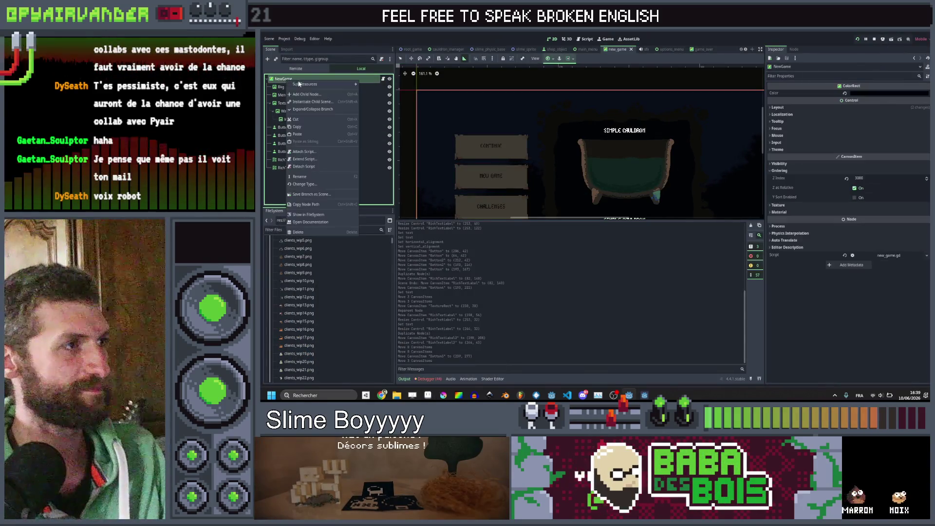
click(308, 95)
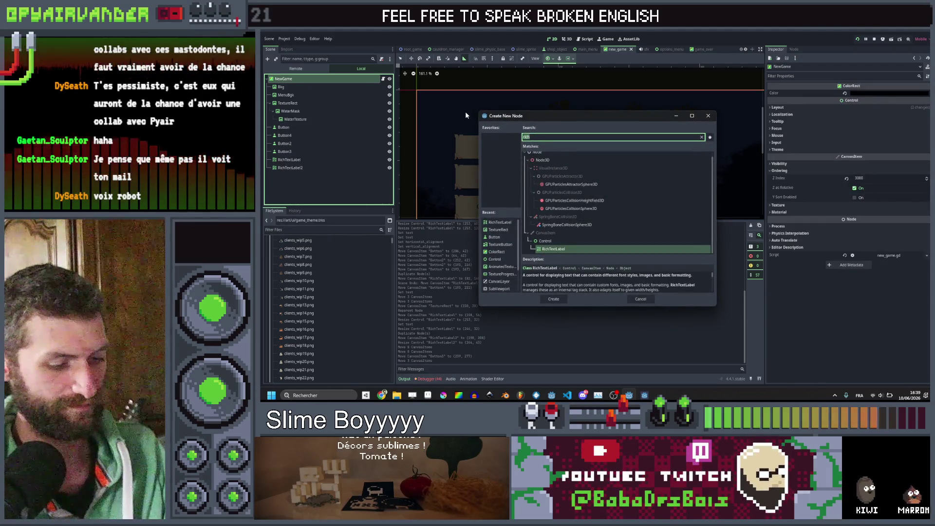
text(gobli)
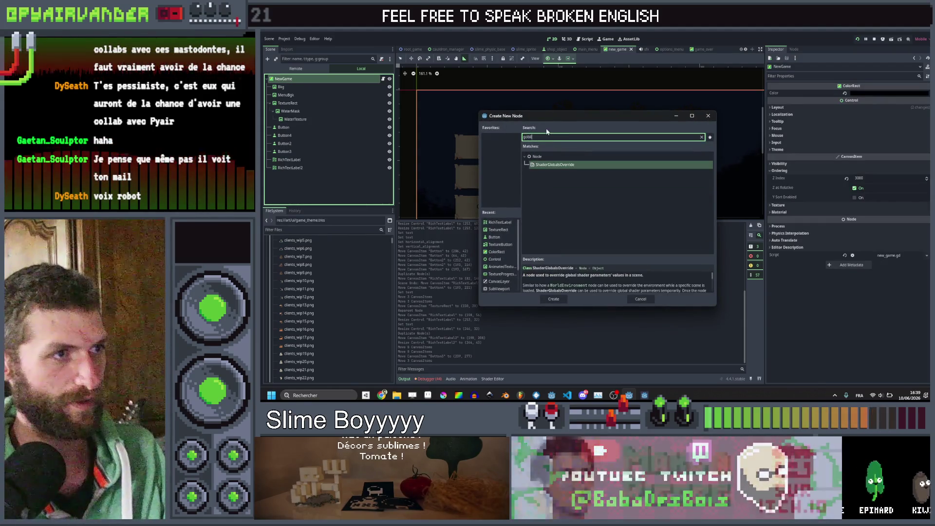
text(textu)
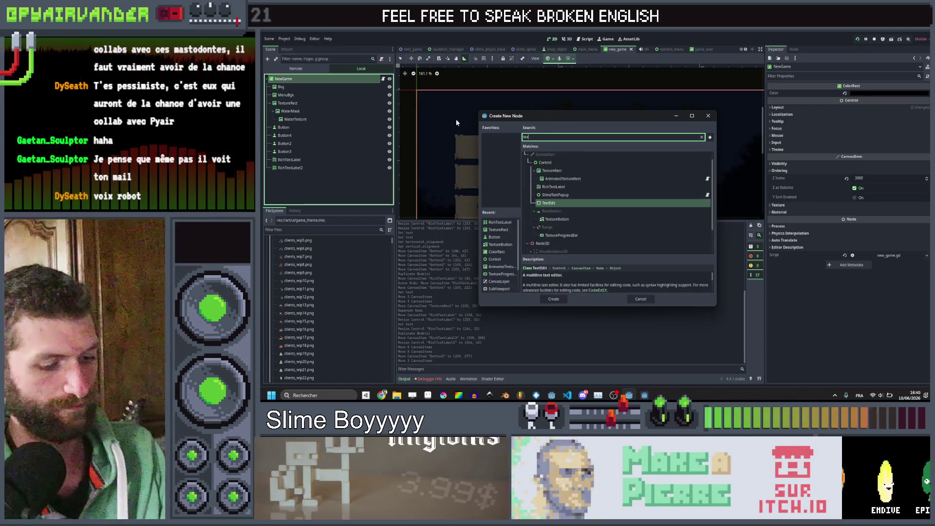
key(Return)
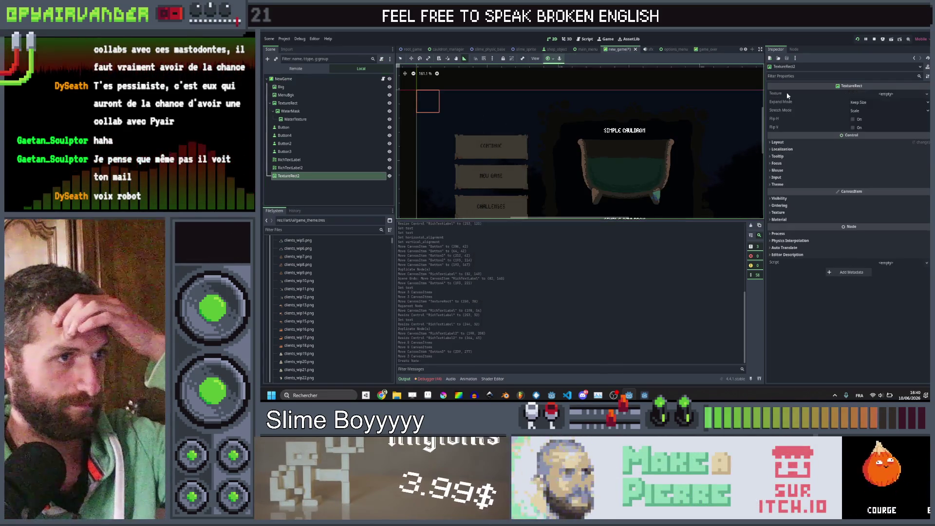
click(876, 95)
click(878, 229)
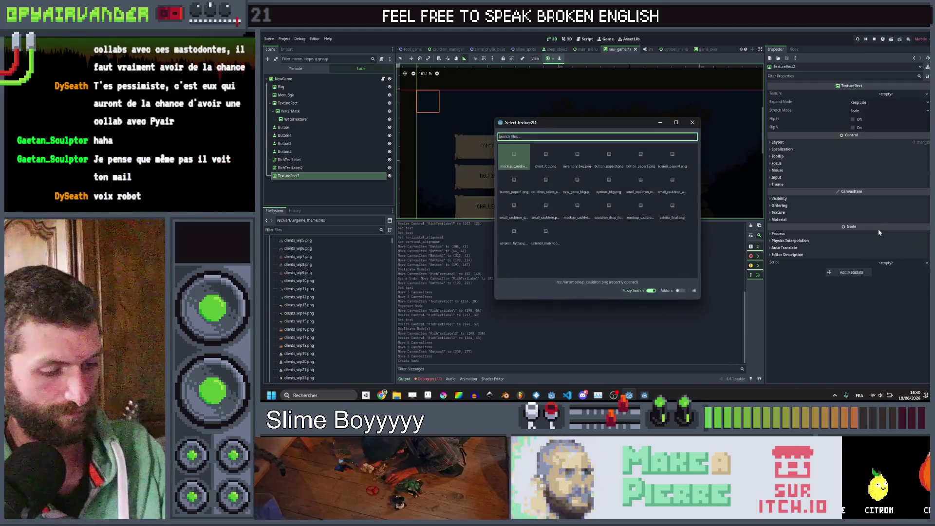
text(gobl)
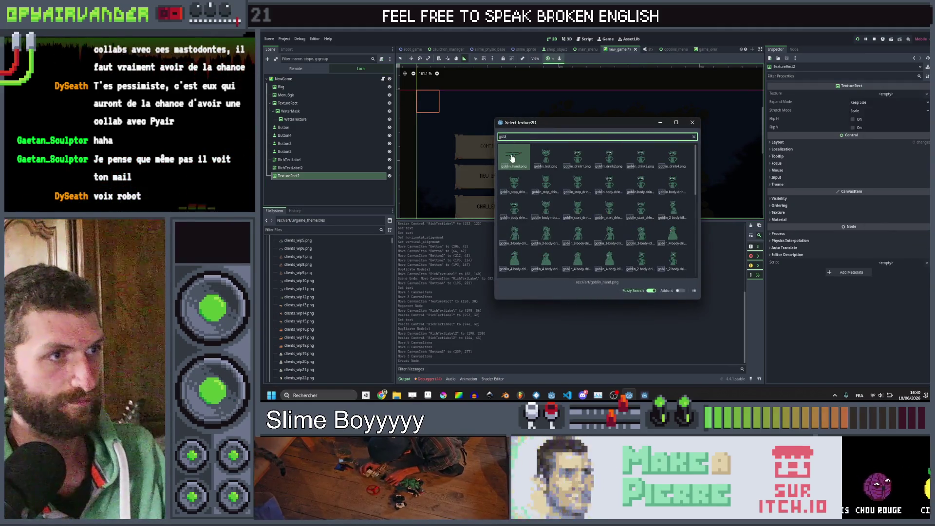
key(Return)
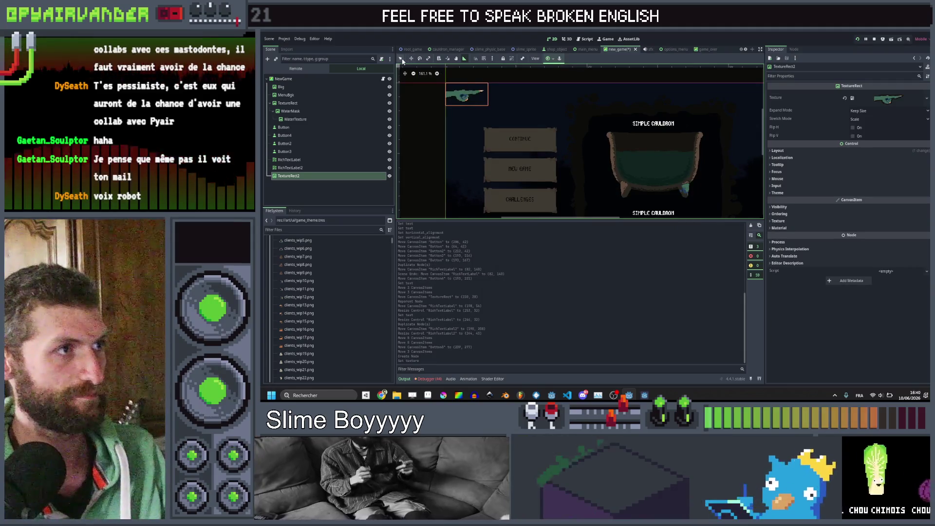
Move the goblin hand beside the Continue button, save the scene and run the game
click(401, 58)
key(ctrl+equal)
key(ctrl+equal)
click(411, 59)
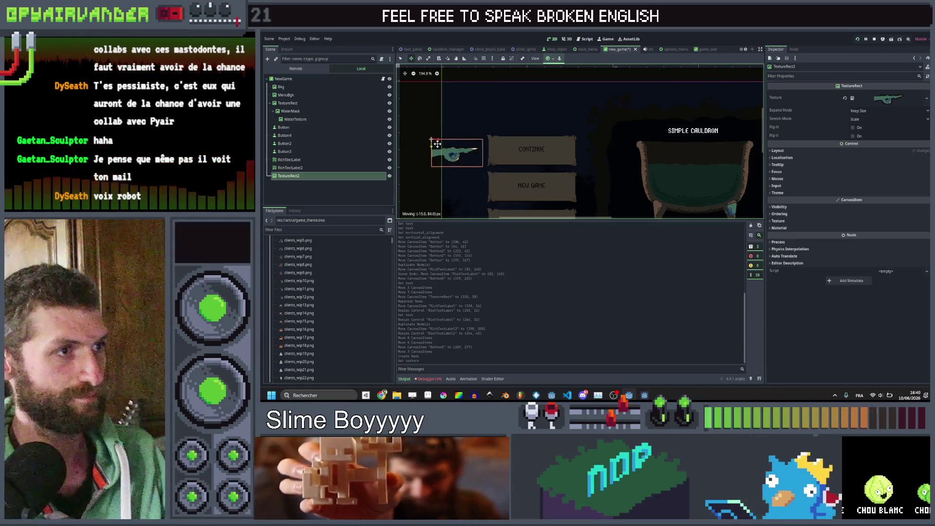
drag(438, 143, 440, 144)
key(ctrl+0)
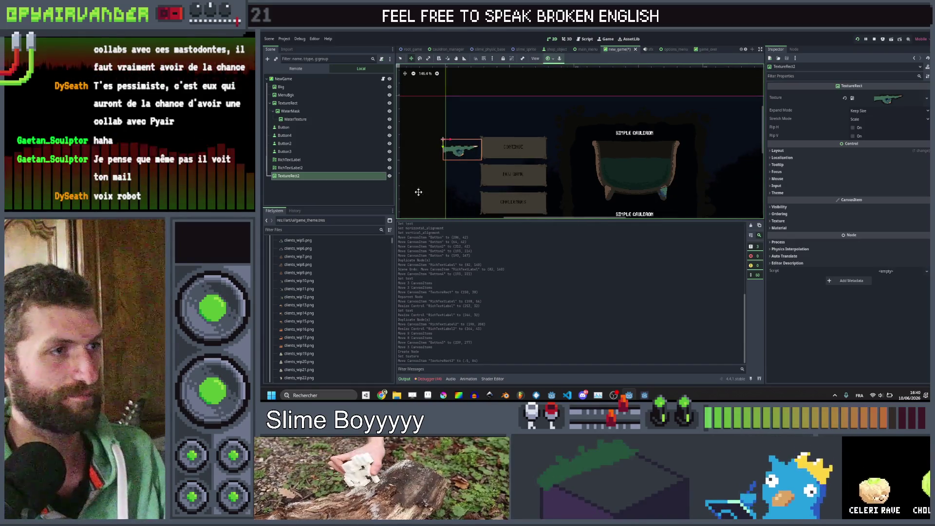
click(334, 192)
scroll(516, 210, up, 4)
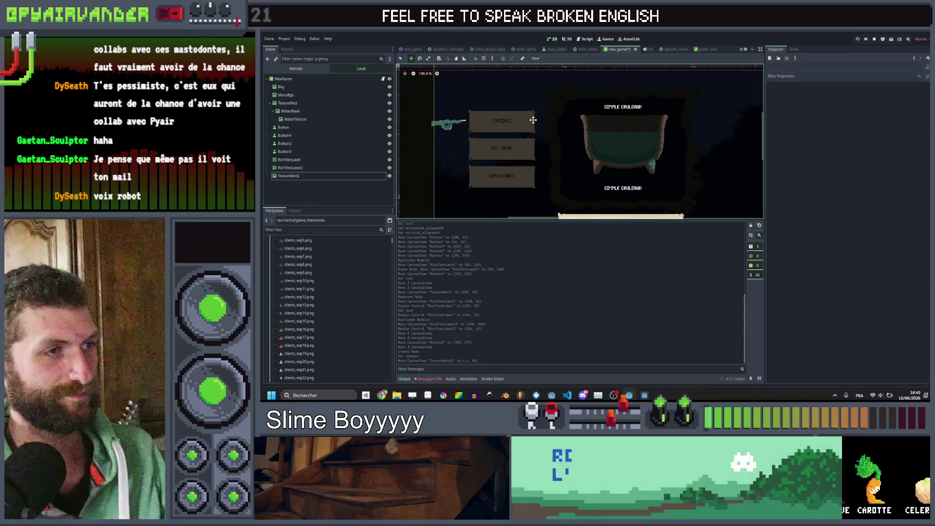
key(ctrl+s)
mouse_move(644, 395)
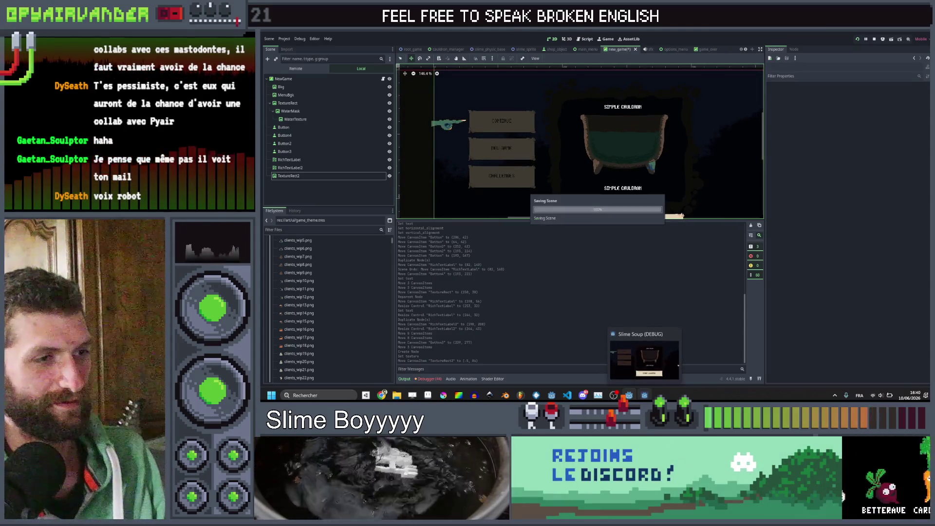
click(644, 360)
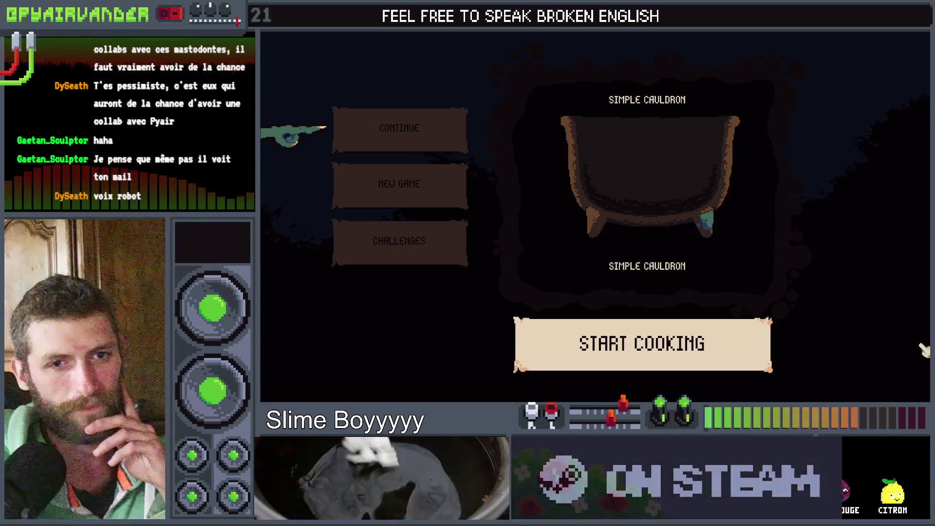
Check the goblin hand in the running menu, then switch back to Aseprite
key(alt+Tab)
key(alt+Tab)
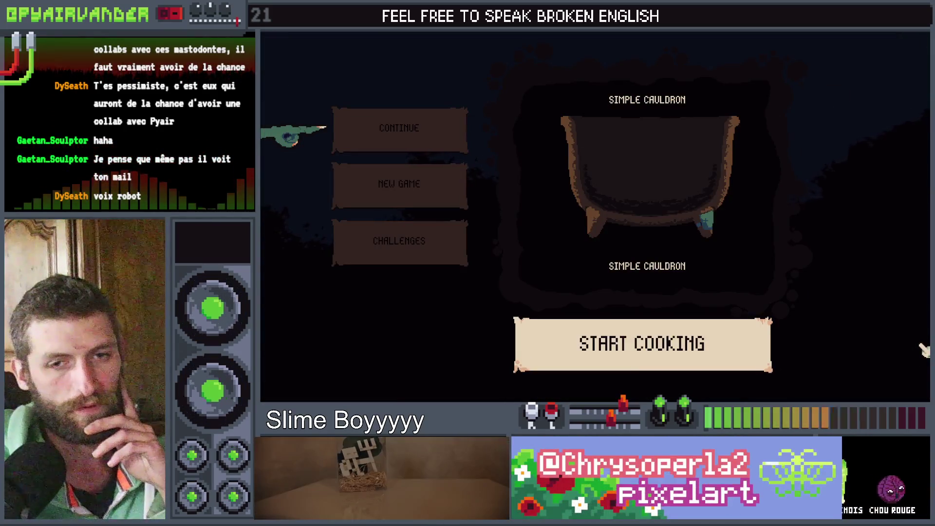
key(alt+Tab)
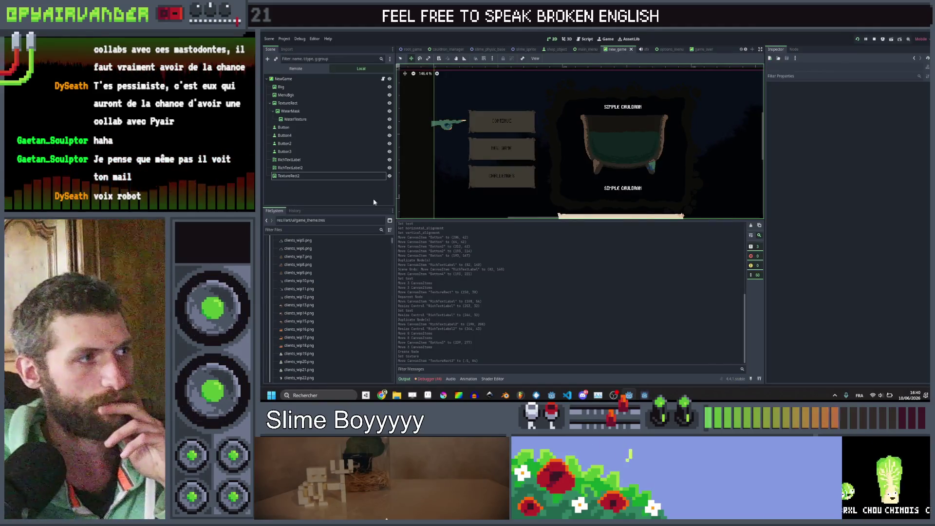
right_click(289, 79)
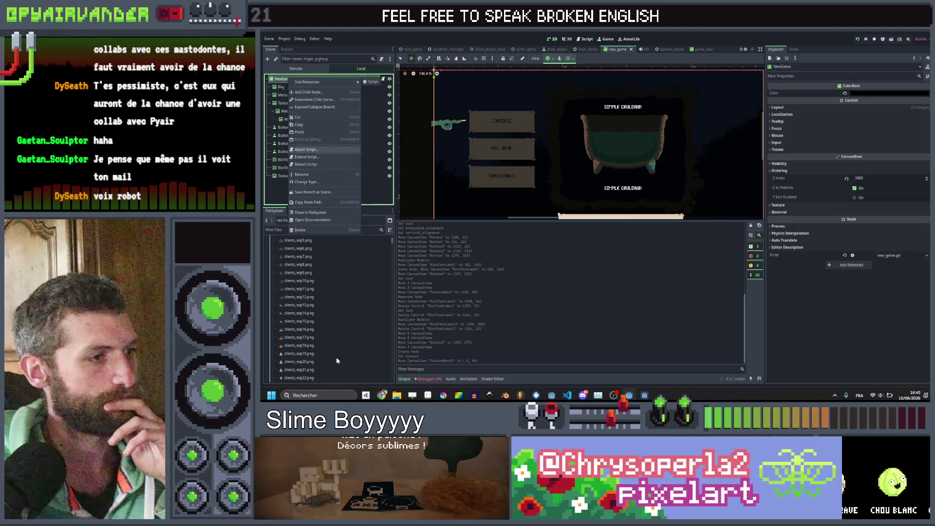
key(alt+Tab)
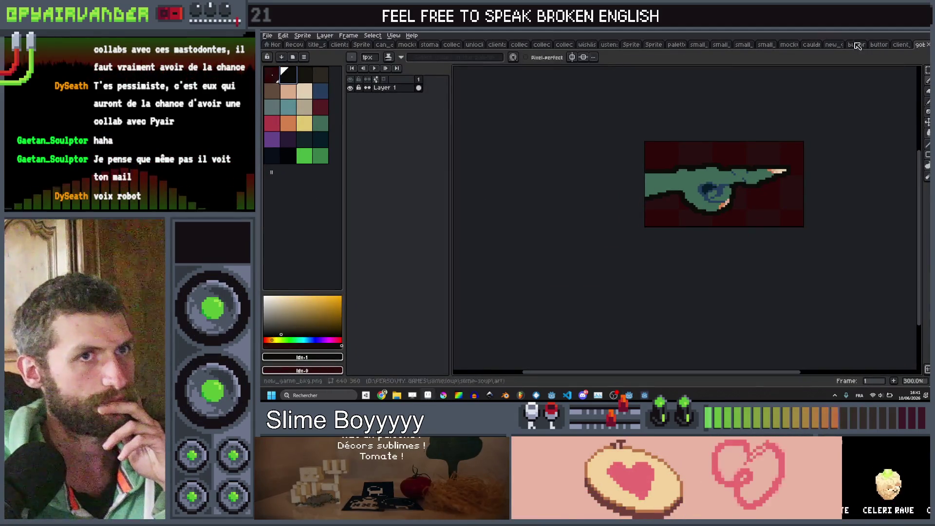
Open the cauldron_select_arrow sprite and add two new animation frames
click(852, 45)
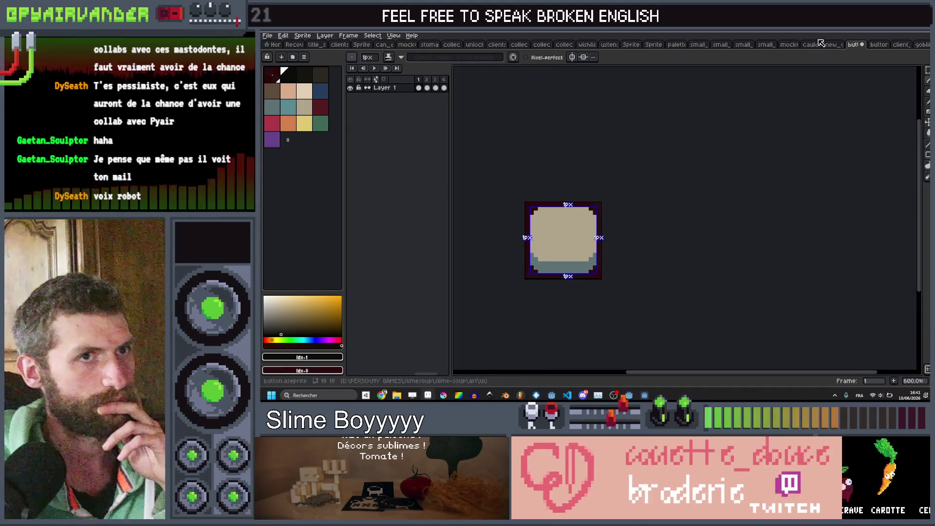
click(811, 44)
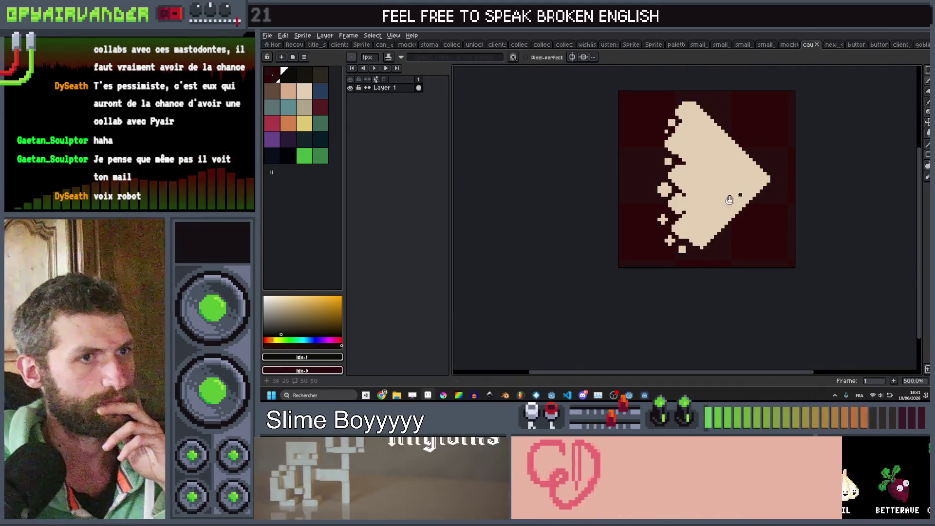
drag(731, 199, 672, 215)
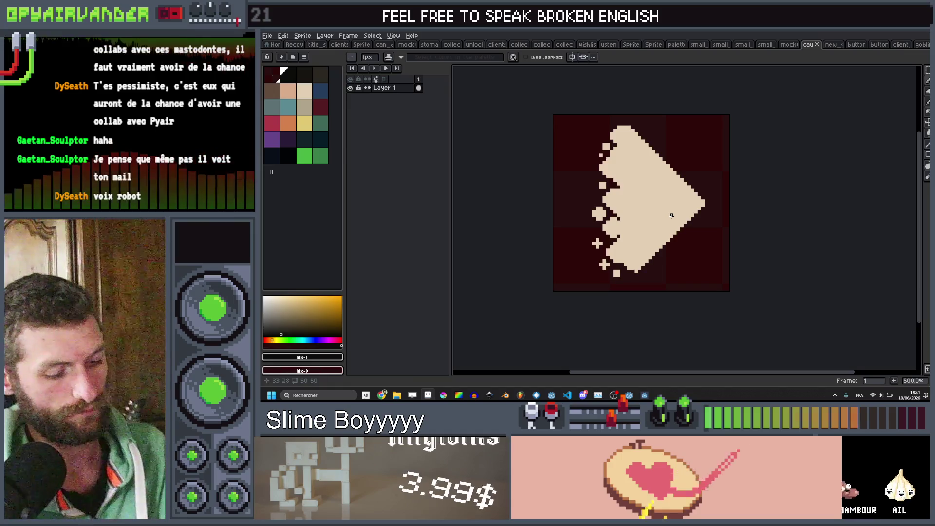
key(i)
key(alt+n)
key(alt+n)
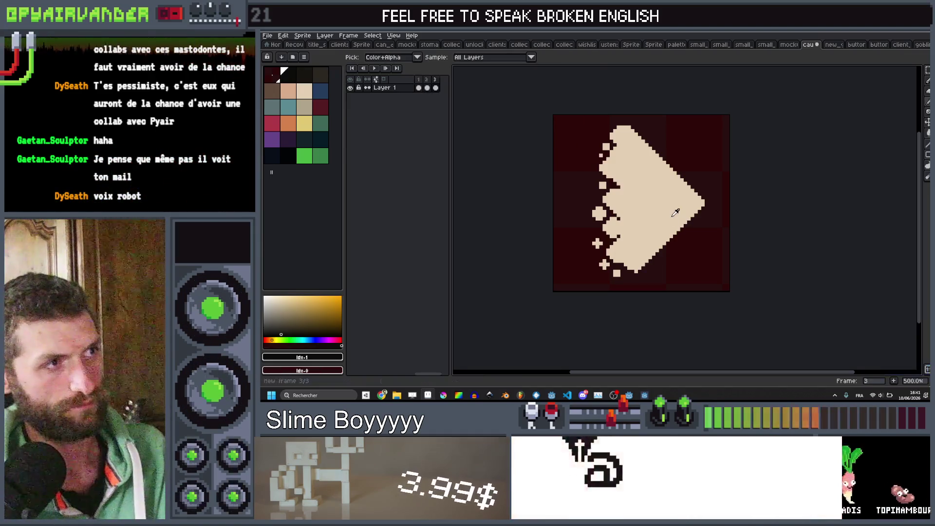
scroll(687, 190, up, 1)
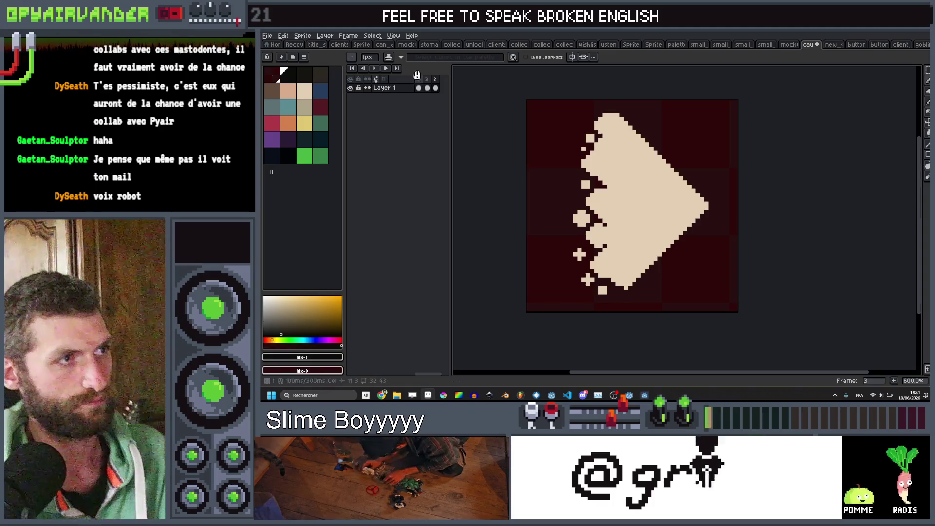
Bucket-fill the arrow yellow on frame 2 and red on frame 3
click(301, 120)
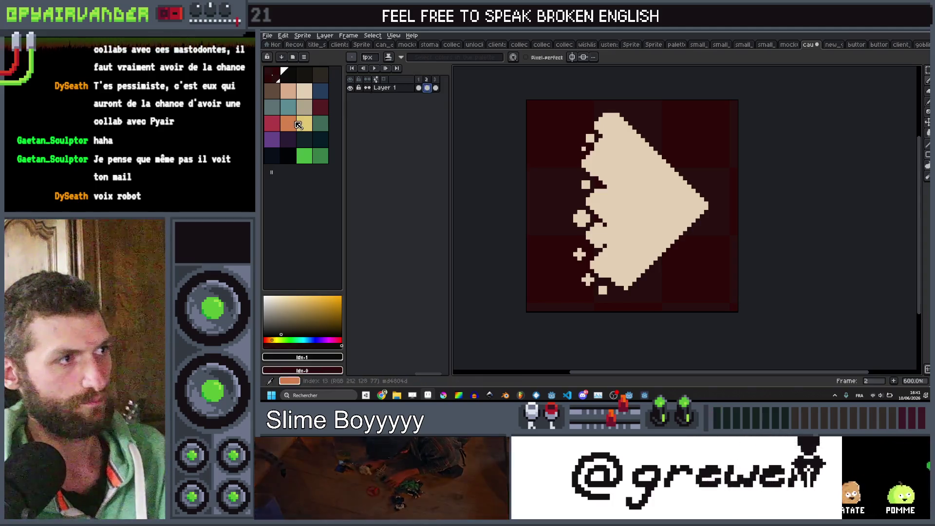
key(g)
click(656, 195)
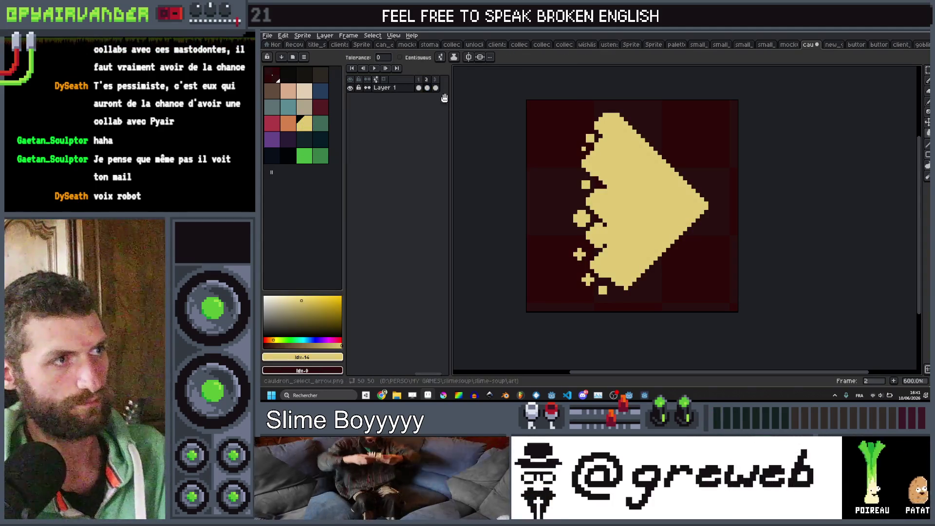
key(Right)
key(bracketleft)
key(bracketleft)
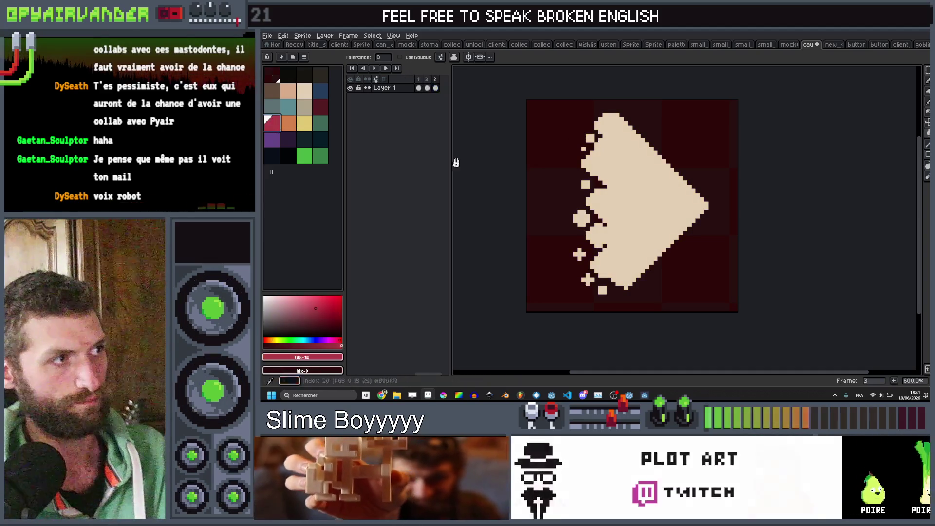
click(641, 190)
scroll(641, 190, down, 5)
scroll(677, 189, up, 2)
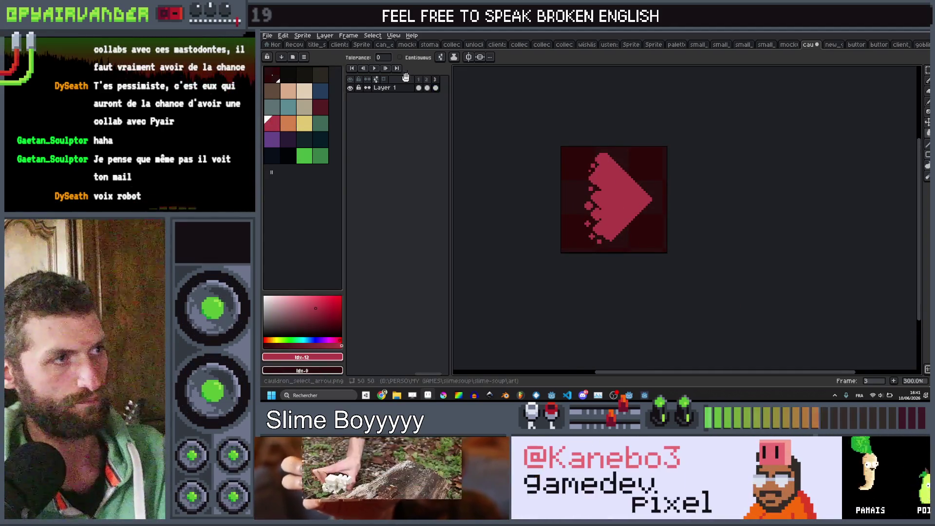
key(Left)
key(shift+o)
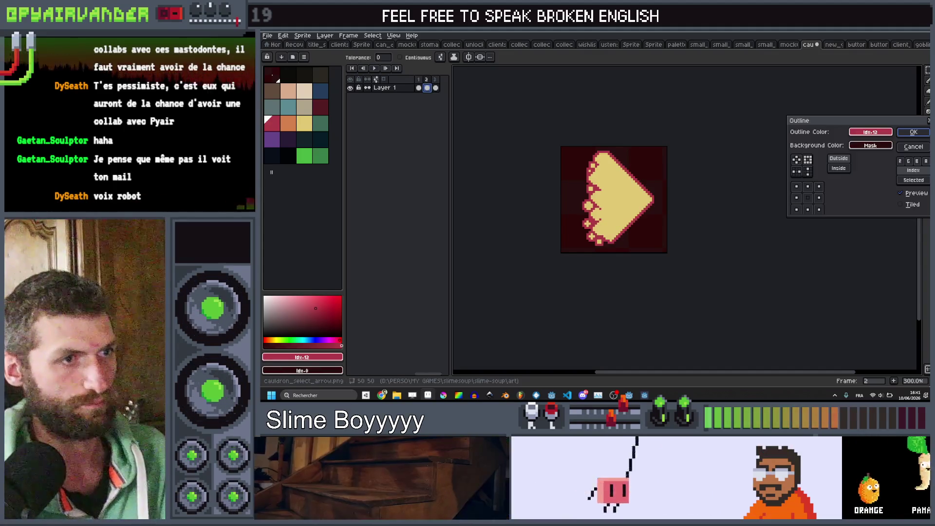
key(Return)
key(Right)
key(Right)
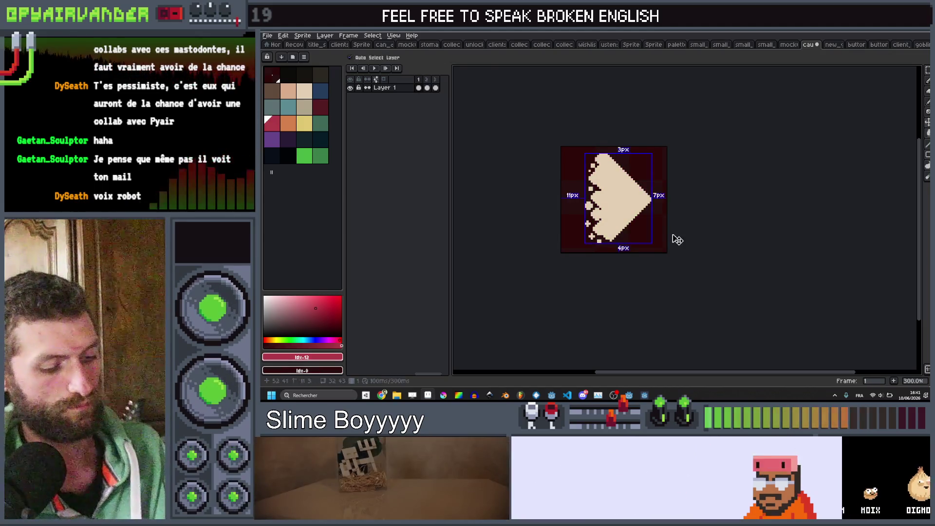
Export the arrow as cauldron_select_arrow.png and return to Godot
key(ctrl+alt+shift+s)
click(911, 323)
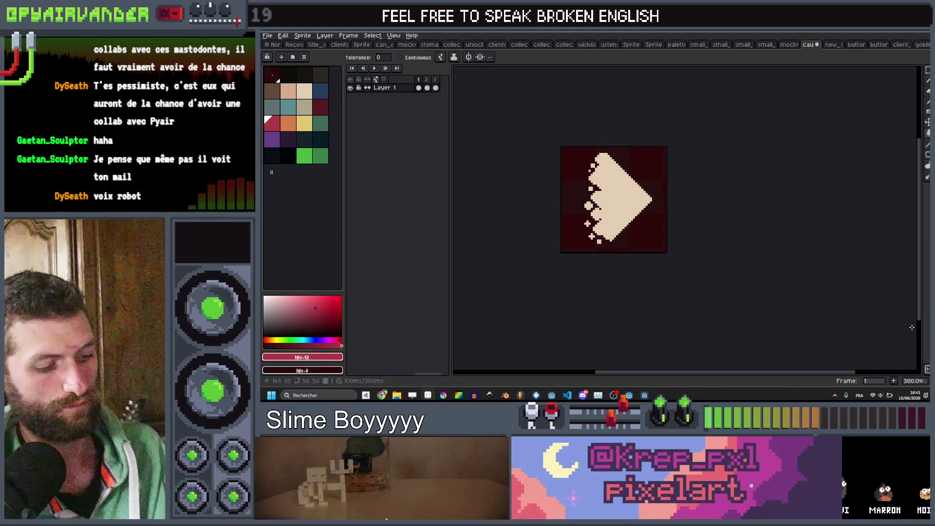
key(ctrl+alt+shift+s)
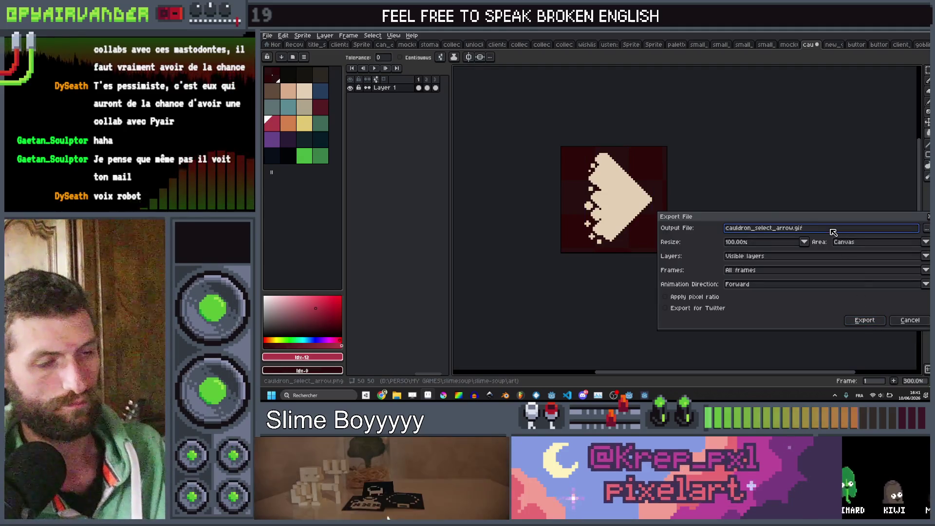
key(Return)
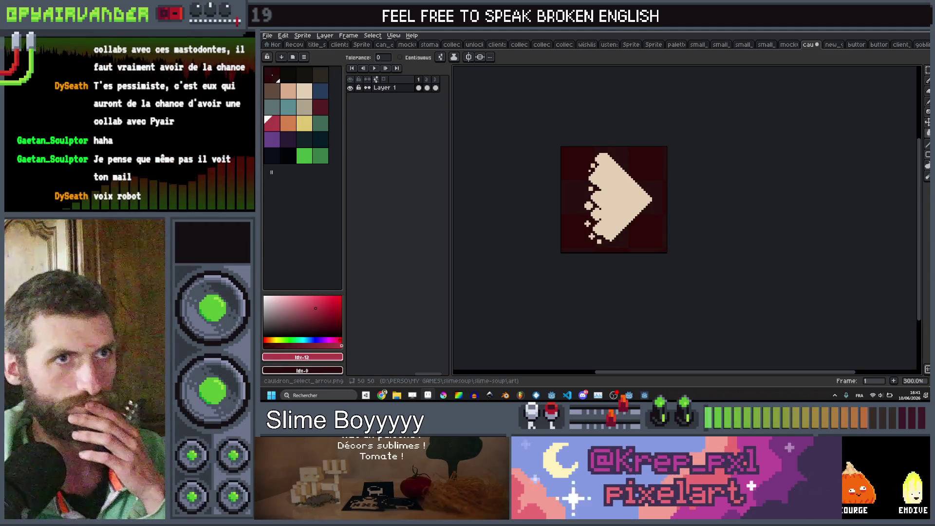
key(alt+Tab)
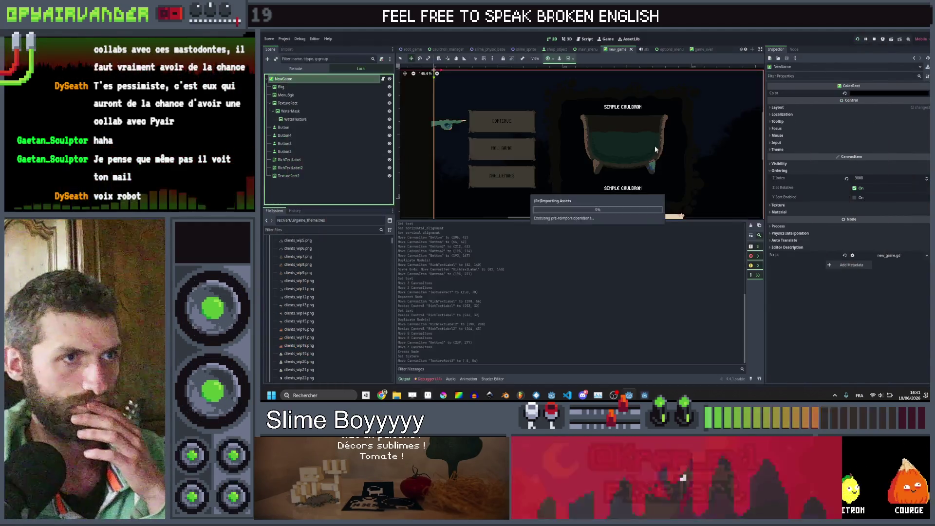
Add a TextureButton as a child of the NewGame node
right_click(303, 80)
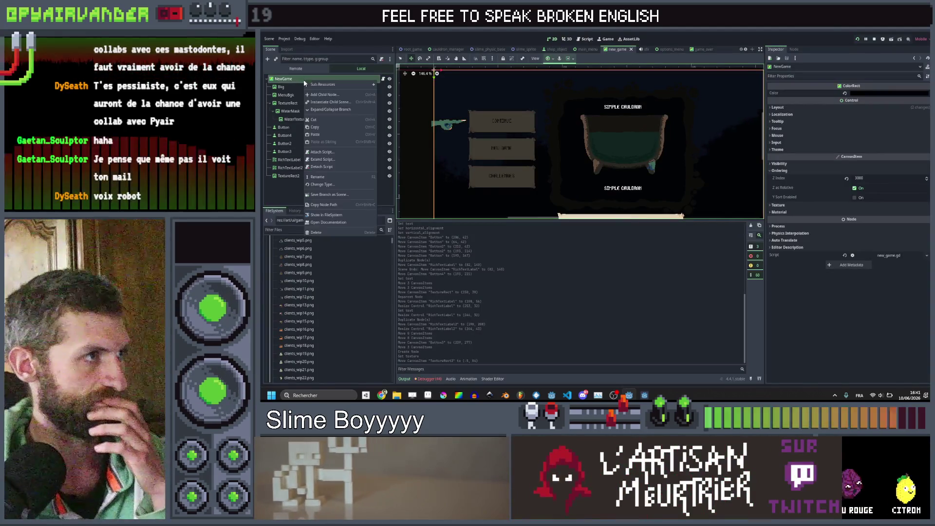
click(340, 94)
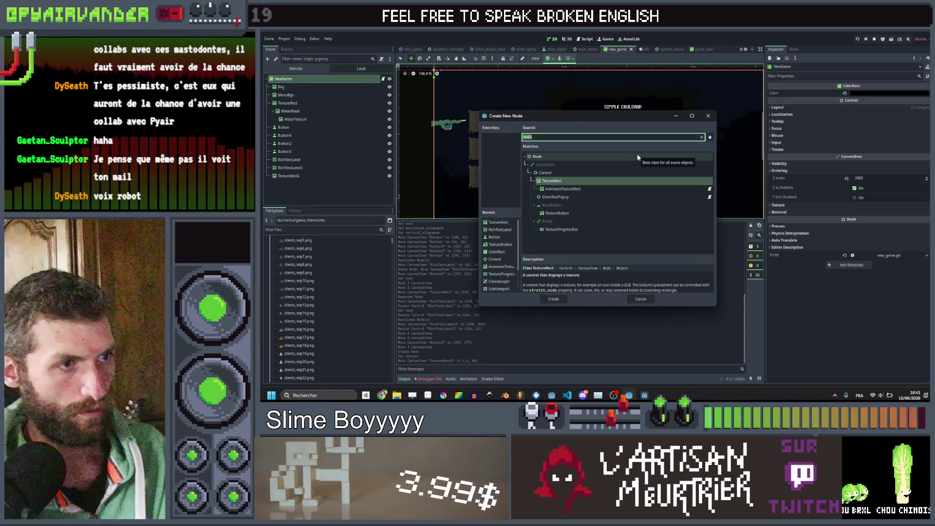
click(560, 215)
double_click(561, 218)
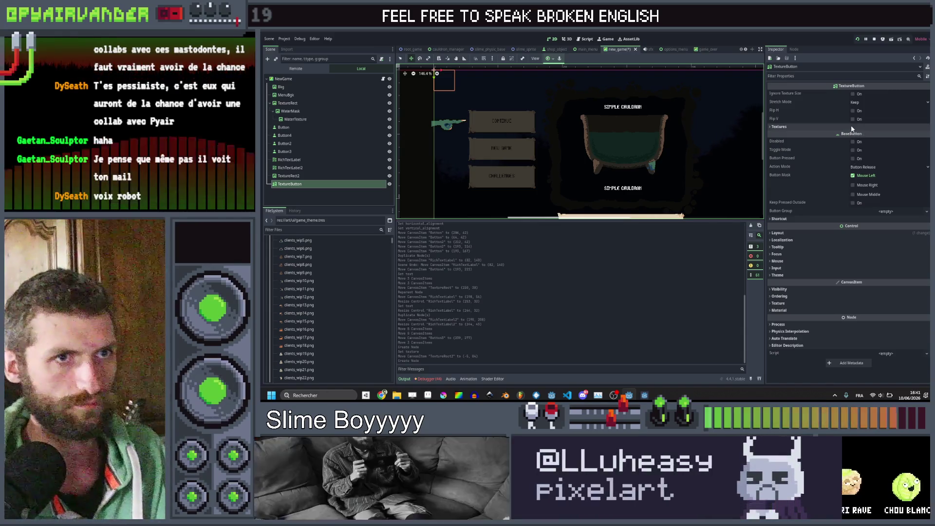
Quick-load the cream arrow as the button's Normal texture
click(852, 127)
click(883, 135)
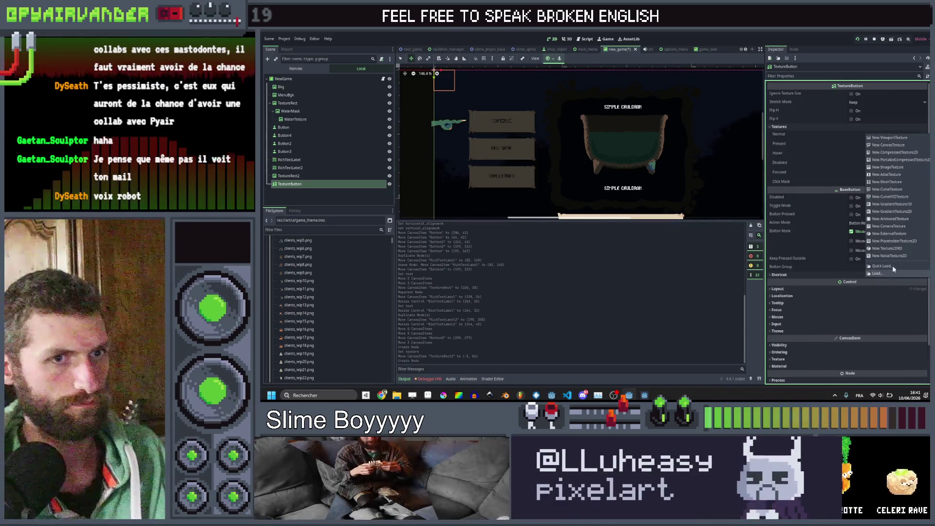
click(892, 266)
text(arr)
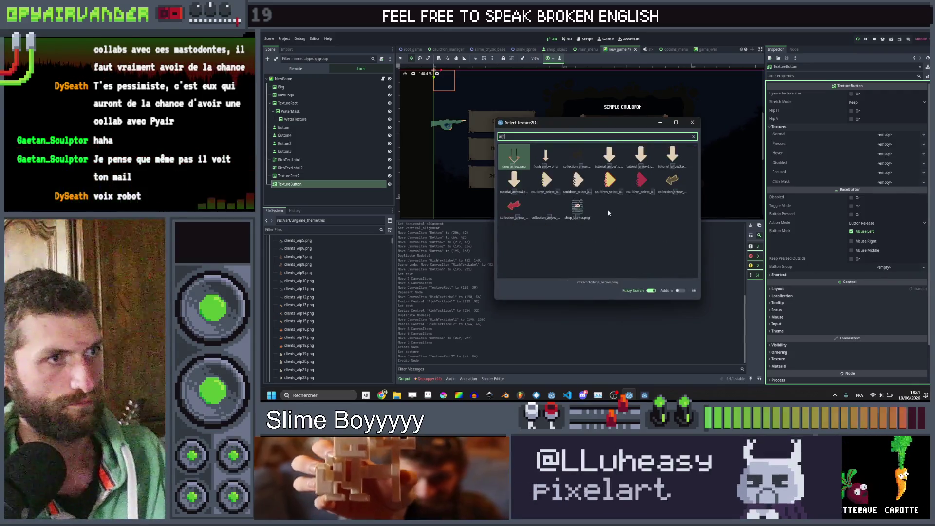
double_click(560, 186)
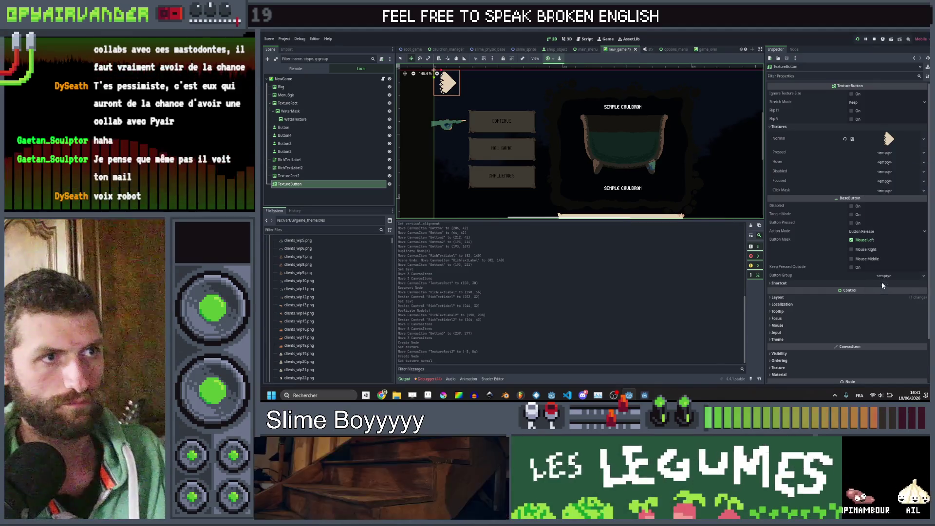
Set the Pressed texture to the red arrow, replacing the orange one
click(884, 161)
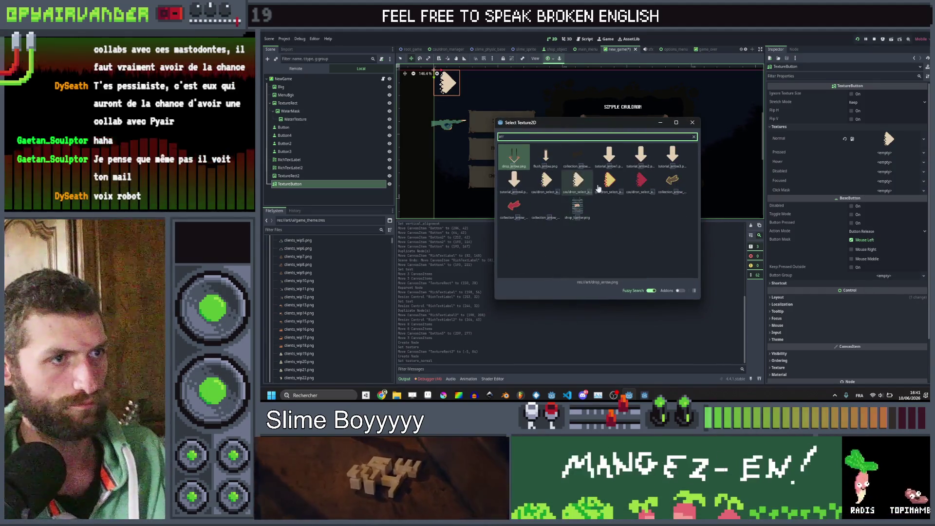
double_click(609, 181)
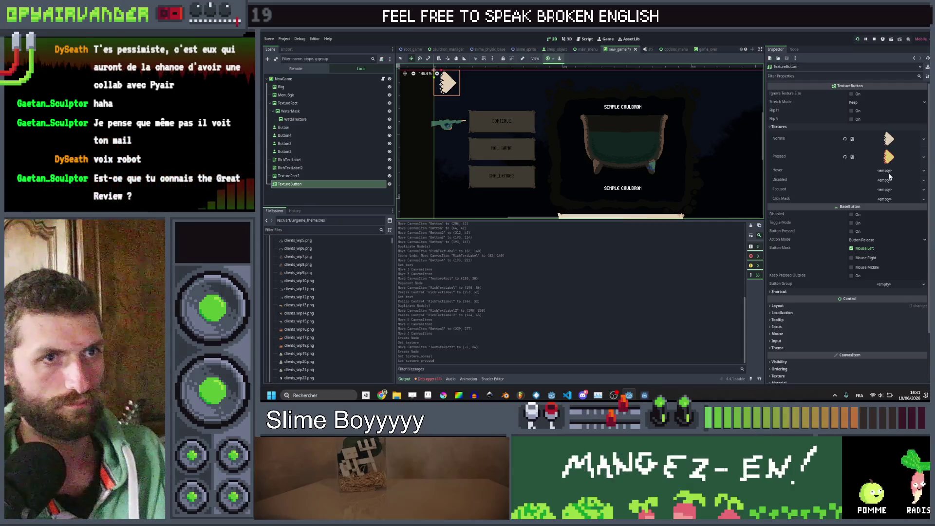
right_click(890, 168)
click(892, 298)
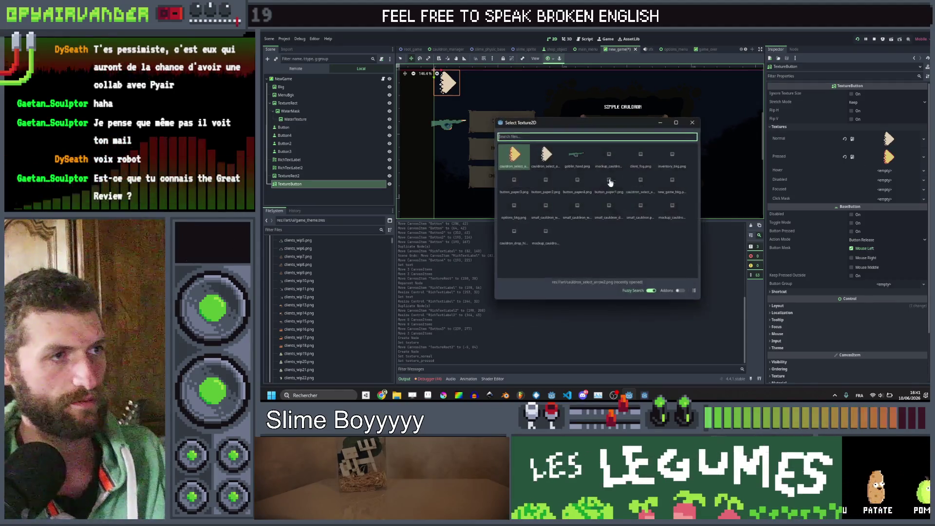
text(arr)
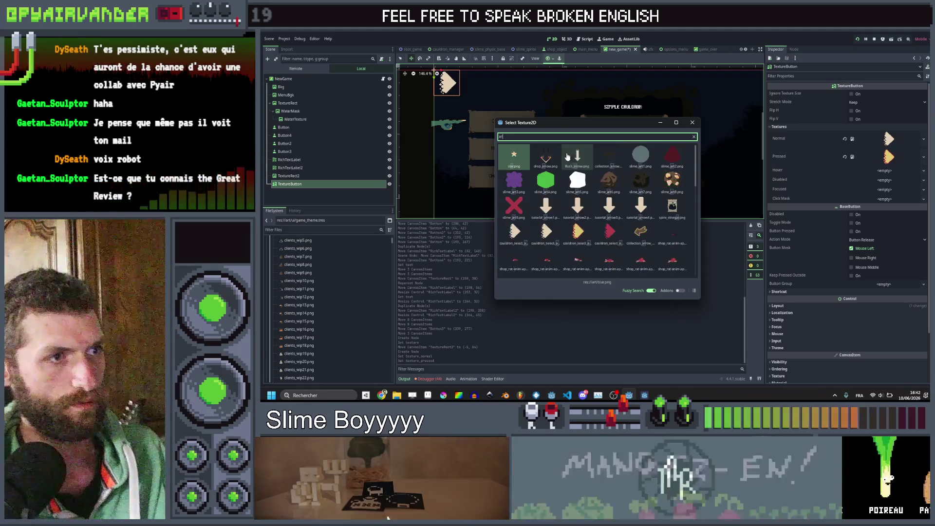
double_click(636, 186)
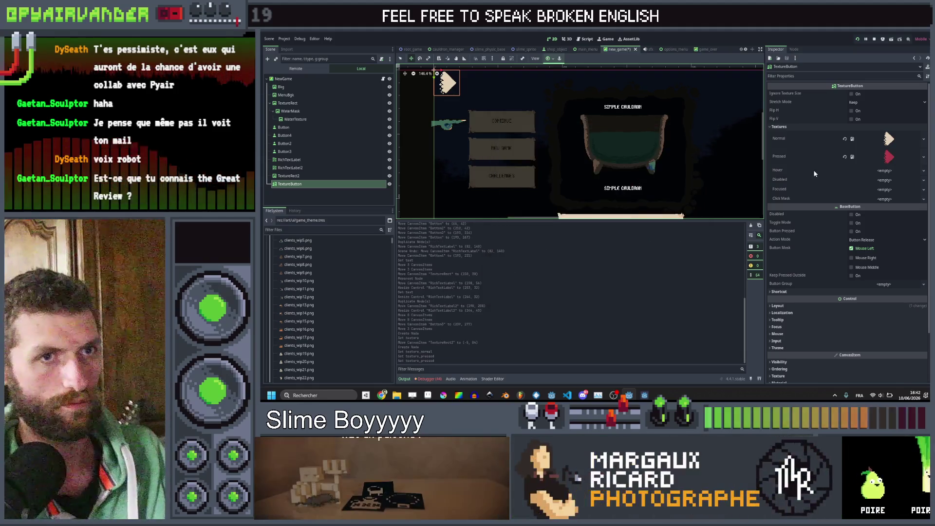
Assign the gold arrow as the Hover texture and reselect the arrow button
click(870, 169)
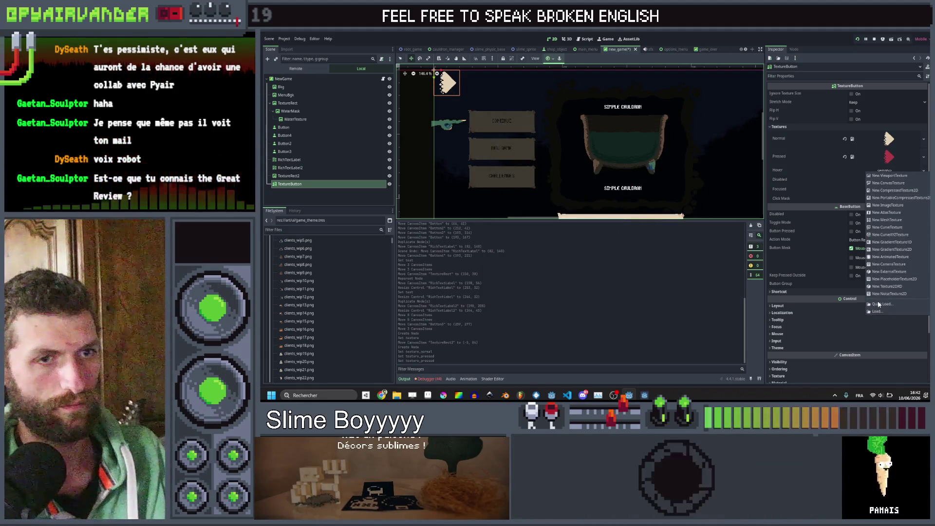
click(878, 303)
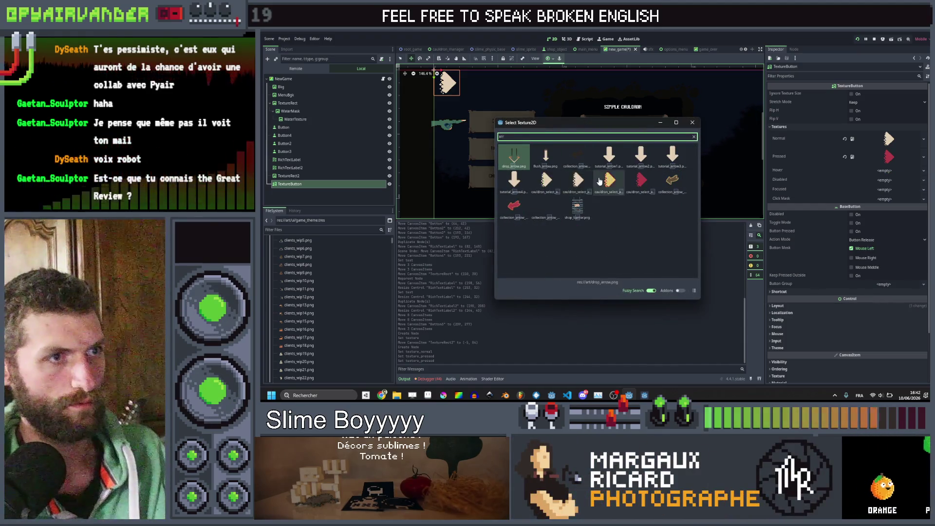
double_click(608, 181)
drag(403, 68, 440, 74)
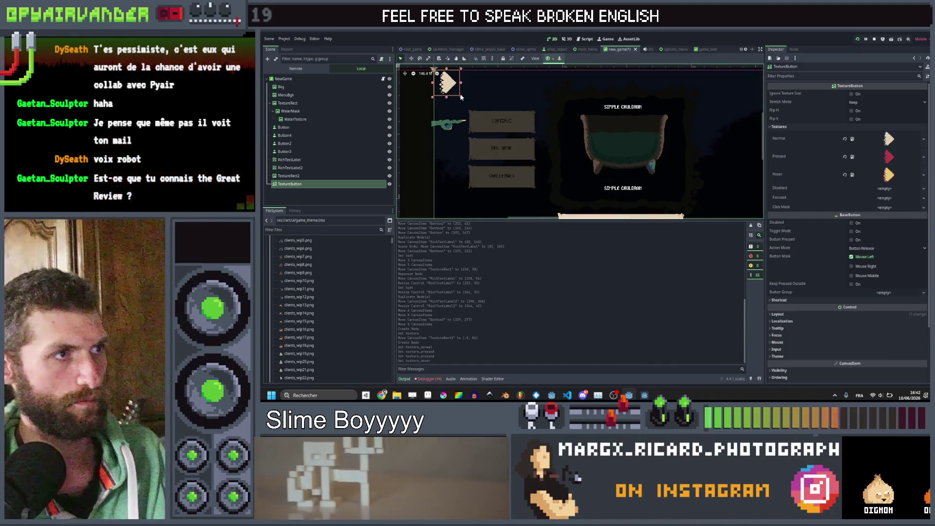
click(449, 82)
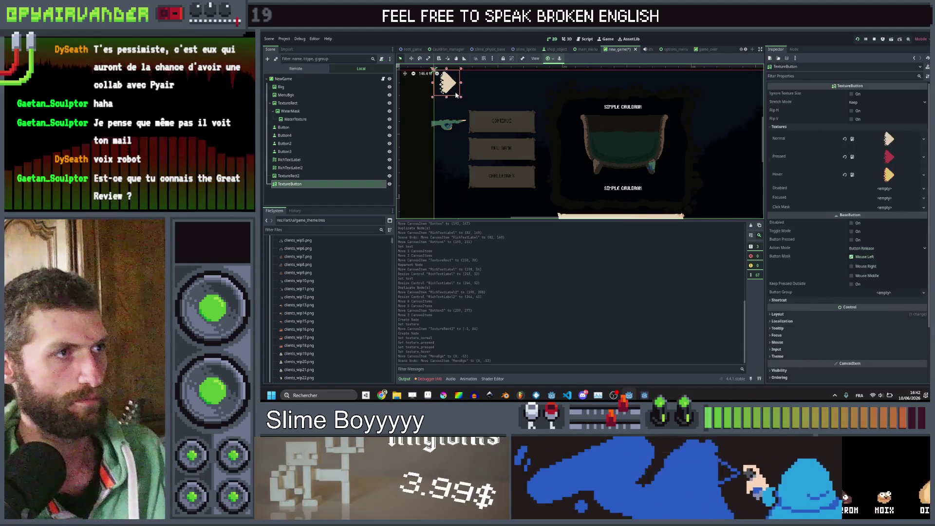
Drag the arrow button to the cauldron's right side and nudge it up level with the rim
drag(462, 99, 466, 93)
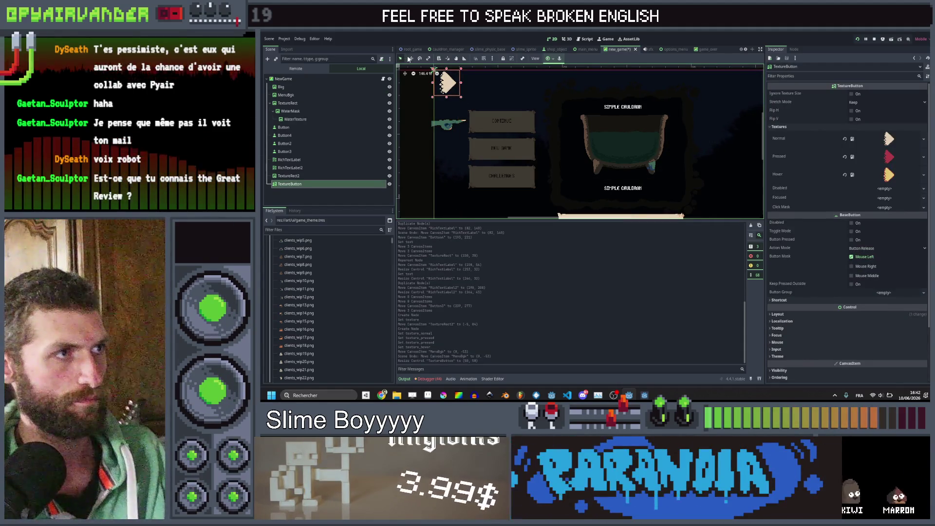
scroll(558, 146, down, 2)
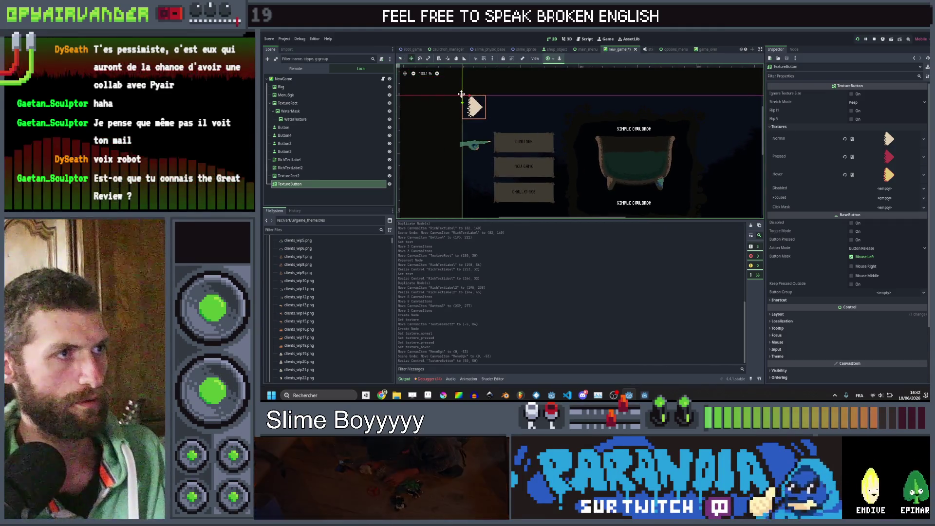
drag(663, 166, 670, 155)
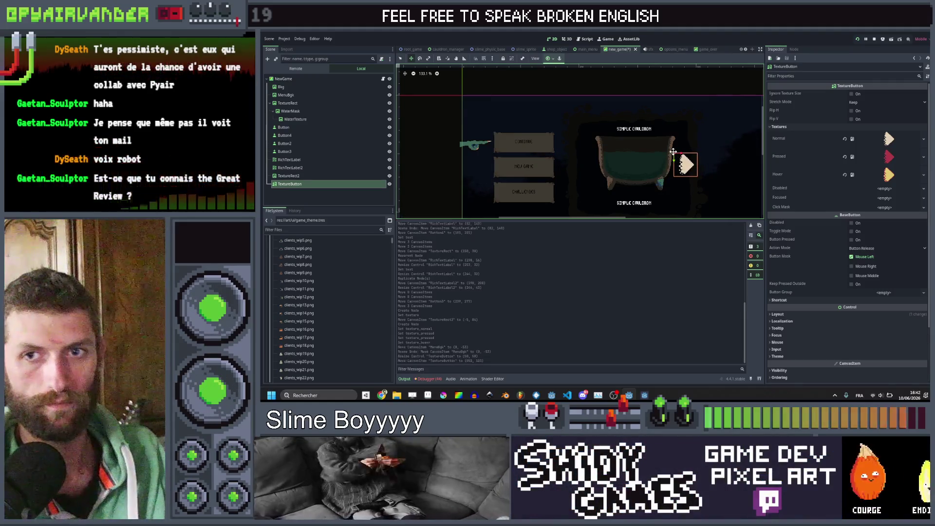
scroll(671, 155, up, 10)
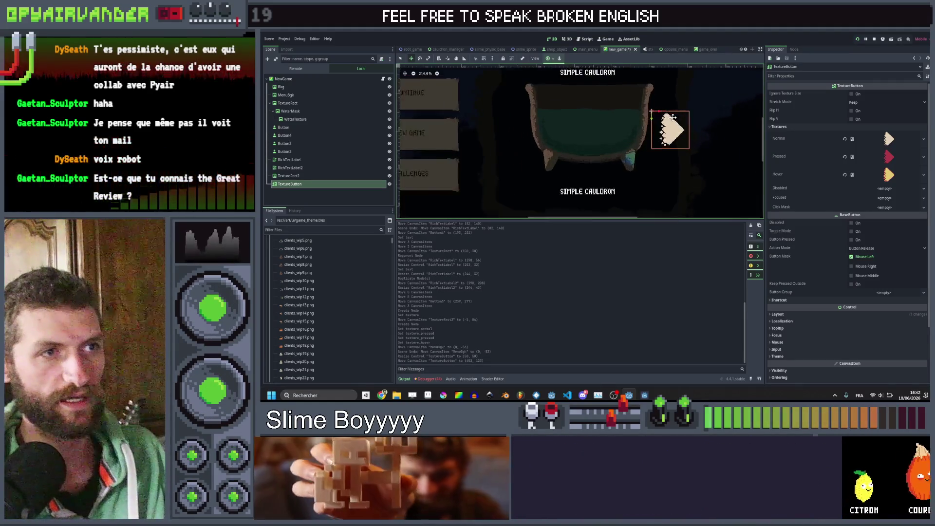
drag(646, 106, 647, 98)
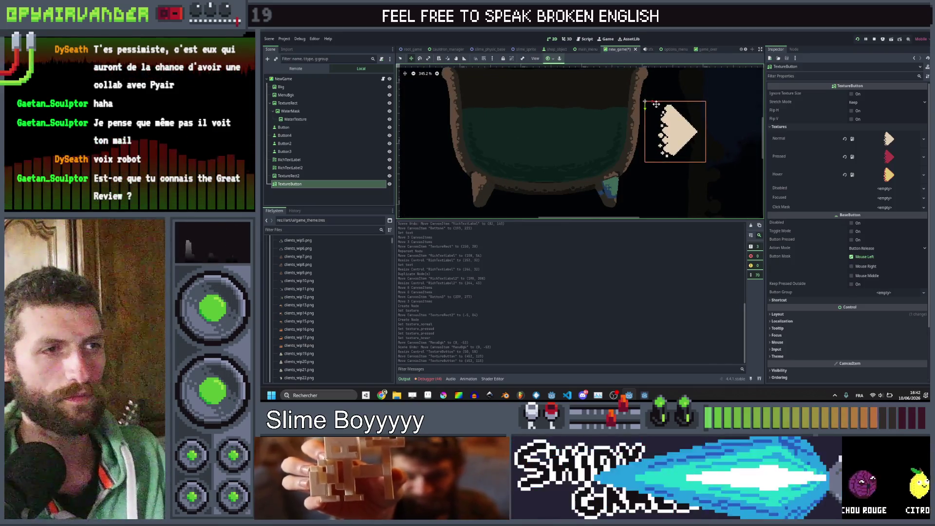
scroll(666, 102, down, 8)
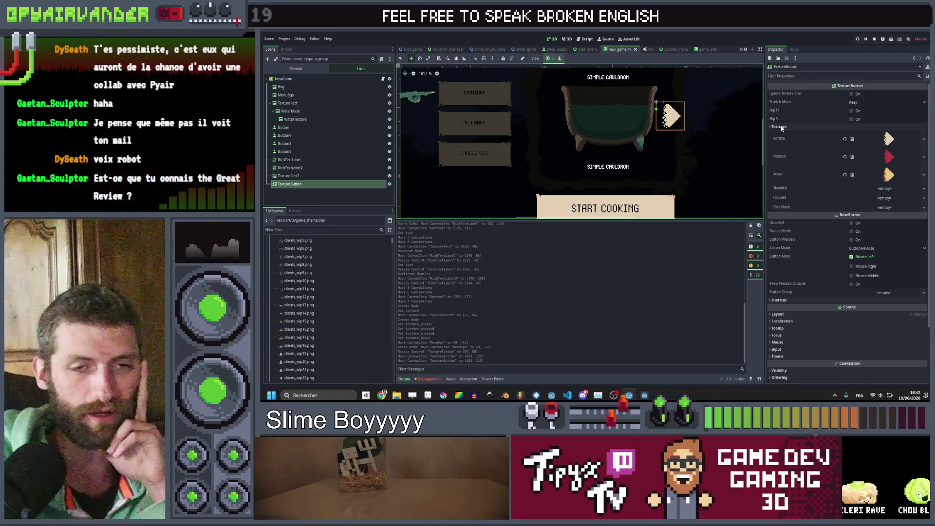
scroll(698, 139, down, 2)
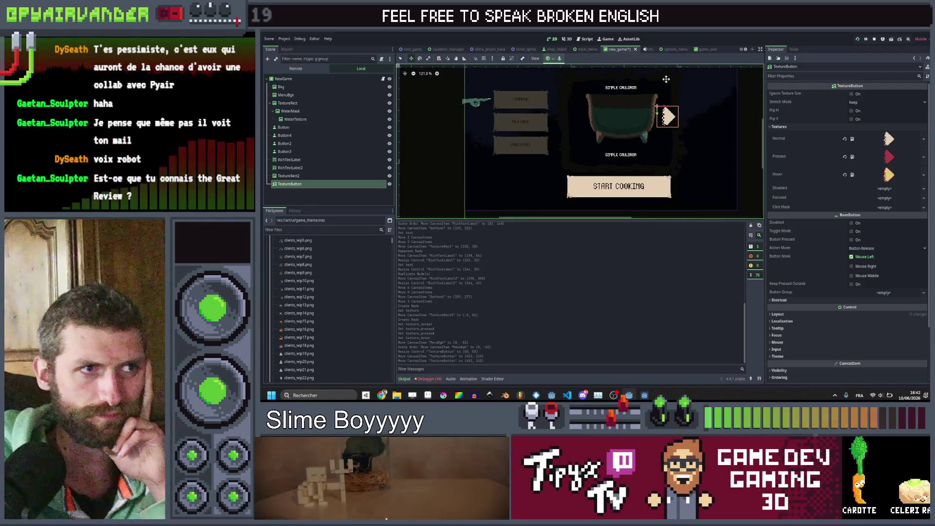
scroll(698, 139, up, 1)
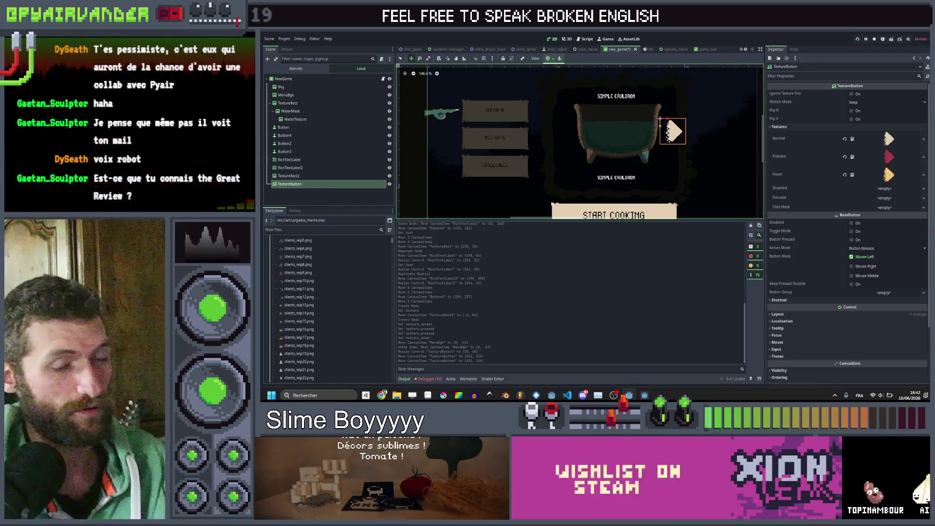
Duplicate the arrow button, flip it horizontally with Flip H, and place the copy left of the cauldron
key(ctrl+d)
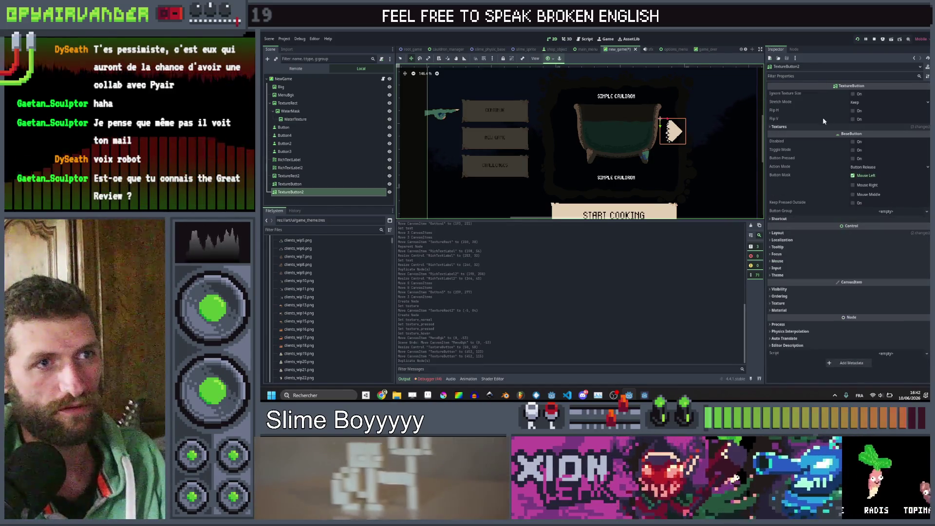
click(853, 110)
scroll(675, 113, up, 3)
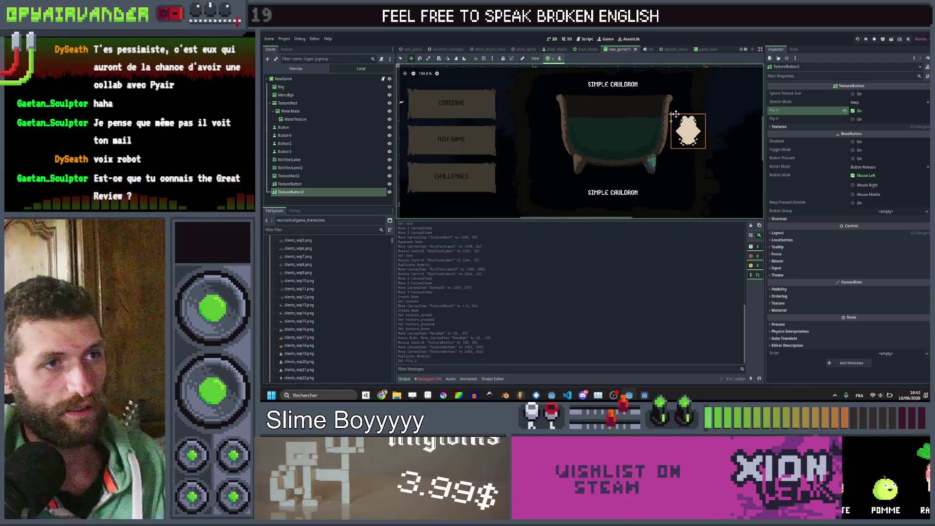
drag(568, 116, 533, 121)
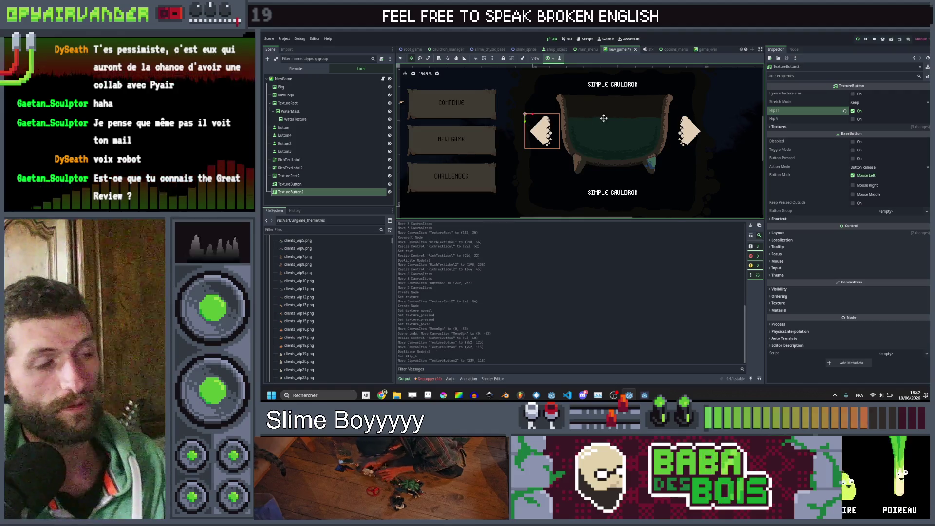
scroll(604, 119, down, 4)
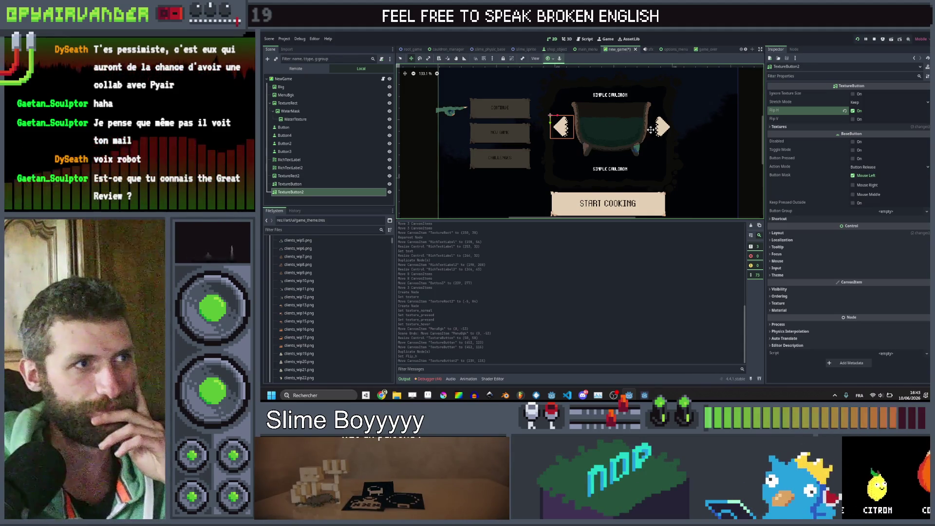
scroll(558, 117, up, 4)
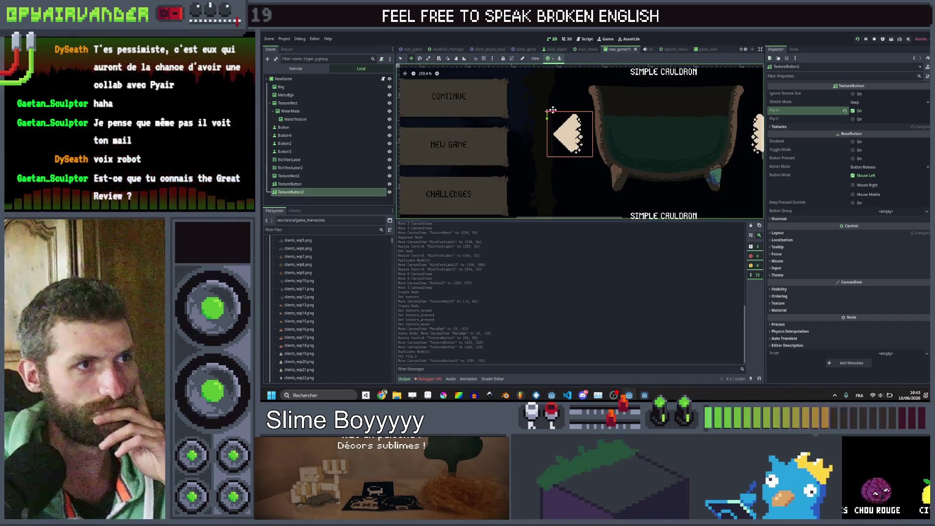
drag(552, 110, 550, 110)
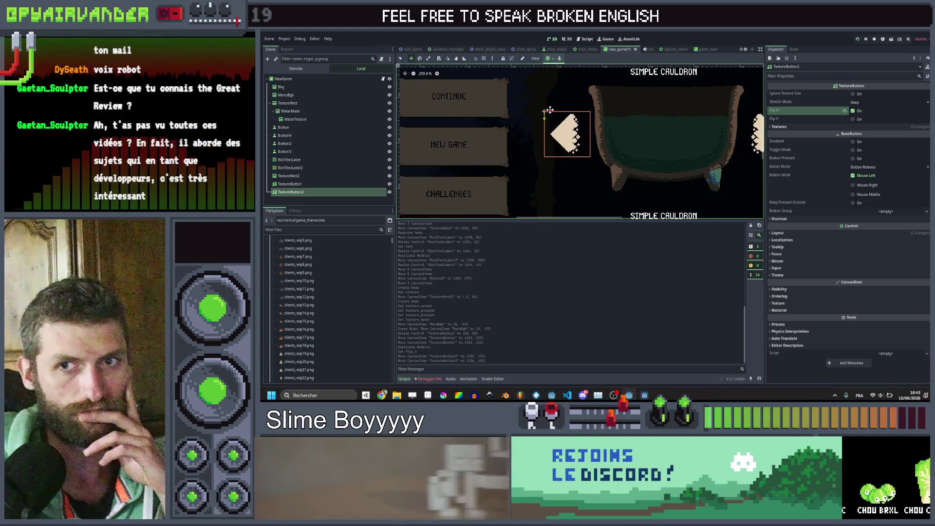
scroll(550, 110, down, 3)
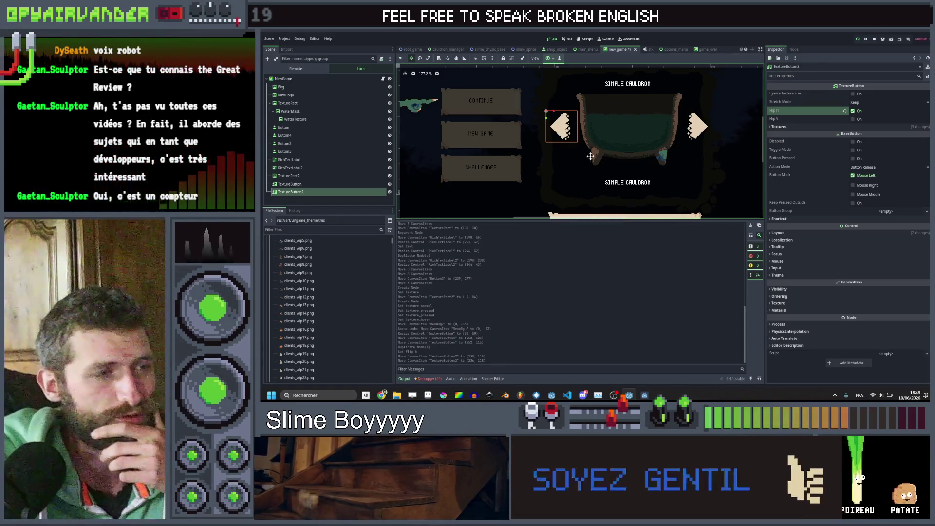
scroll(616, 144, down, 3)
click(306, 199)
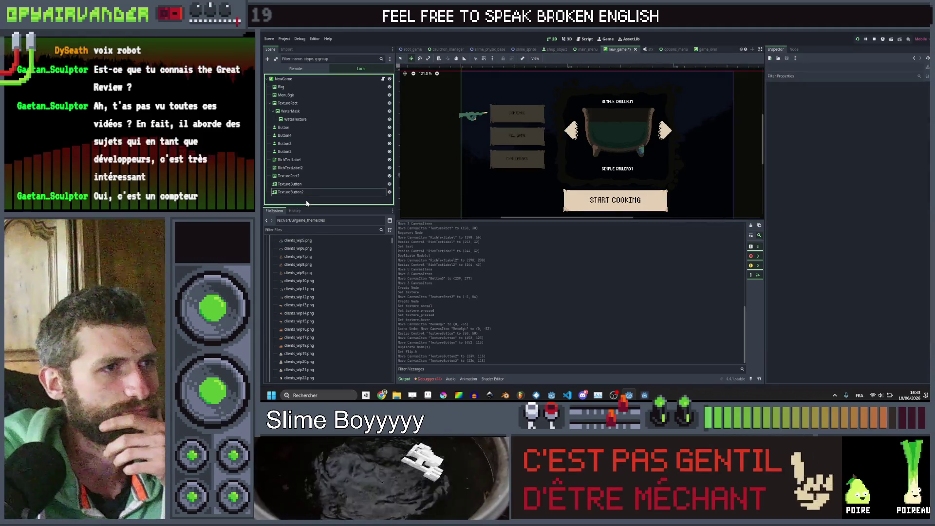
Compare TextureButton and TextureButton2 by selecting each, then switch to the Chrome forum thread
click(308, 184)
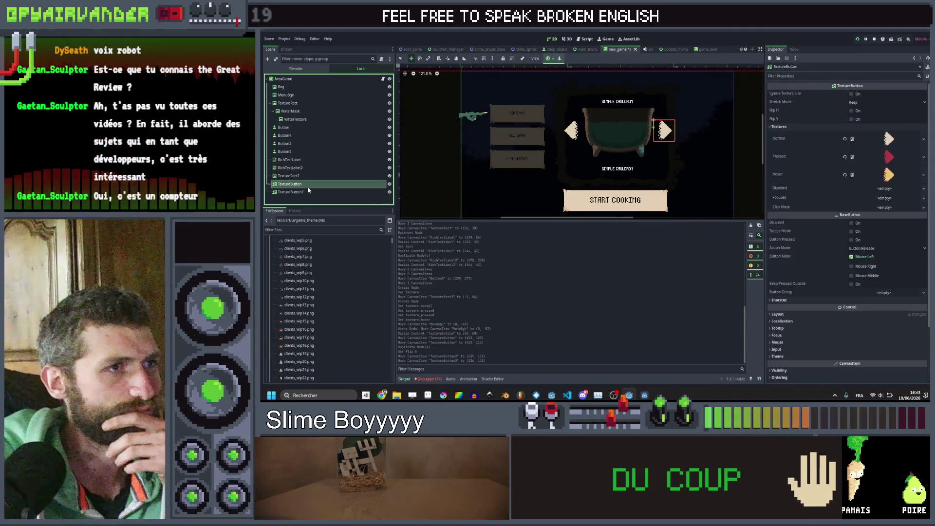
click(307, 194)
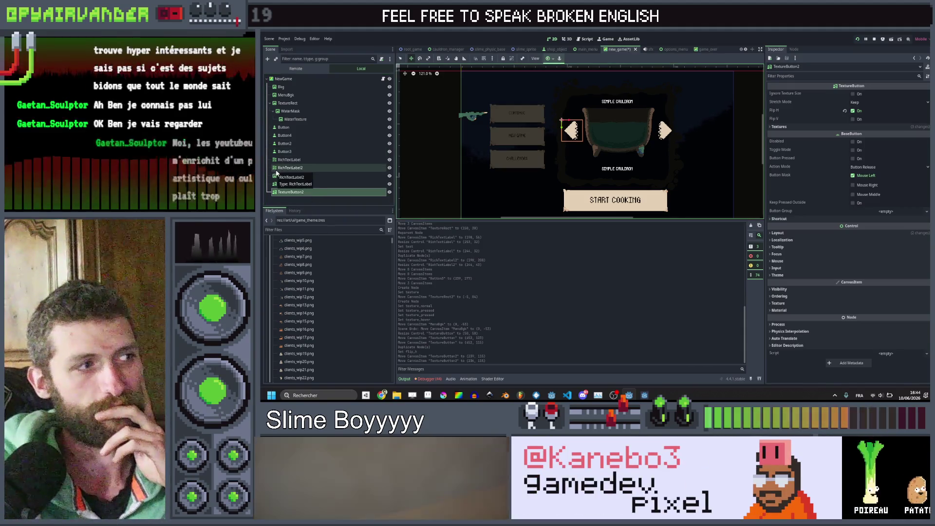
click(286, 184)
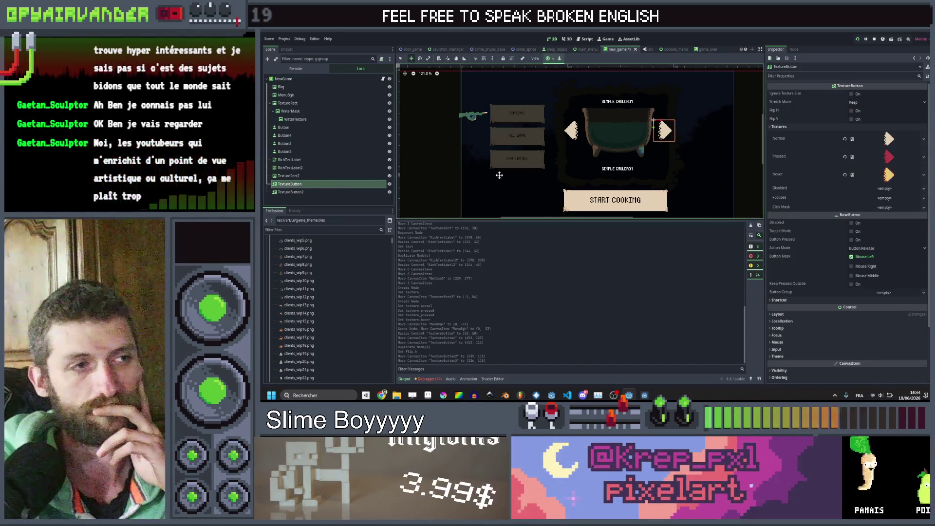
click(294, 193)
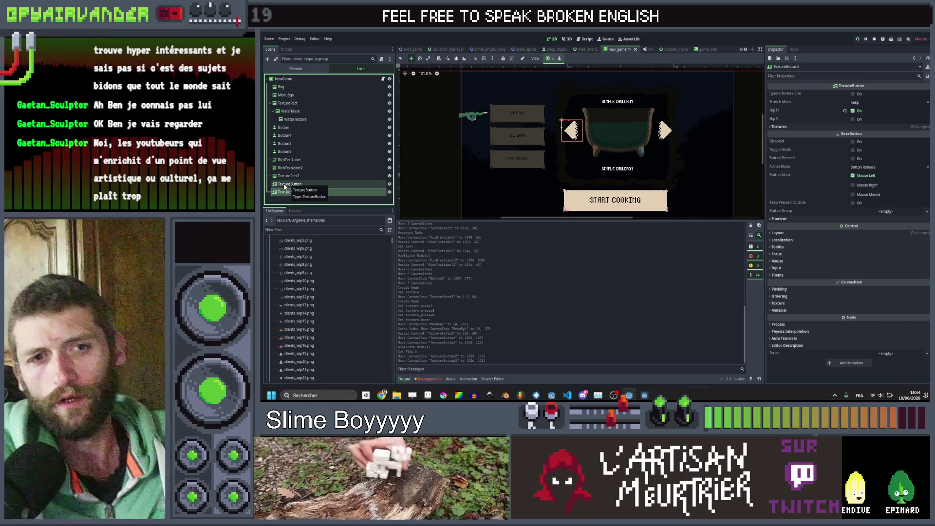
mouse_move(293, 252)
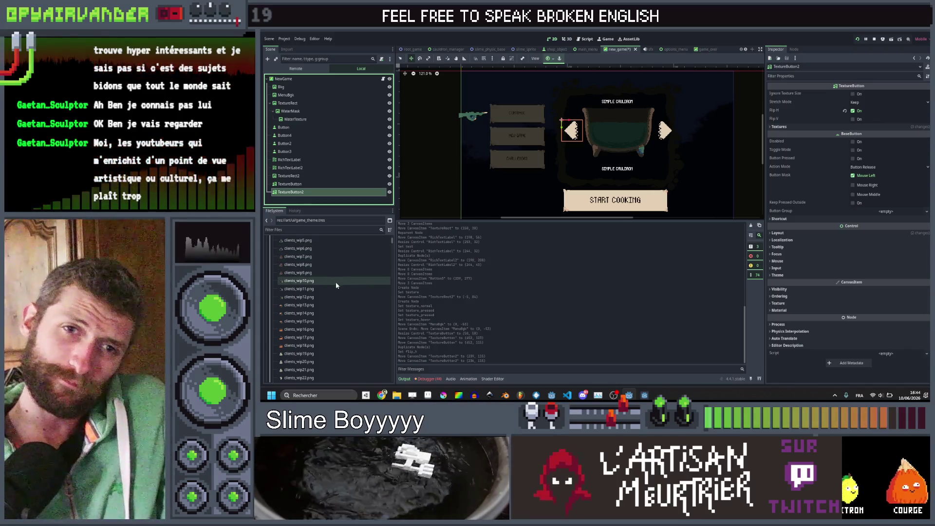
mouse_move(339, 288)
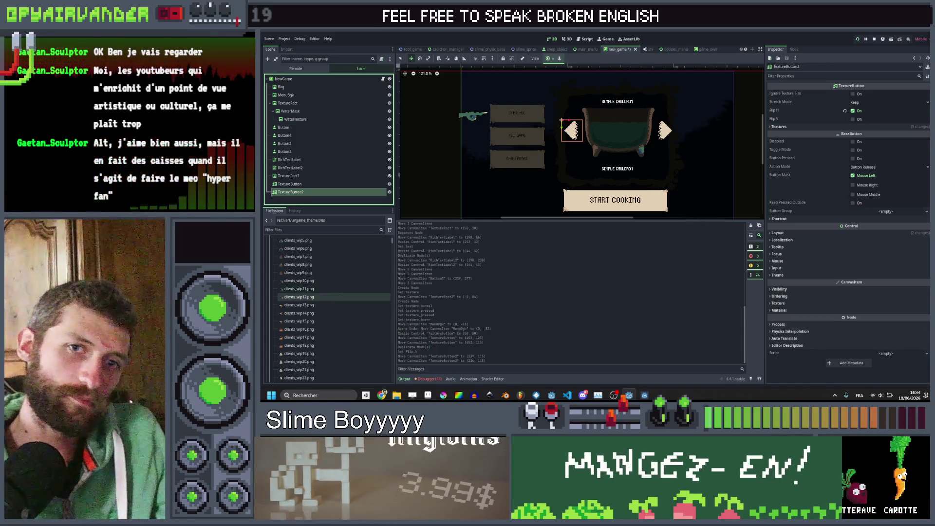
click(344, 184)
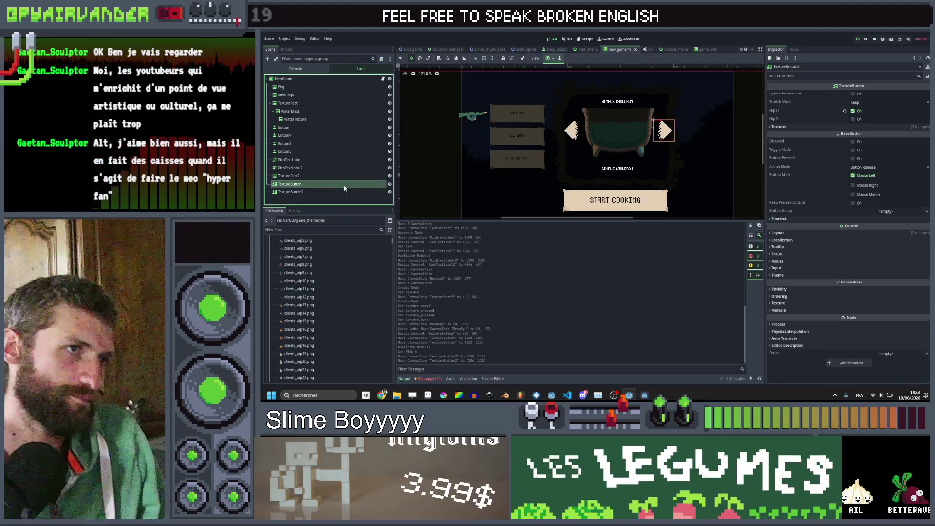
click(339, 191)
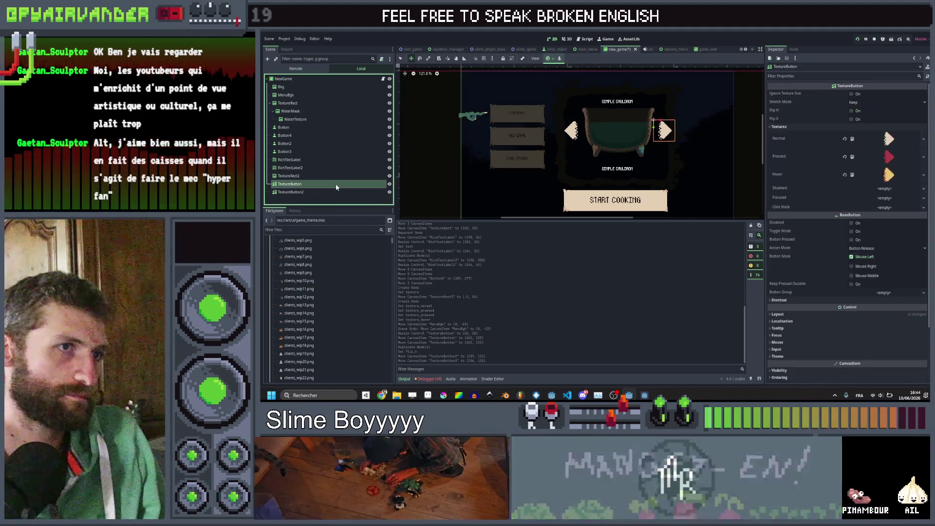
click(332, 186)
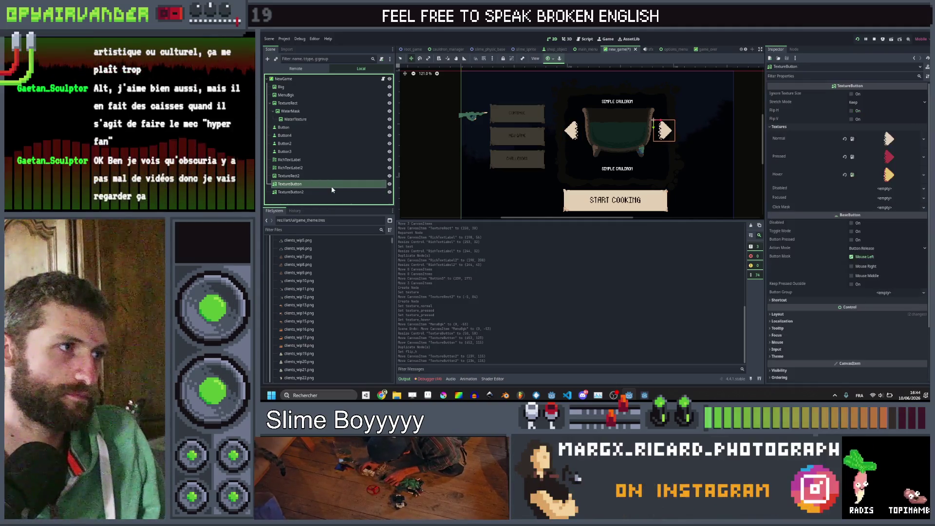
click(327, 192)
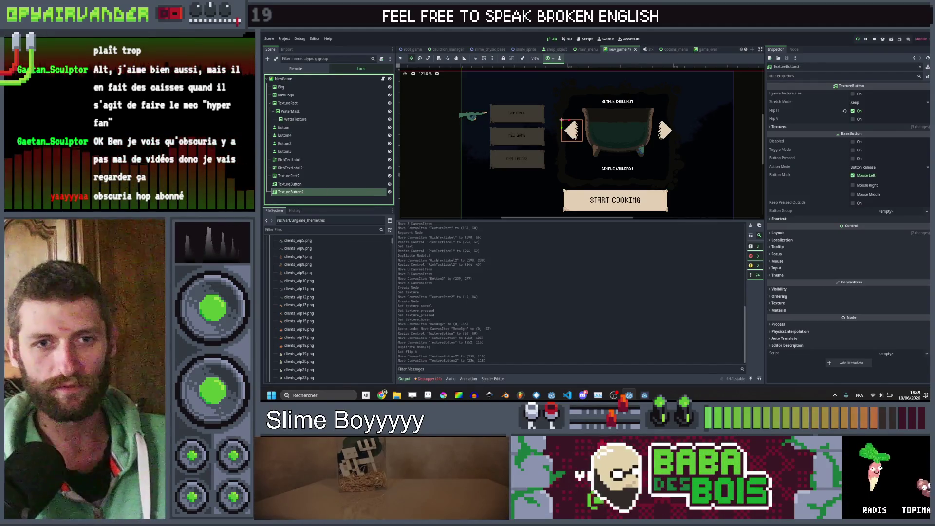
key(alt+Tab)
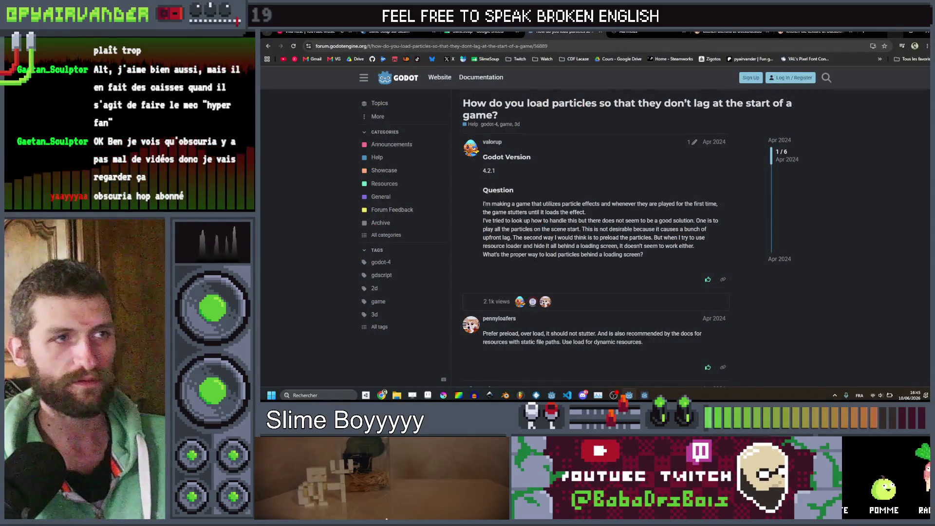
Cycle through the YouTube Music, Slime Soup Steam, Google Sheets and particle-loading forum tabs
click(307, 32)
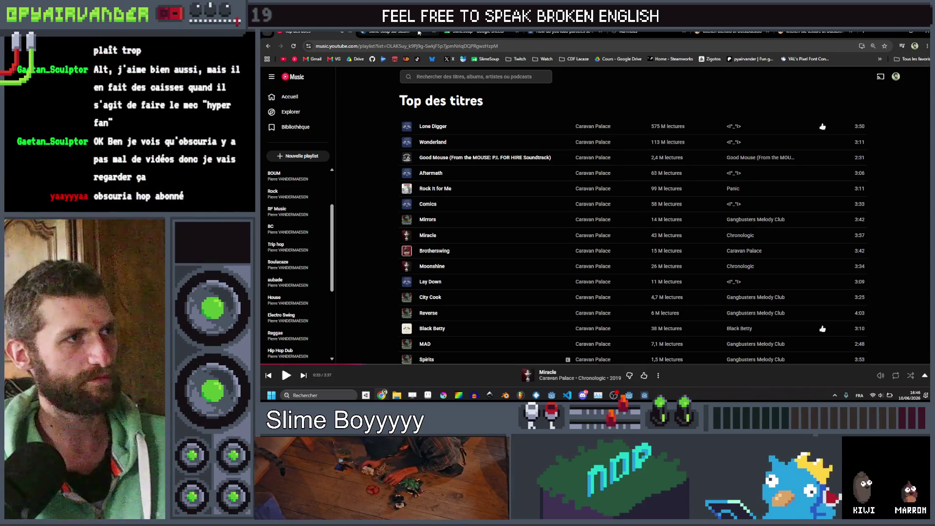
click(418, 32)
click(480, 32)
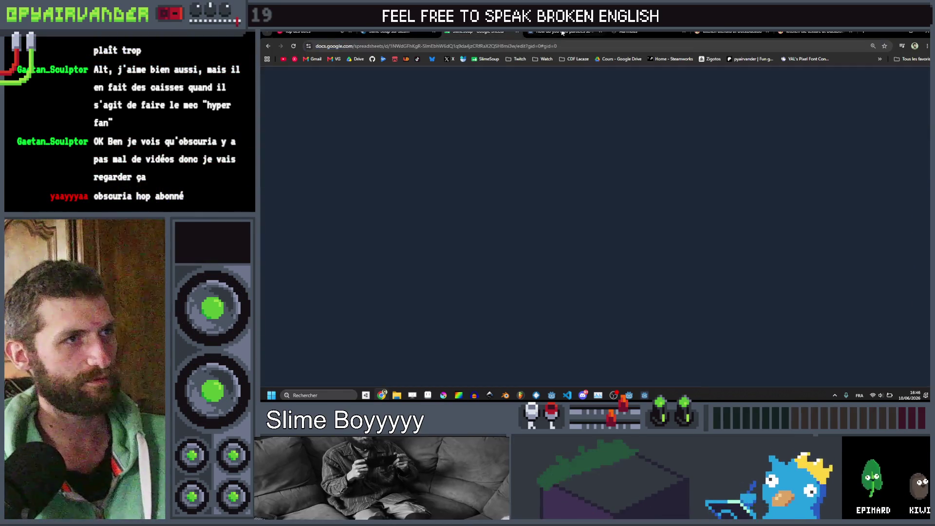
click(563, 32)
Load youtube.com in the forum tab and search for 'miracle caravan palace'
key(alt+Left)
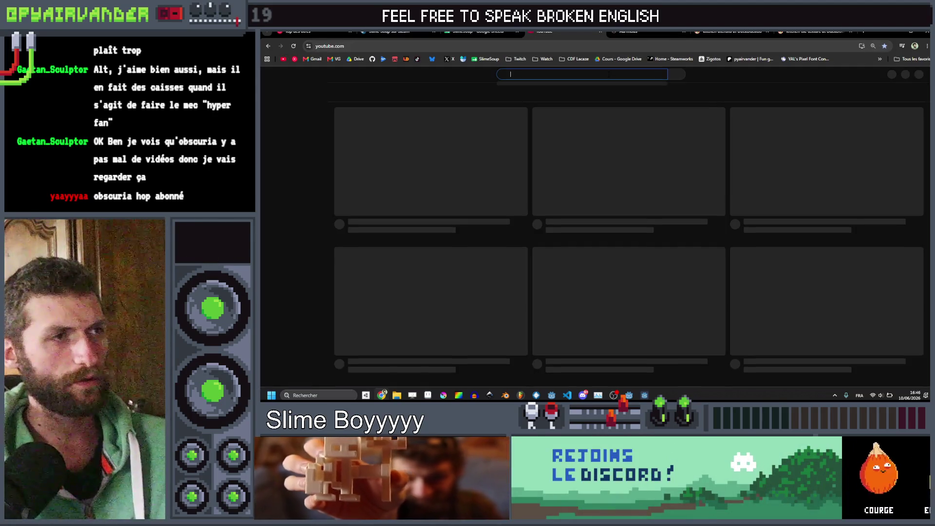
text(iracle carava)
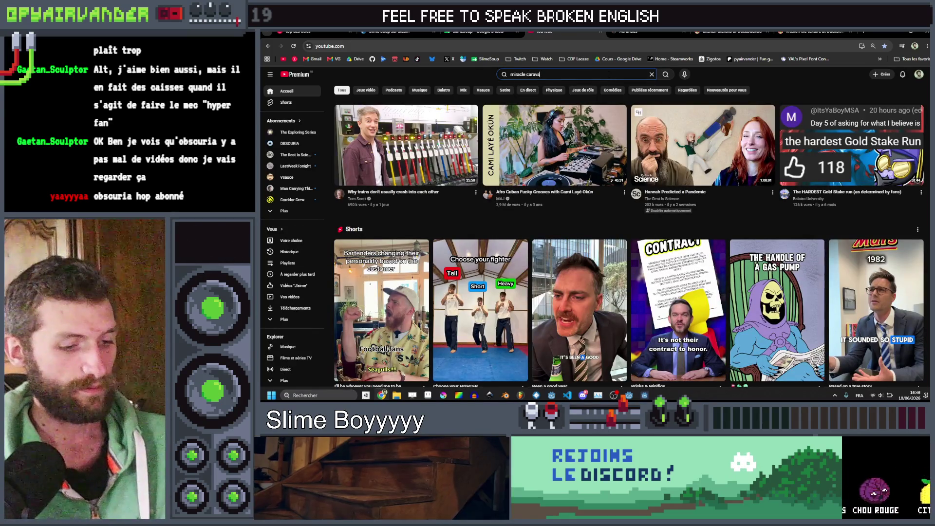
text(n ^p)
key(BackSpace)
key(BackSpace)
text(palace)
key(Return)
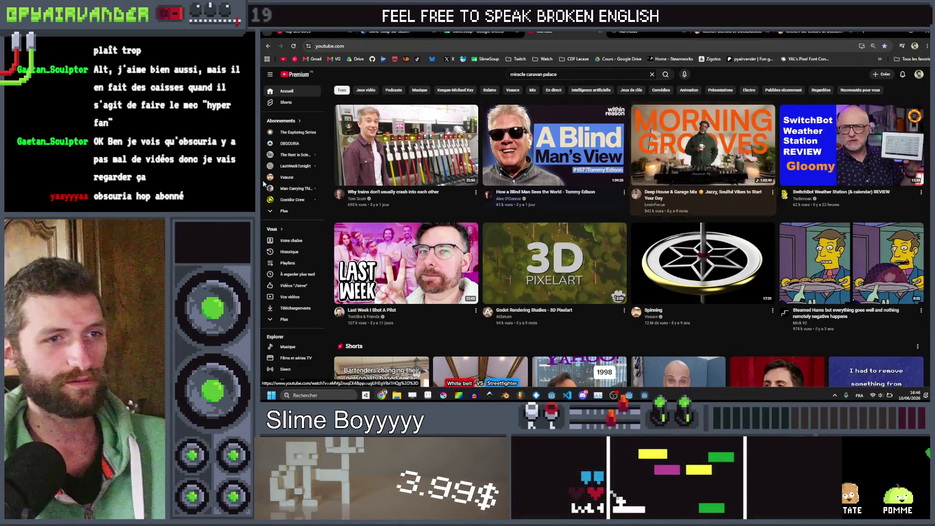
Scroll up and down through the YouTube home feed of videos
scroll(665, 275, down, 3)
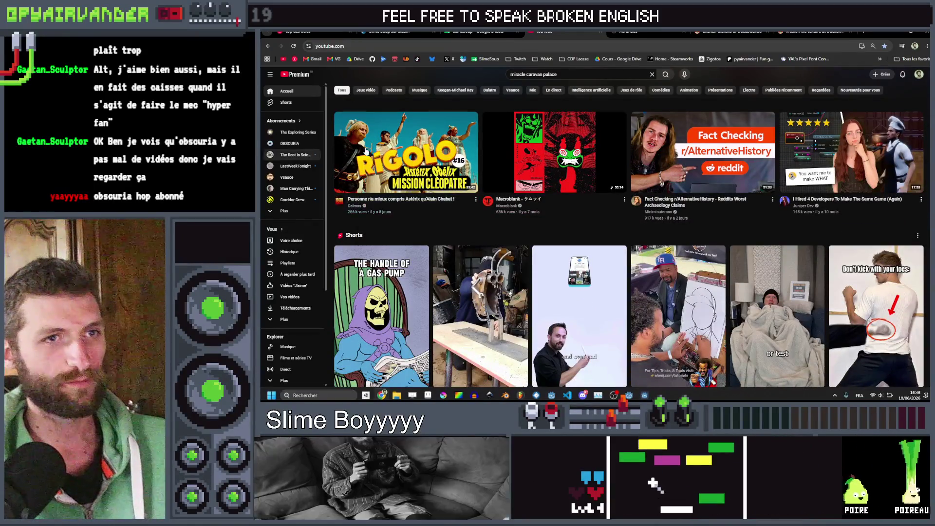
scroll(560, 194, down, 2)
scroll(560, 193, down, 3)
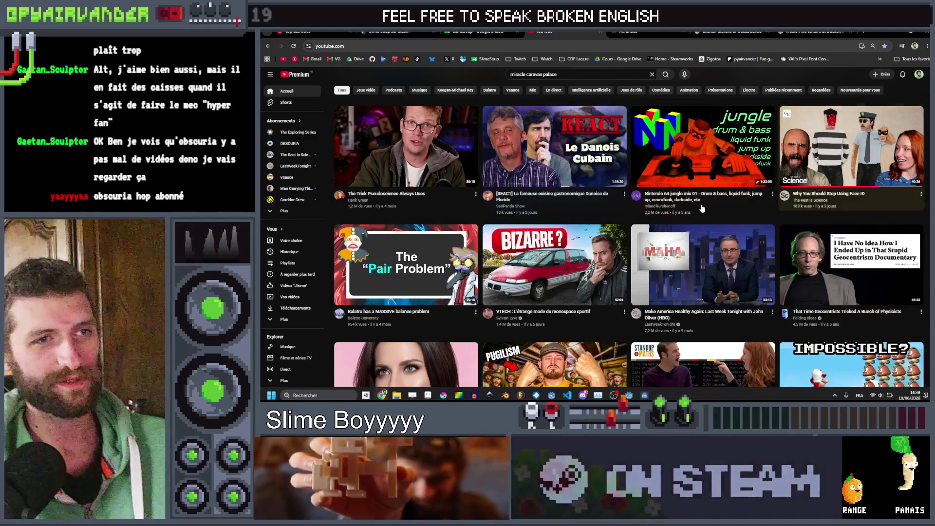
scroll(777, 183, down, 1)
scroll(777, 183, down, 1)
scroll(777, 183, up, 1)
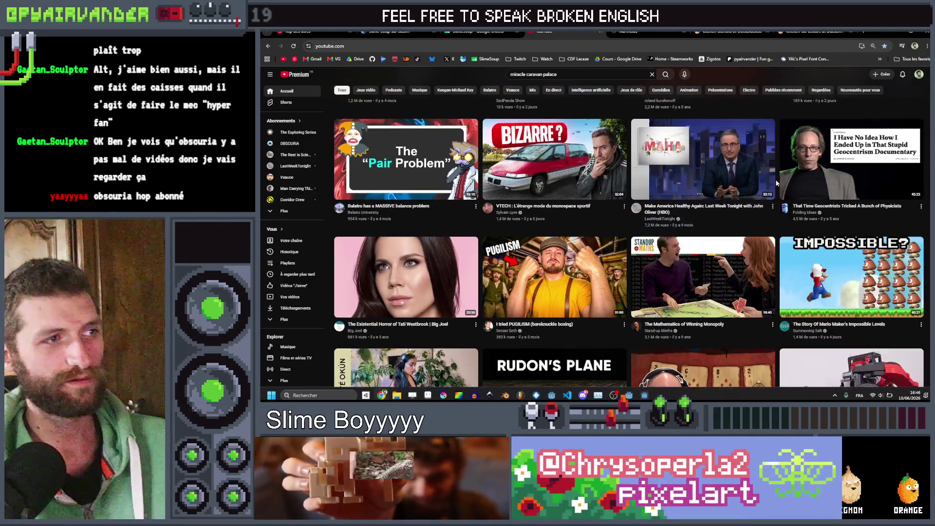
scroll(661, 174, down, 1)
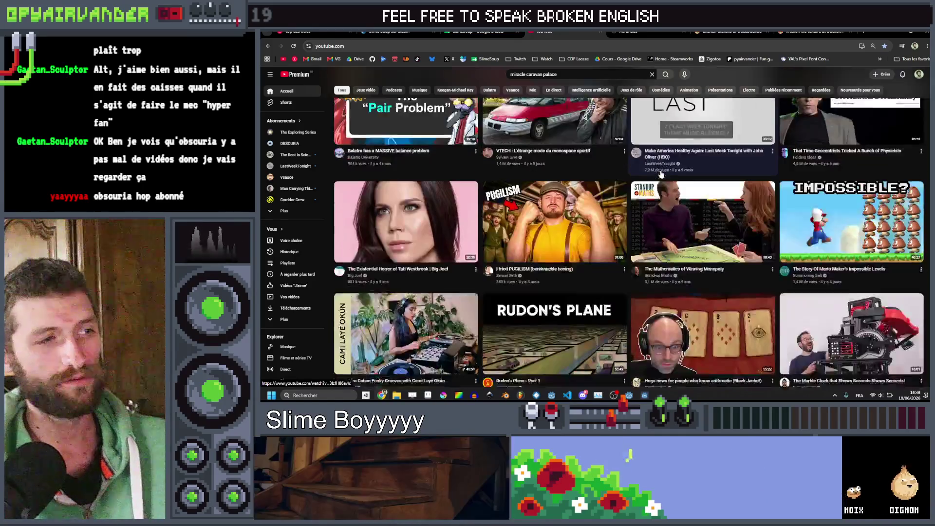
scroll(661, 174, up, 1)
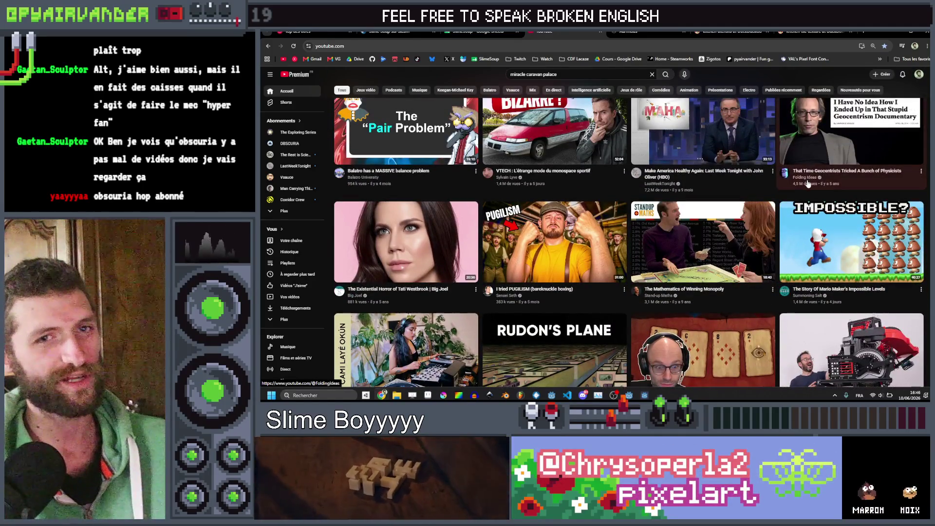
mouse_move(808, 183)
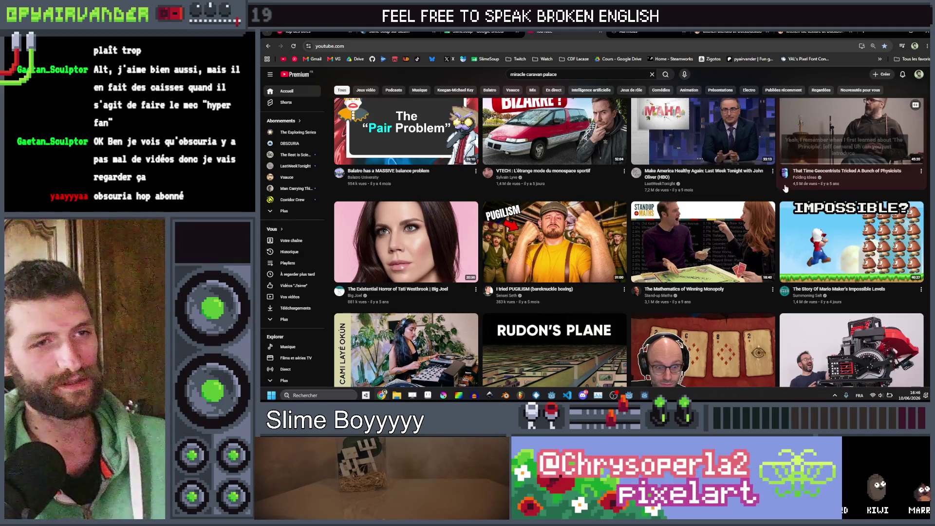
scroll(799, 200, up, 1)
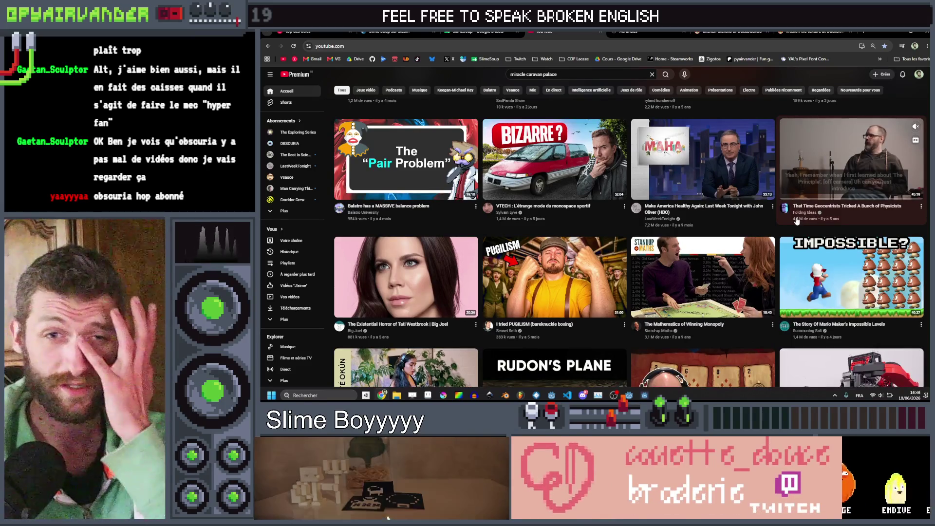
scroll(726, 205, down, 4)
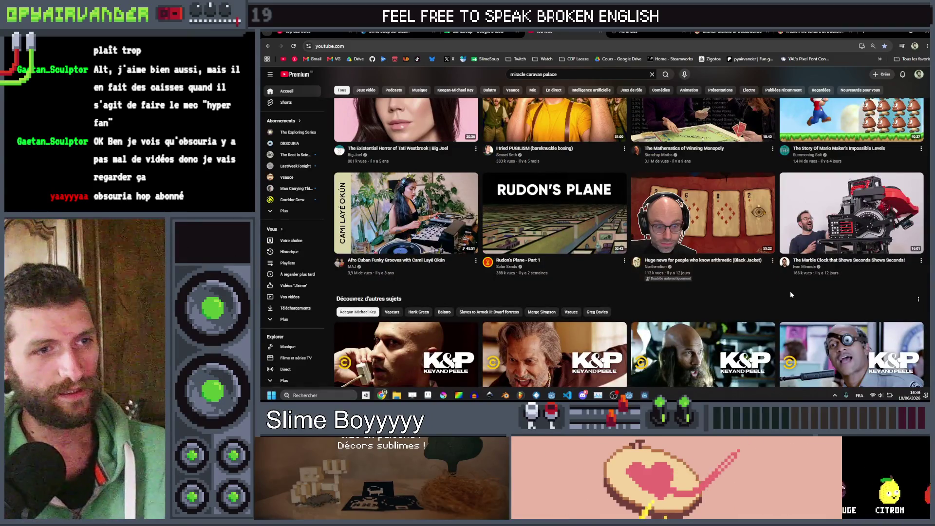
scroll(790, 294, down, 3)
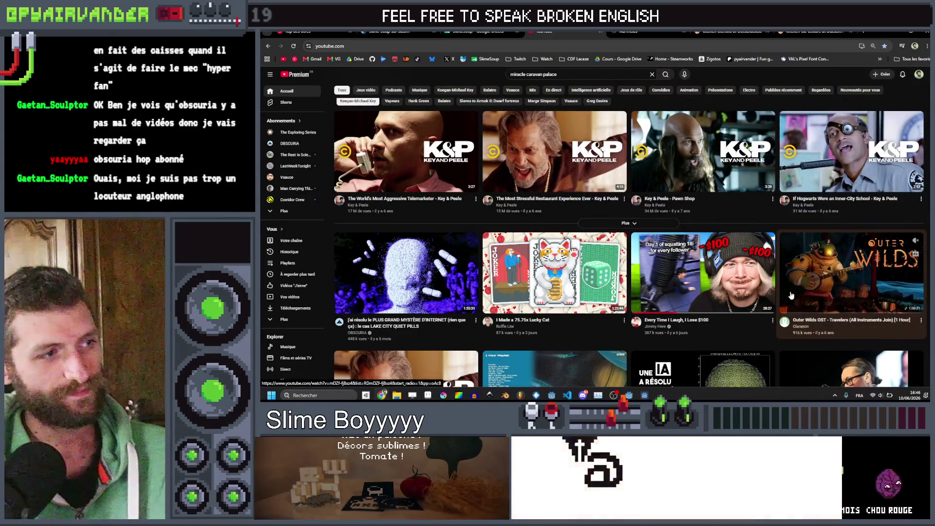
scroll(799, 305, up, 1)
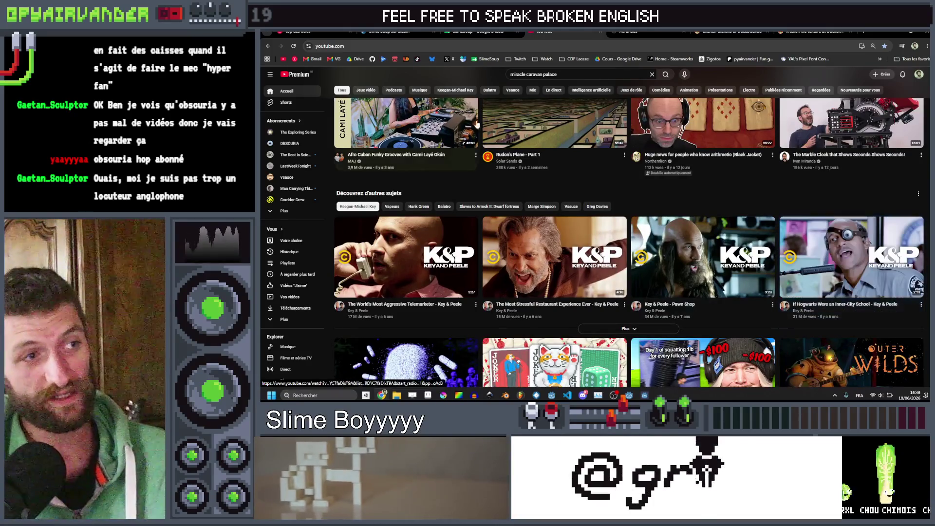
scroll(516, 127, down, 6)
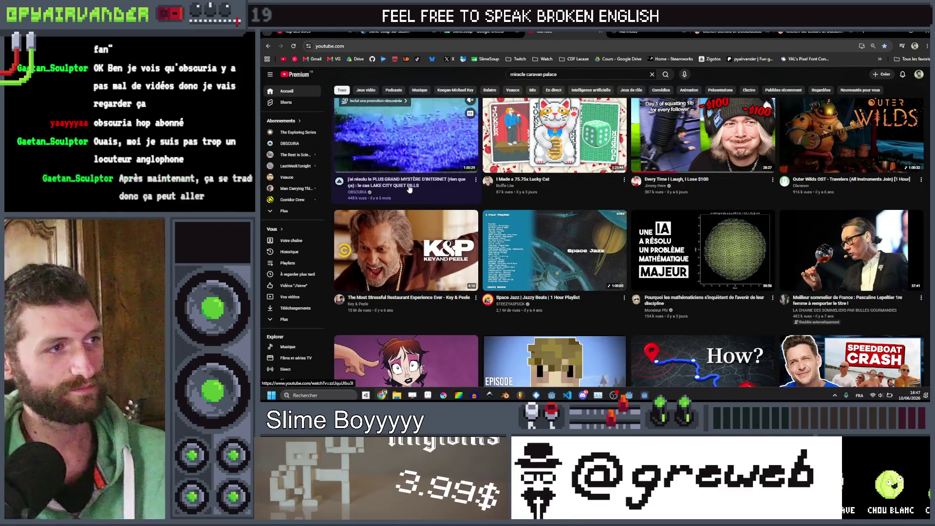
scroll(385, 185, up, 1)
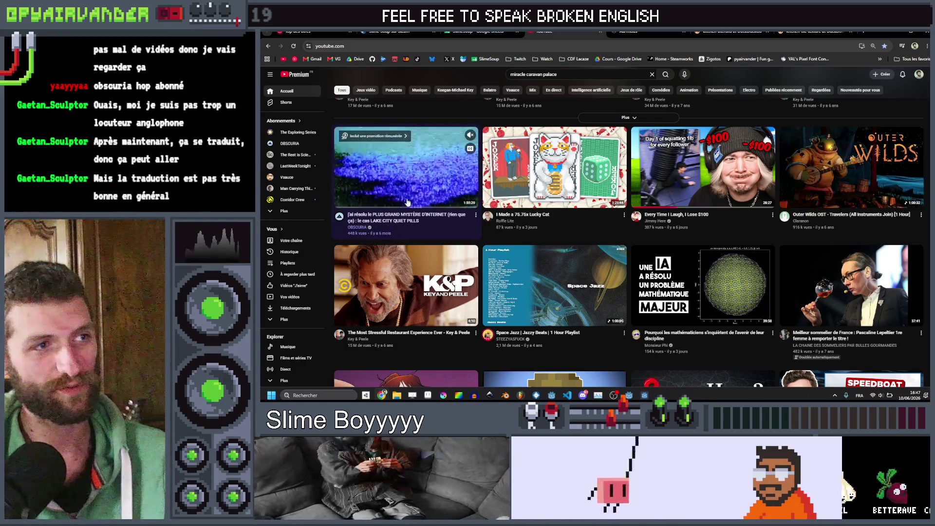
scroll(424, 191, down, 3)
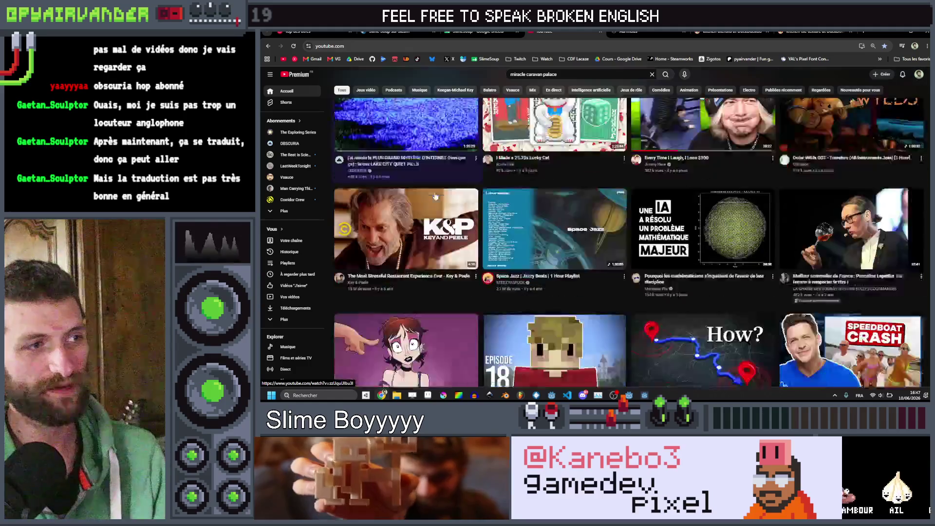
scroll(436, 194, up, 3)
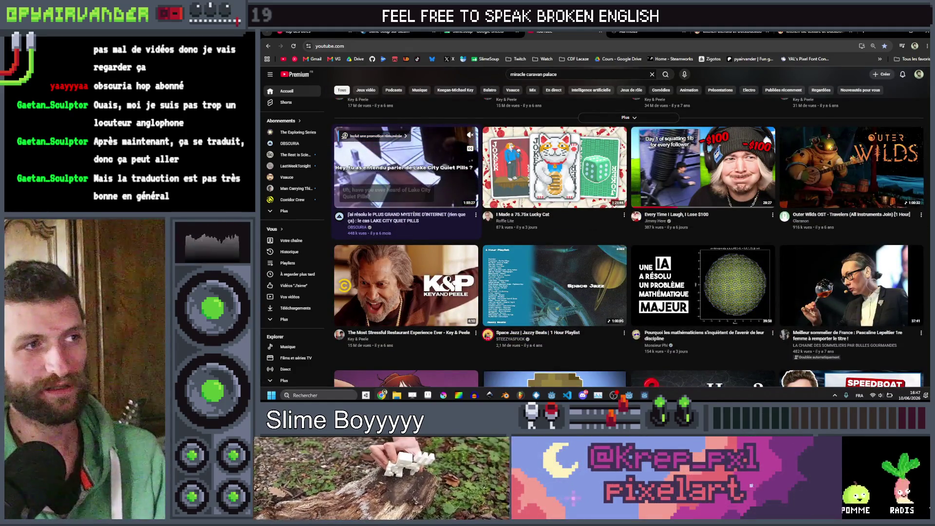
scroll(463, 229, down, 6)
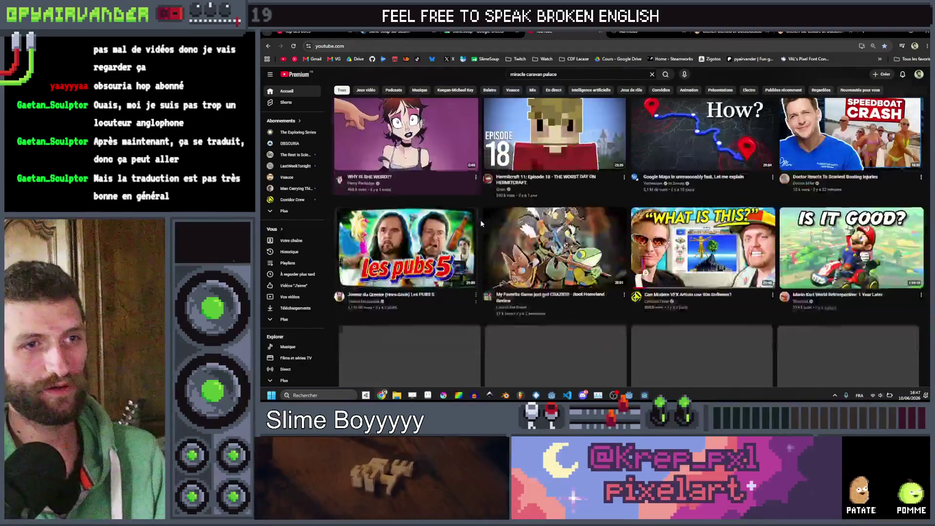
scroll(460, 222, down, 8)
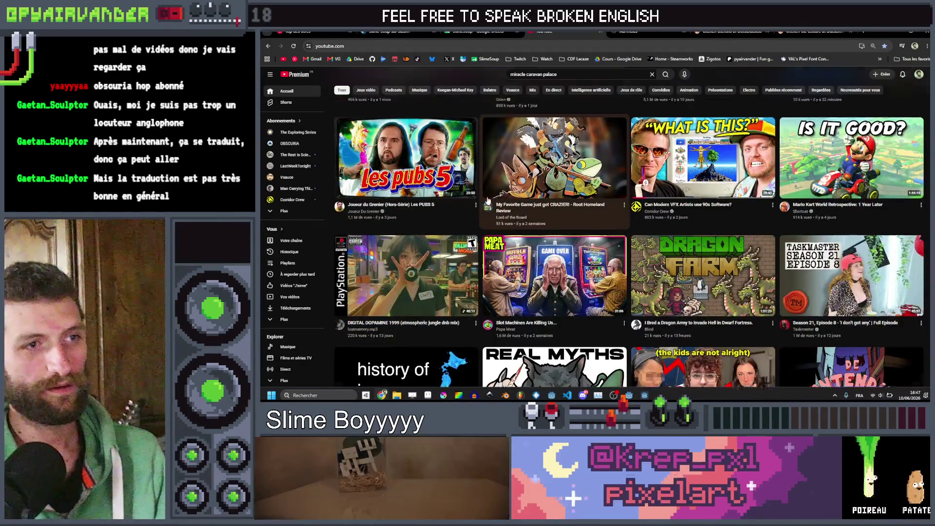
scroll(453, 207, up, 1)
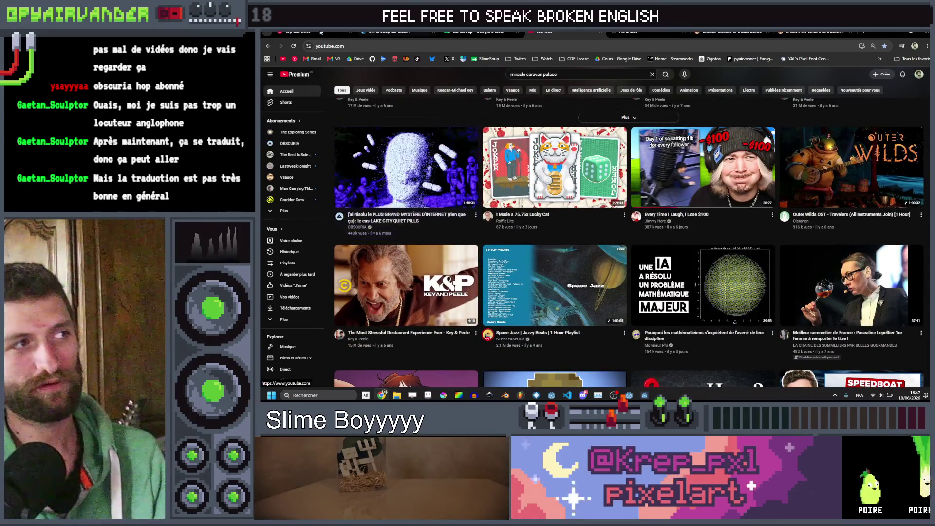
Flip between the SlimeSoup spreadsheet and Caravan Palace playlist tabs, then return to the Godot editor
key(ctrl+1)
key(ctrl+4)
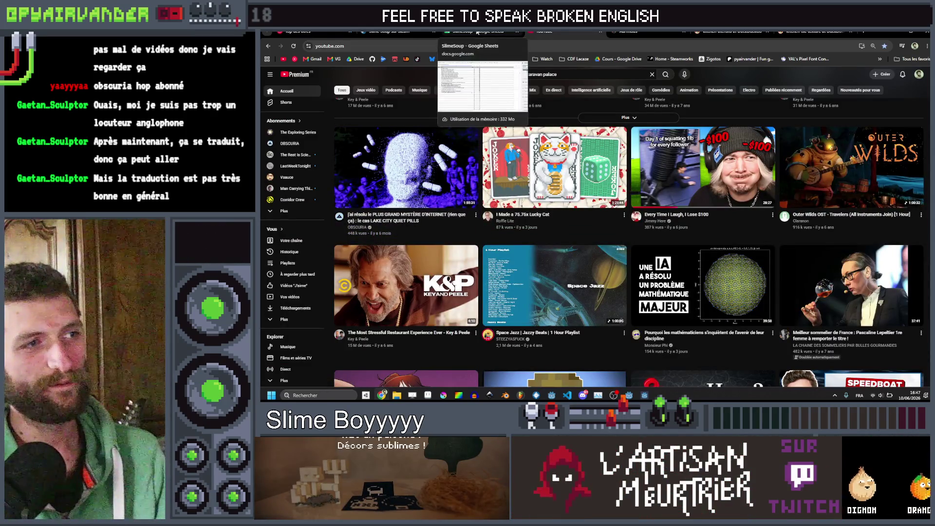
click(453, 32)
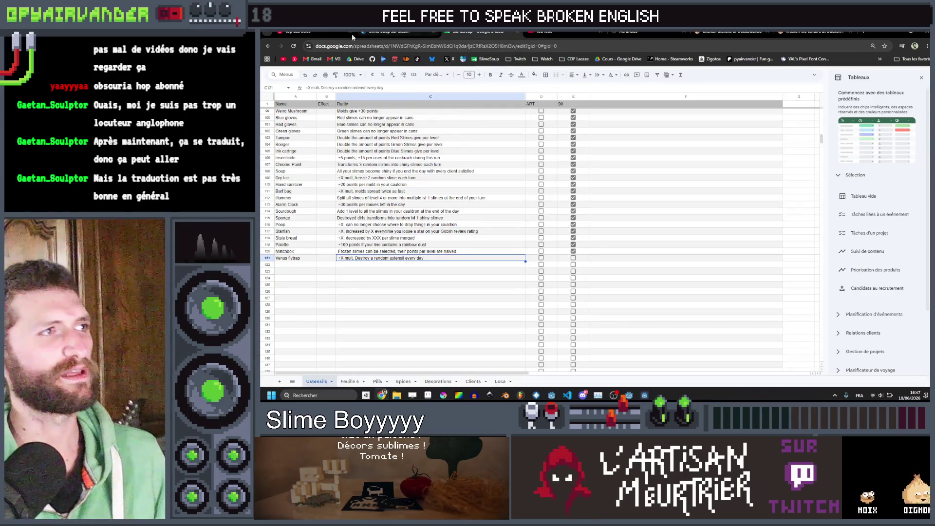
click(298, 33)
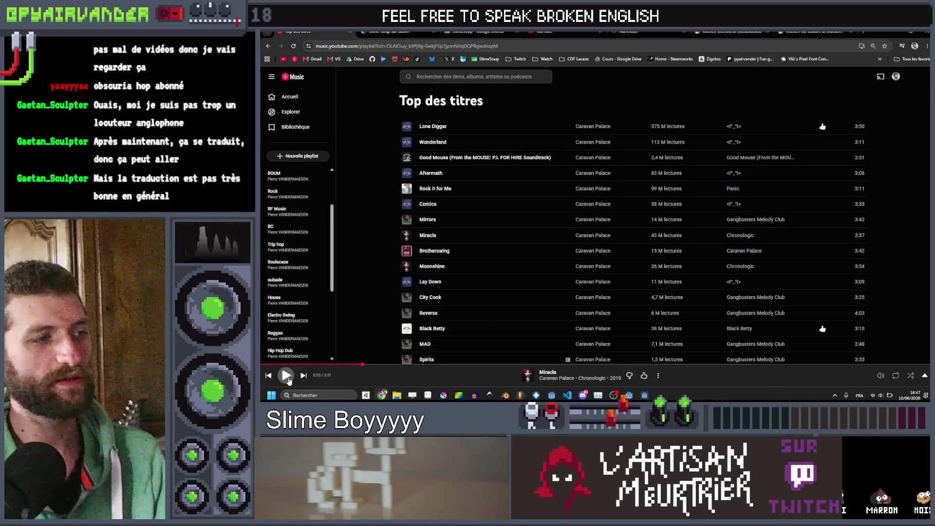
click(630, 395)
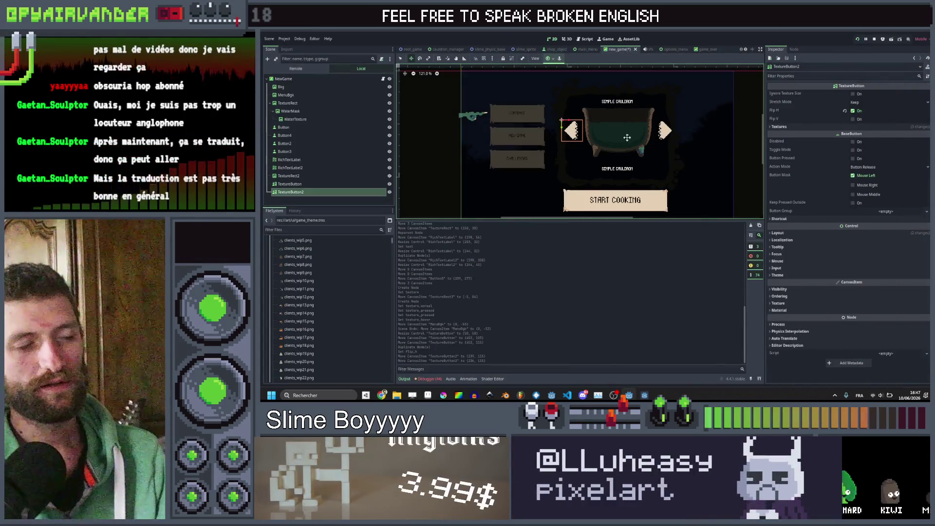
scroll(642, 144, down, 1)
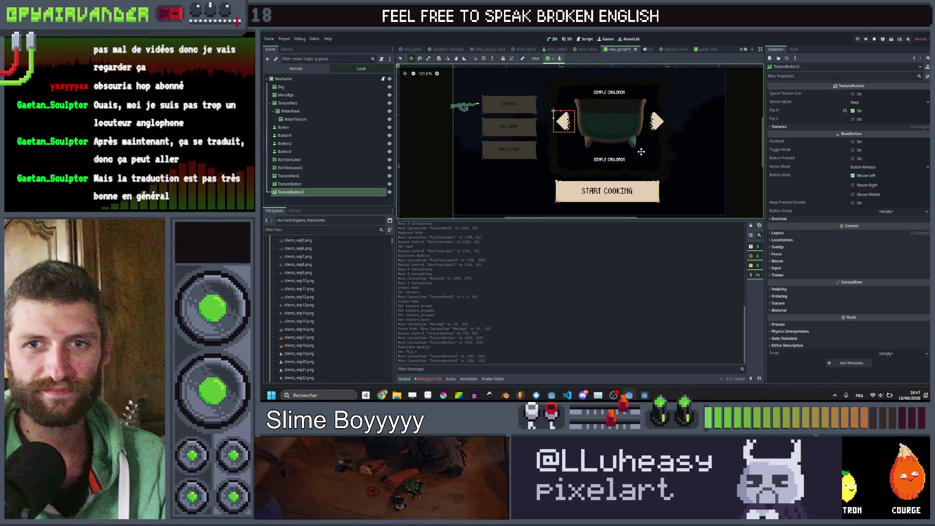
scroll(672, 146, down, 1)
scroll(682, 144, left, 3)
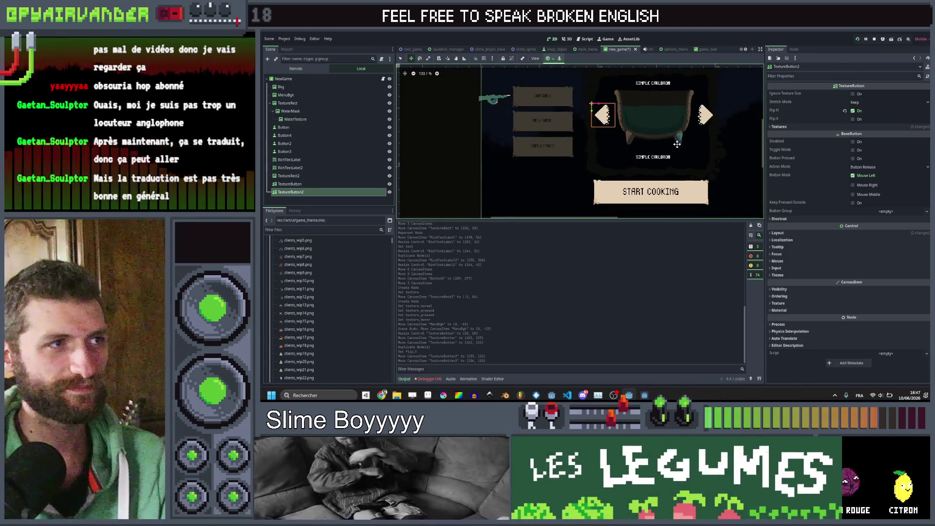
scroll(653, 151, right, 3)
scroll(613, 163, up, 3)
scroll(612, 164, left, 3)
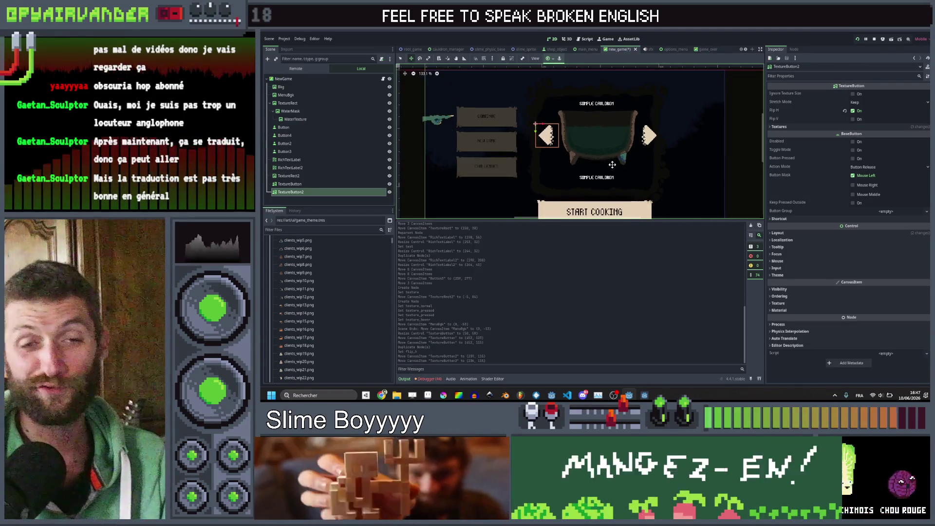
scroll(638, 154, down, 2)
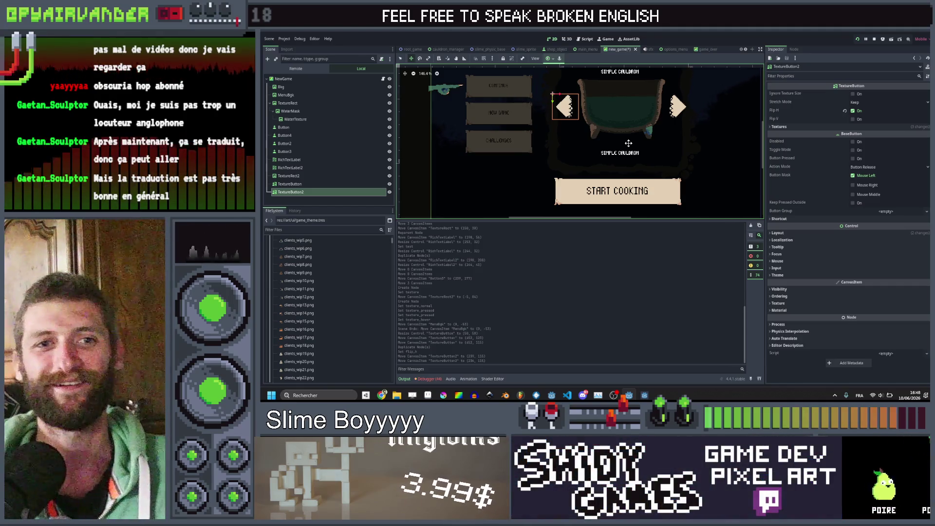
scroll(664, 143, down, 2)
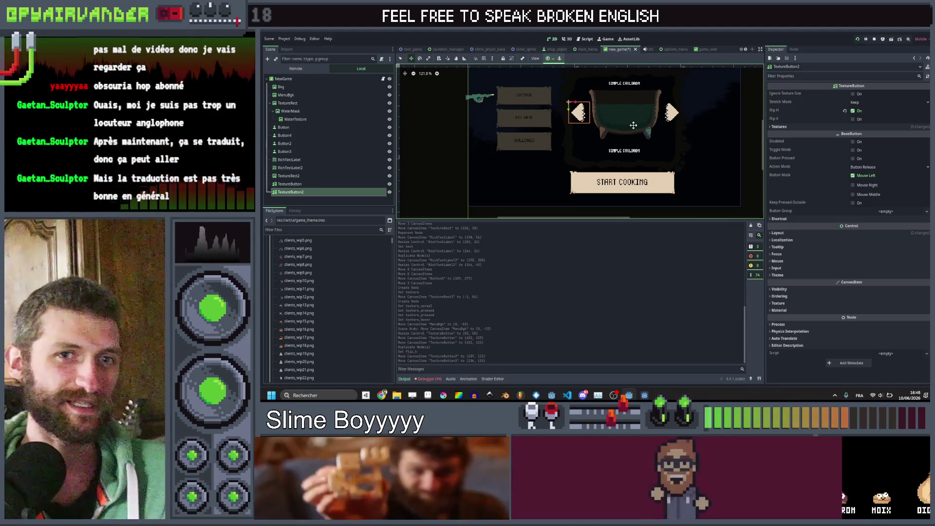
scroll(632, 125, up, 2)
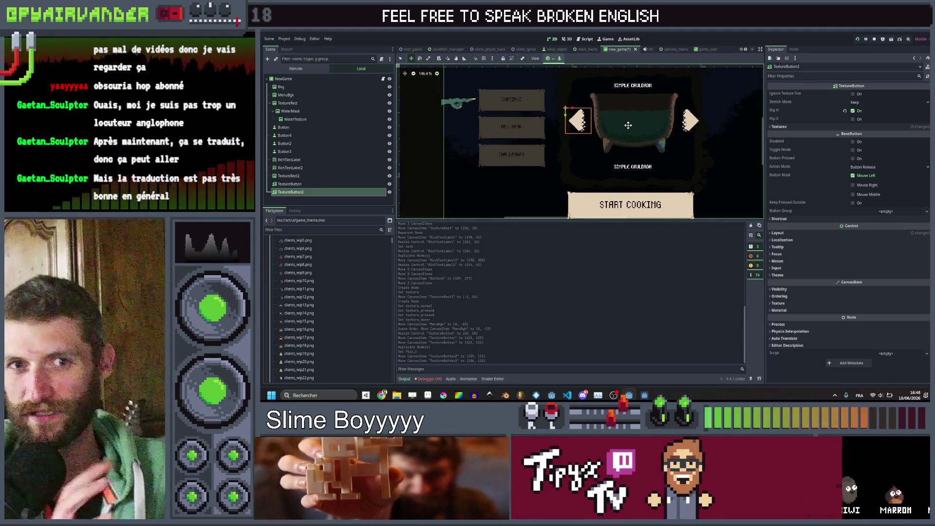
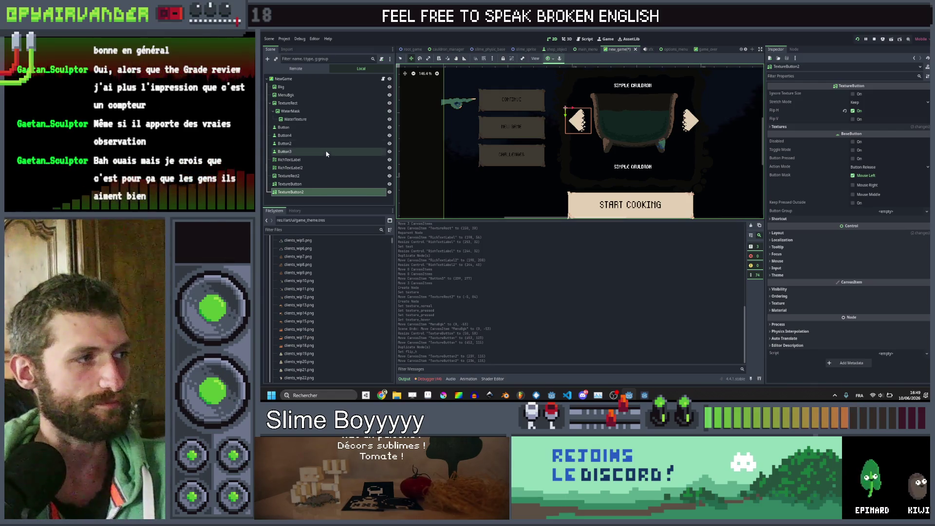
Duplicate the lower SIMPLE CAULDRON label, stretch the copy over the cauldron, and order RichTextLabel3 above RichTextLabel
click(306, 166)
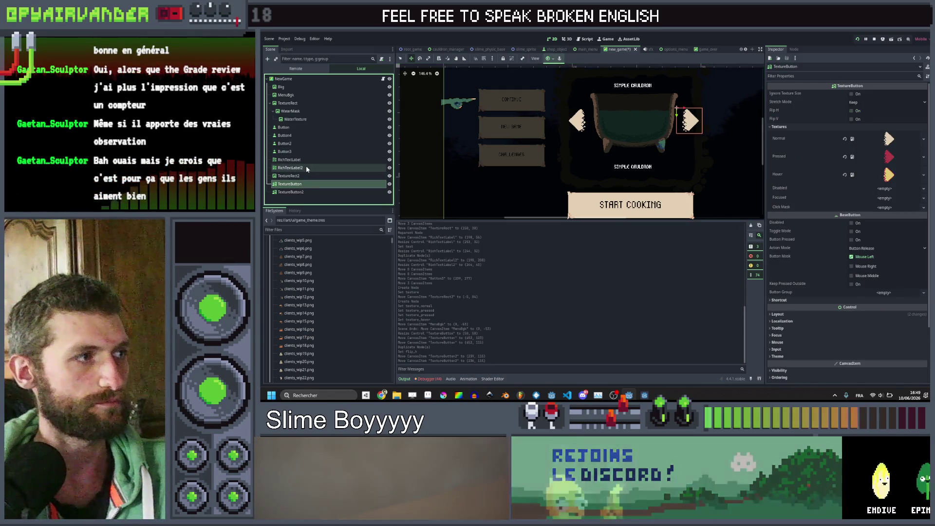
click(305, 142)
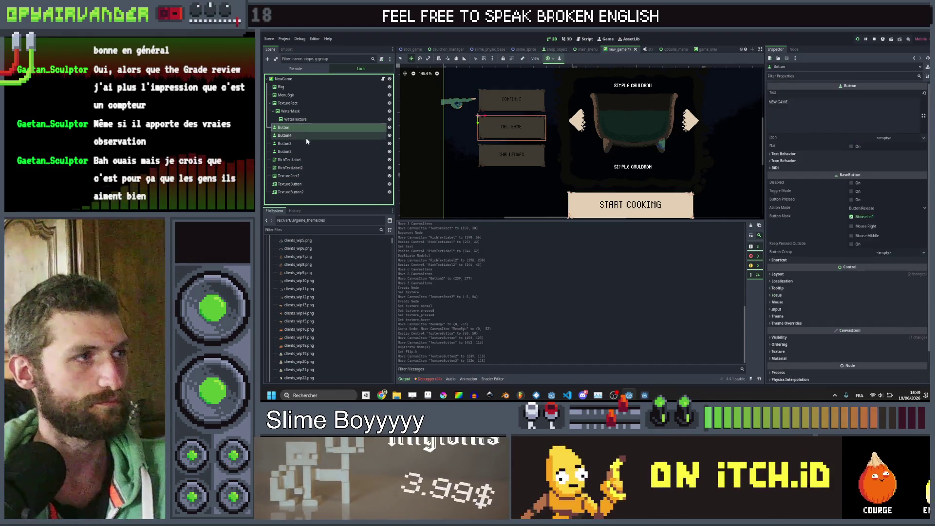
click(301, 160)
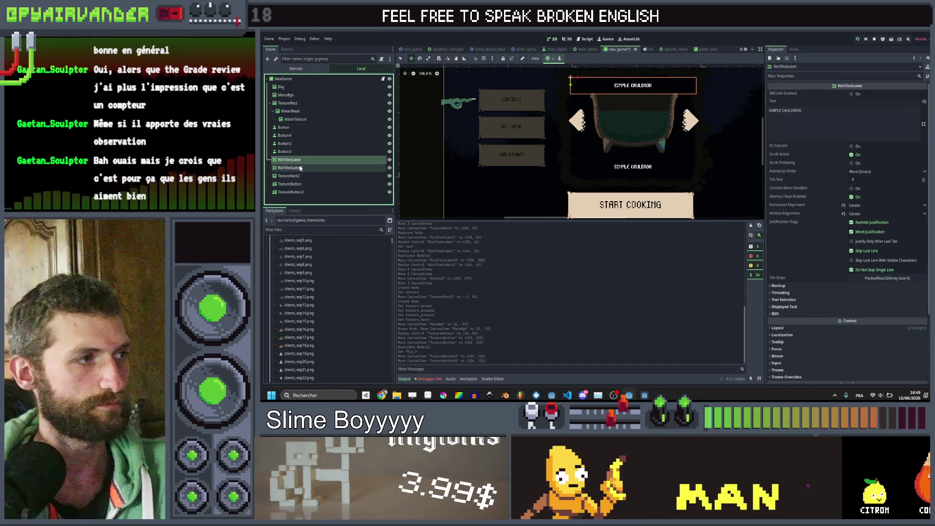
click(300, 167)
key(ctrl+d)
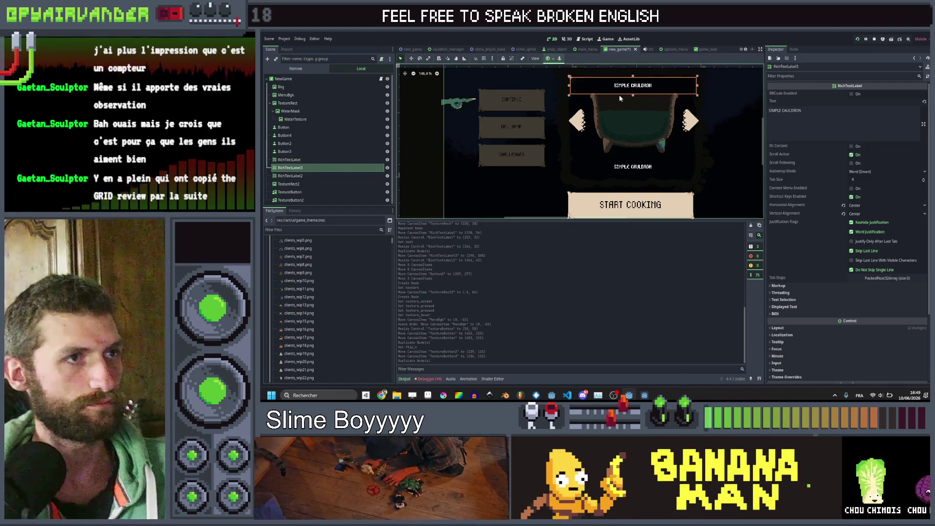
drag(633, 94, 633, 171)
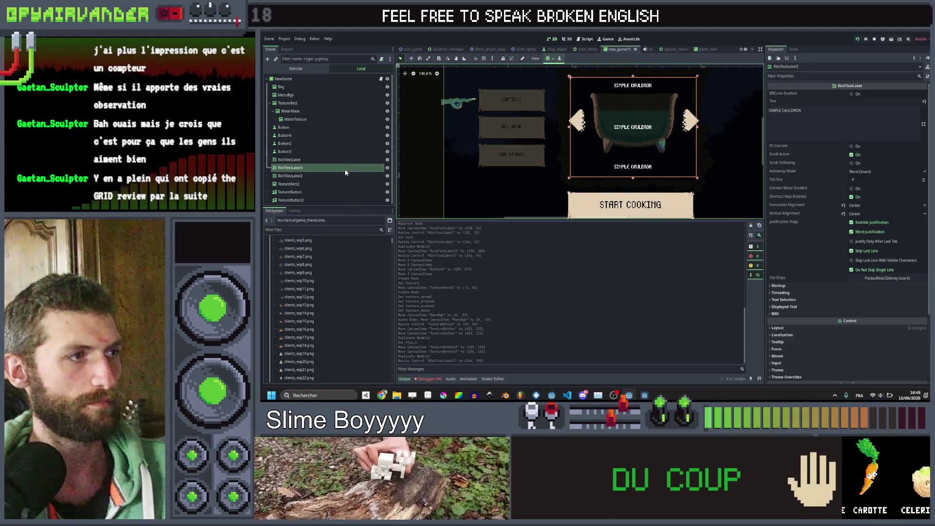
drag(344, 169, 338, 156)
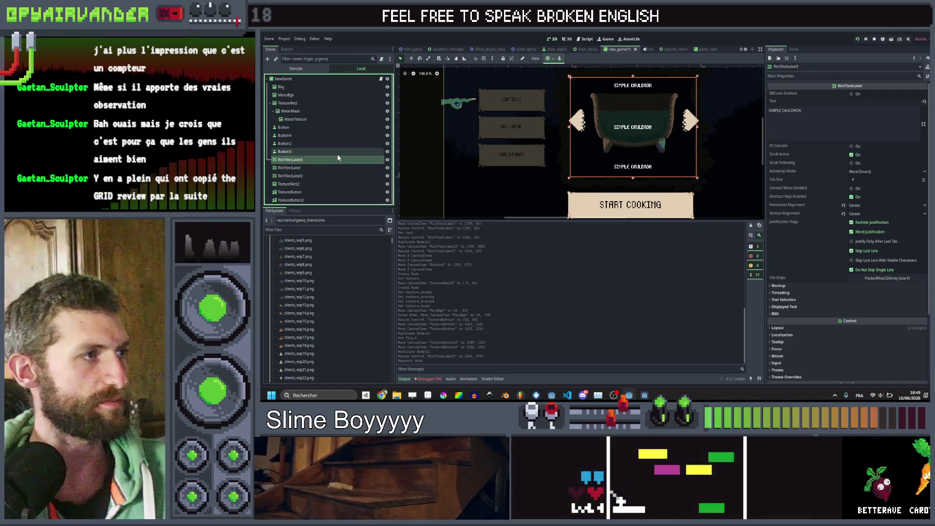
Inspect the CHALLENGES and NEW GAME button nodes
click(294, 135)
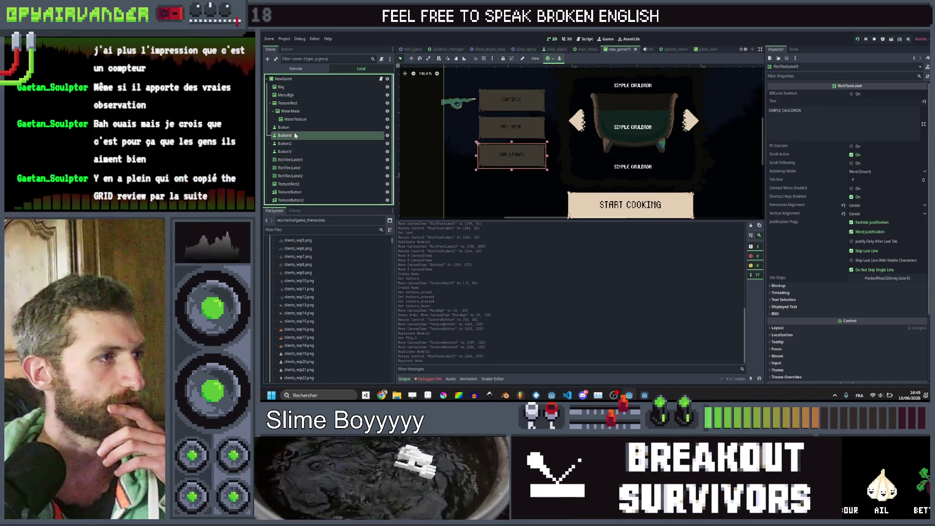
click(295, 135)
click(292, 127)
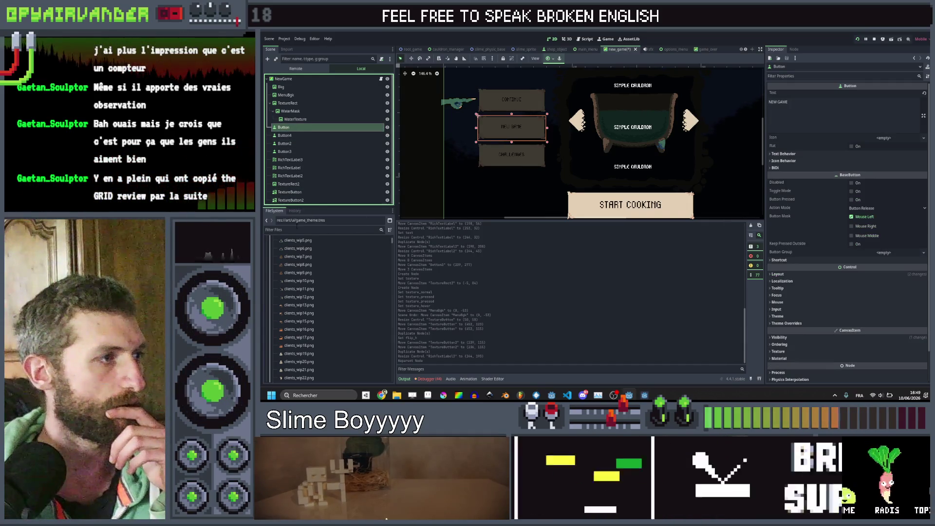
click(322, 230)
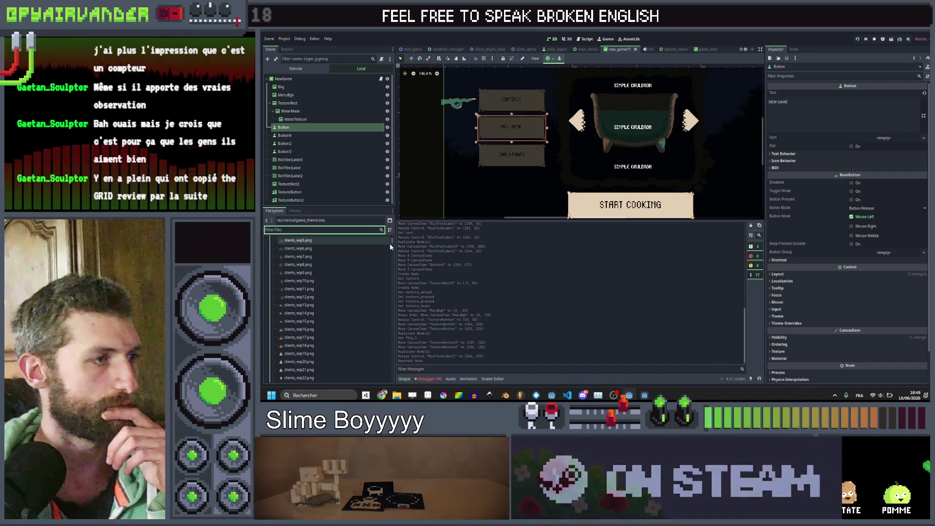
Collapse the clients, spices, art and data folders in the FileSystem dock
scroll(393, 239, up, 3)
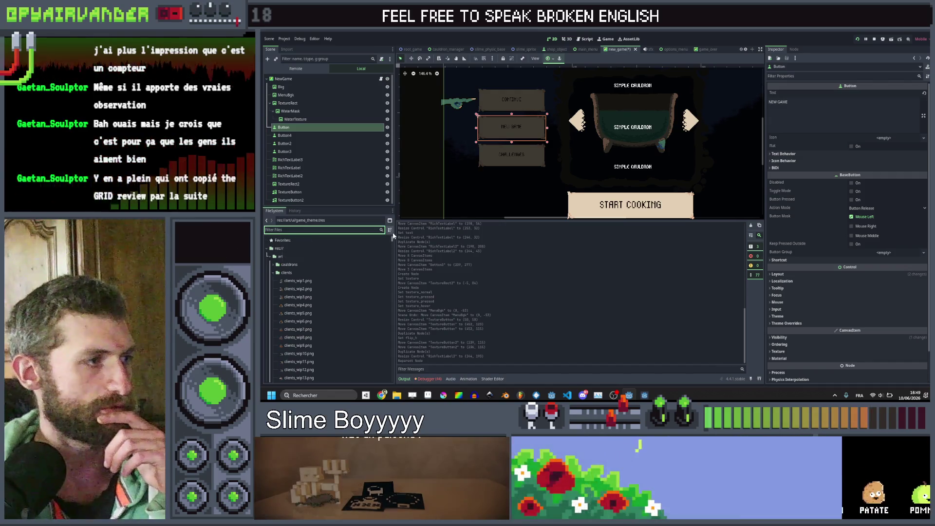
click(273, 272)
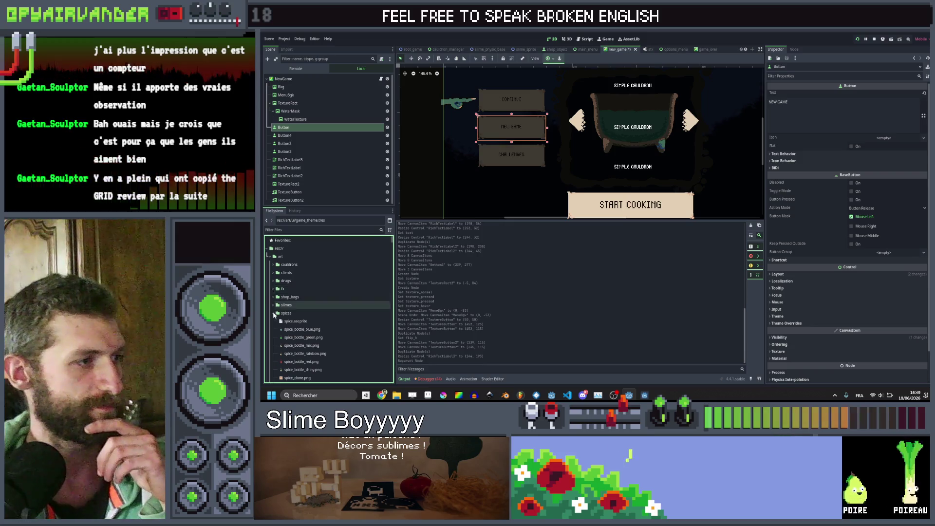
click(273, 314)
scroll(272, 325, down, 1)
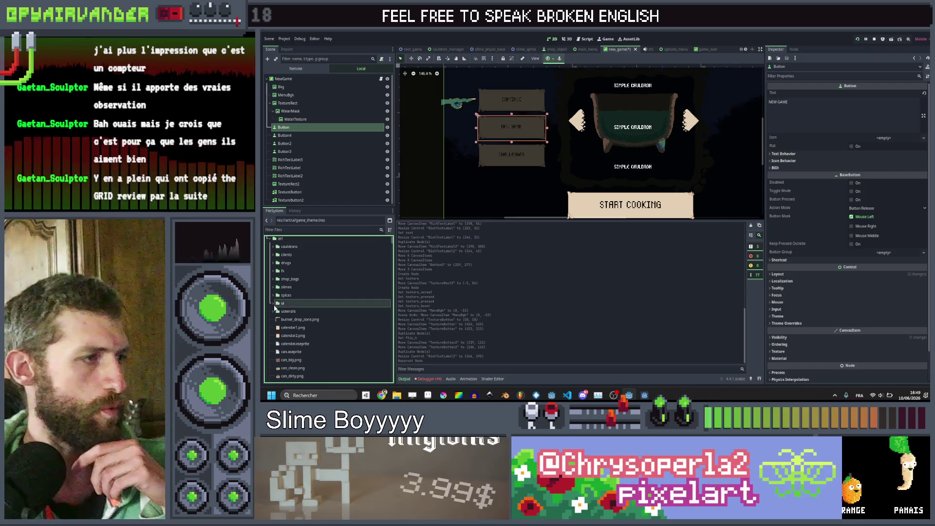
click(271, 240)
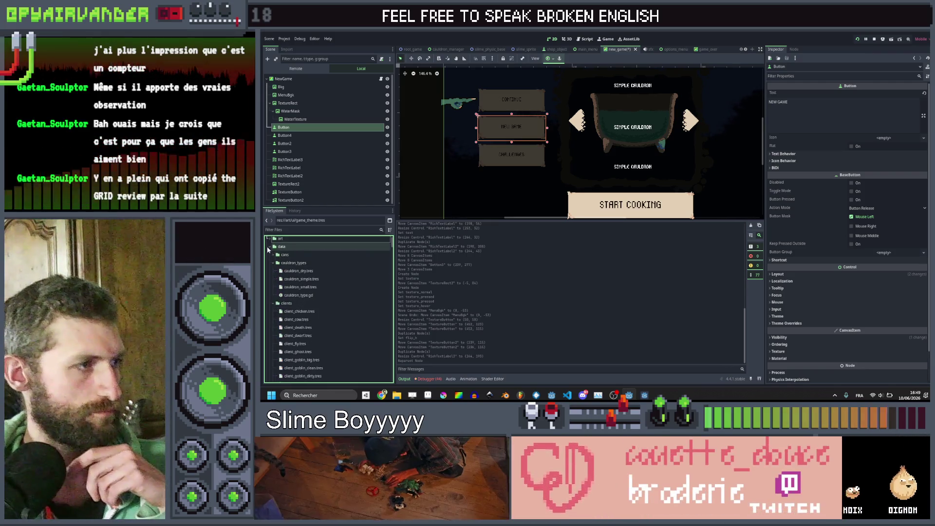
click(267, 247)
Create a ButtonGroup resource in modules named new_game_menu.tres
right_click(277, 256)
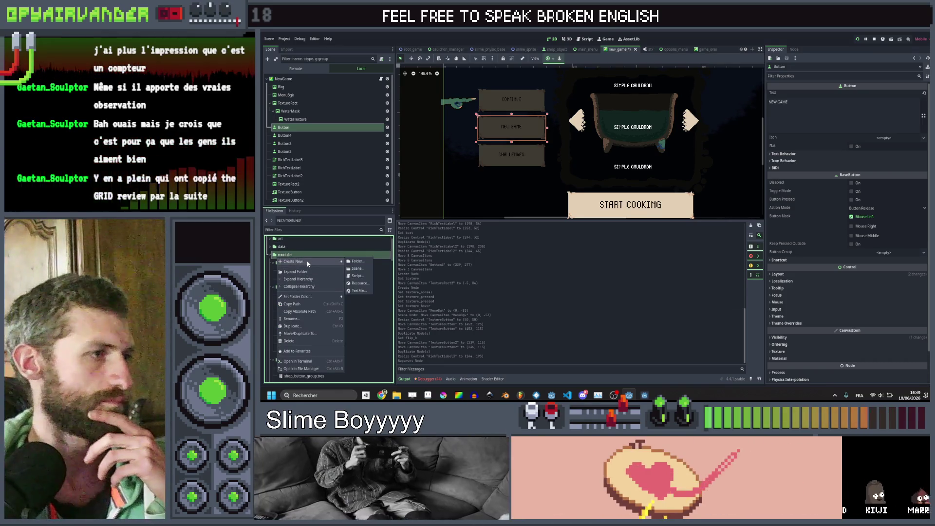
click(369, 282)
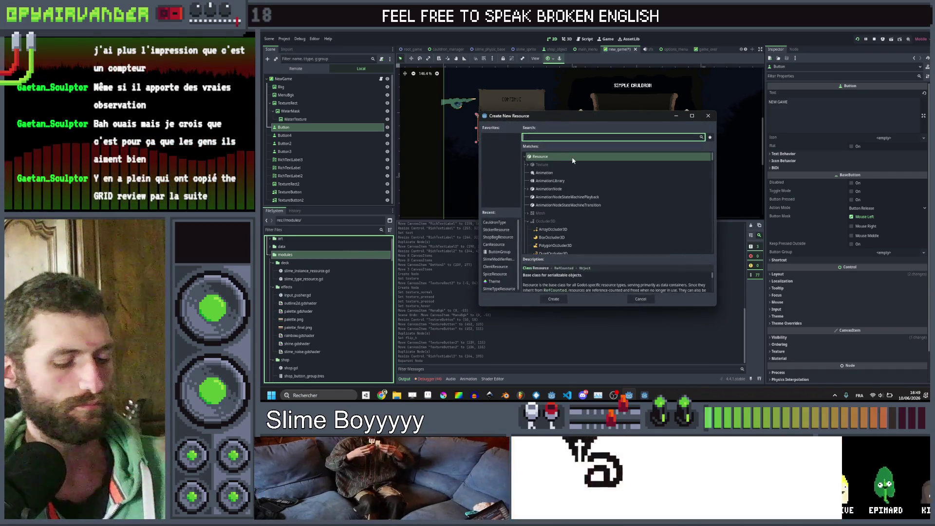
text(butt)
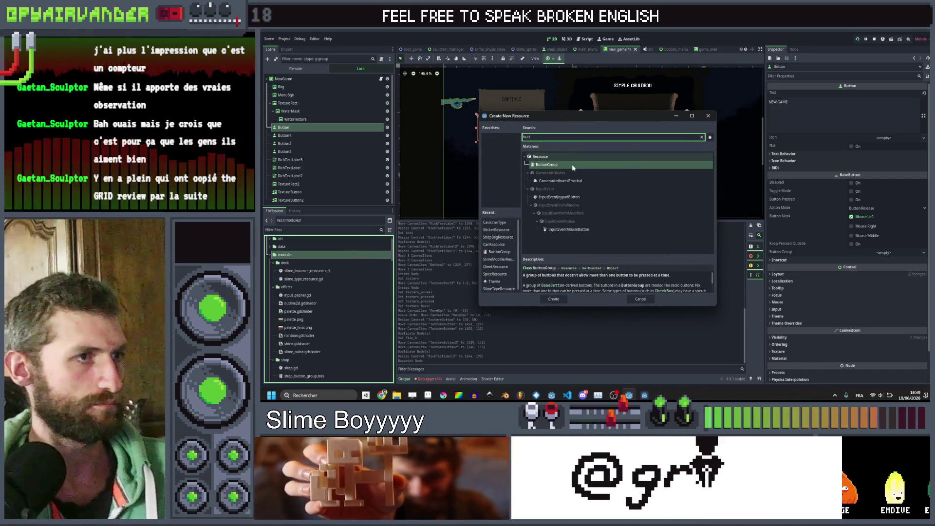
double_click(573, 166)
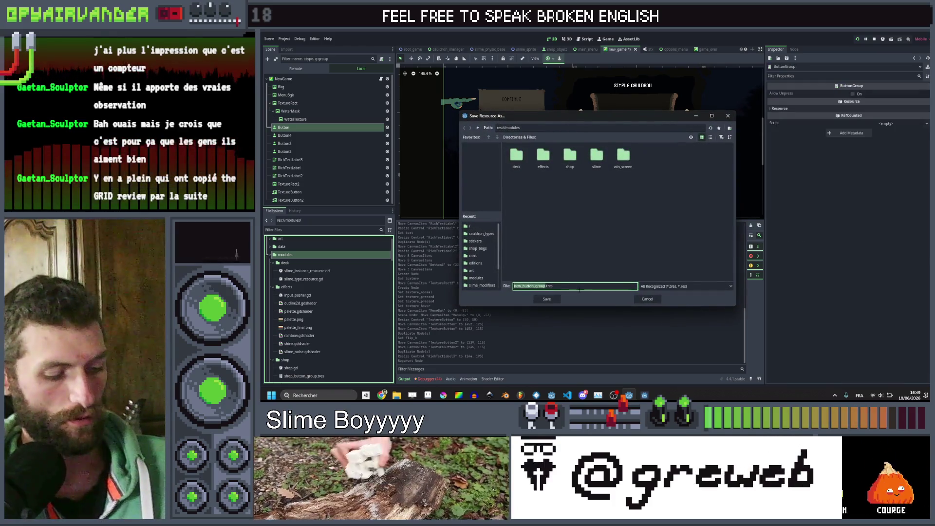
text(ne)
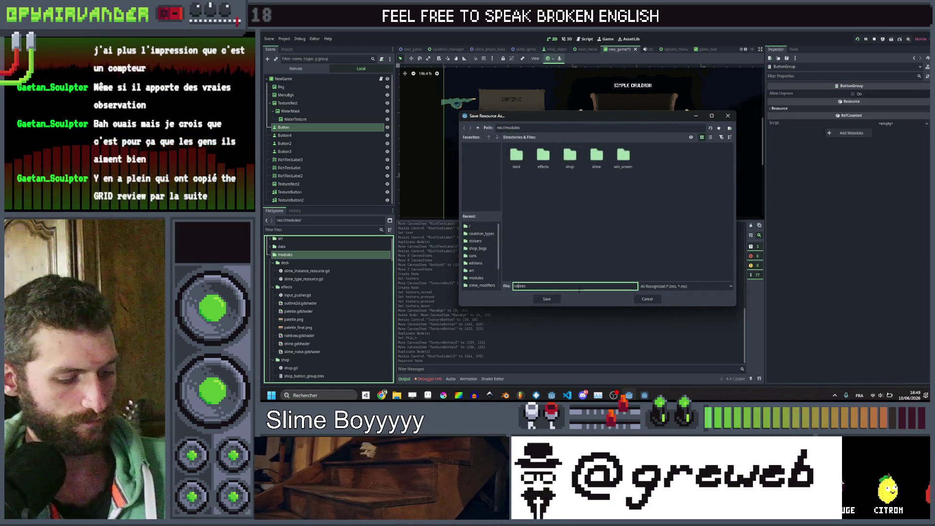
text(w_g)
text(ame_menu)
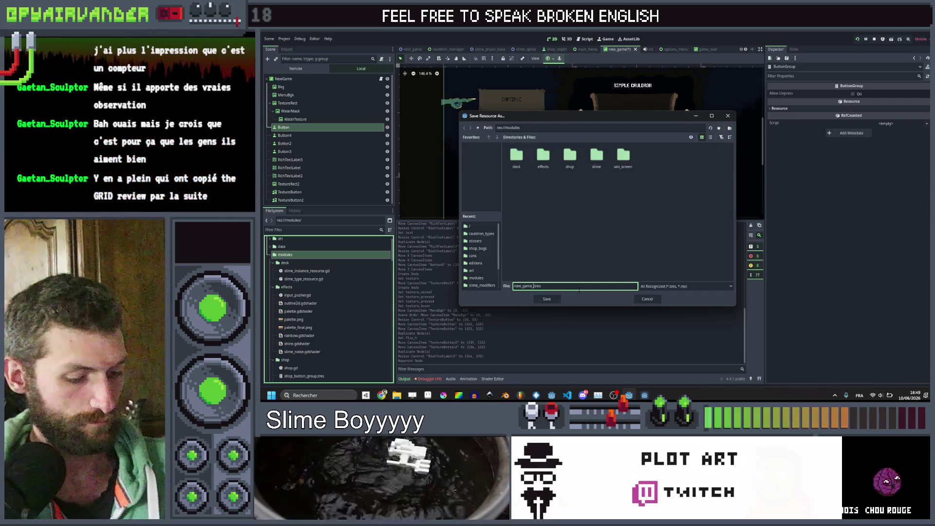
key(Return)
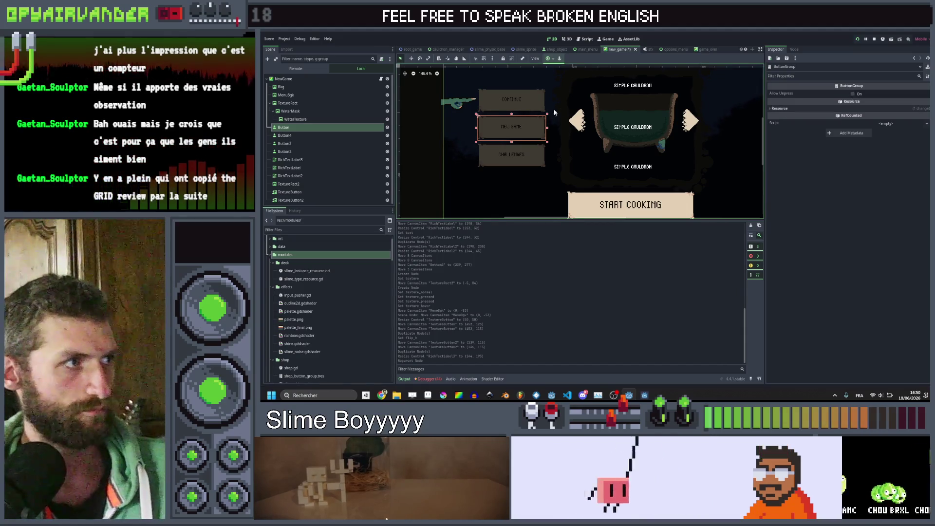
Assign new_game_menu.tres as the NEW GAME button's button group
click(332, 128)
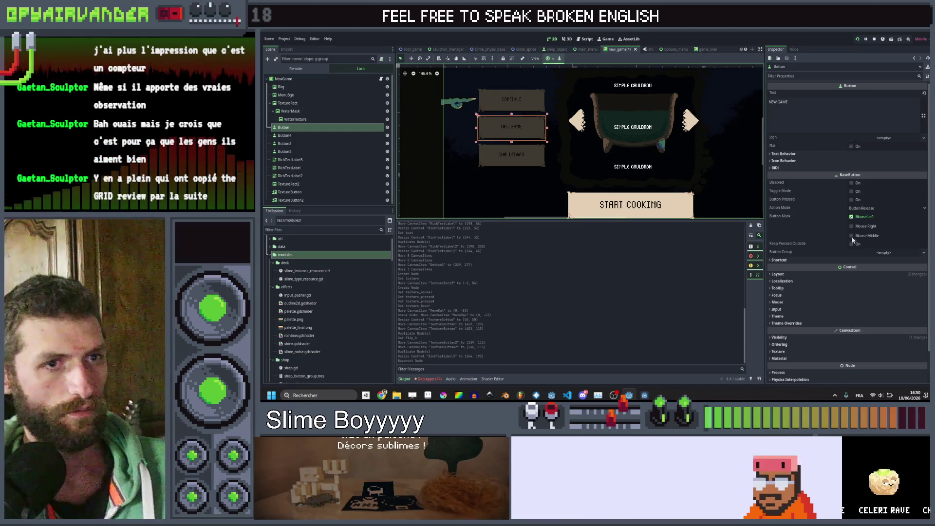
scroll(323, 297, down, 3)
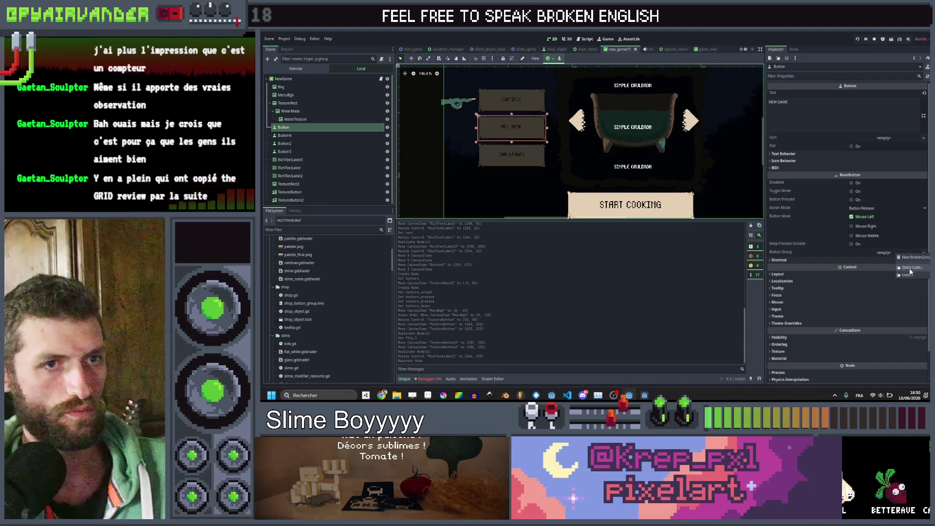
click(907, 253)
click(529, 165)
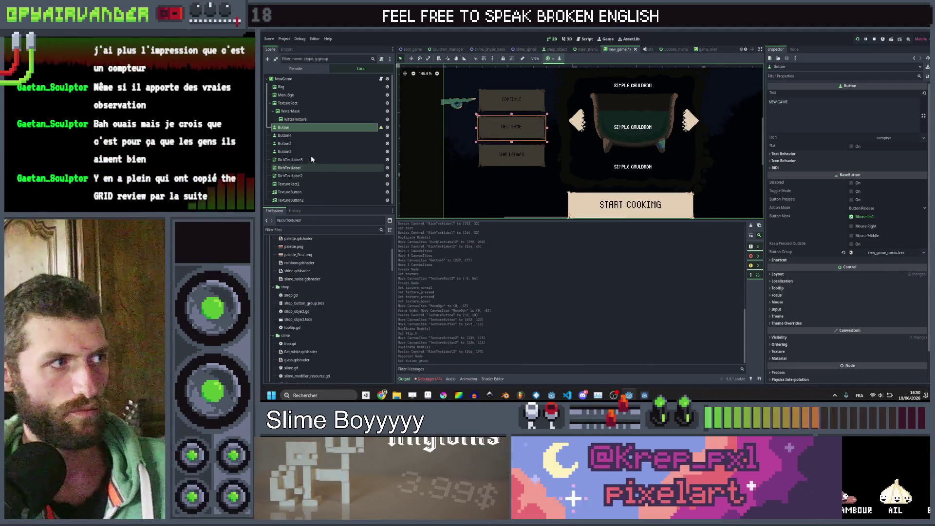
Inspect the CHALLENGES and CONTINUE buttons, then bring up the NewGame root node's actions
click(301, 133)
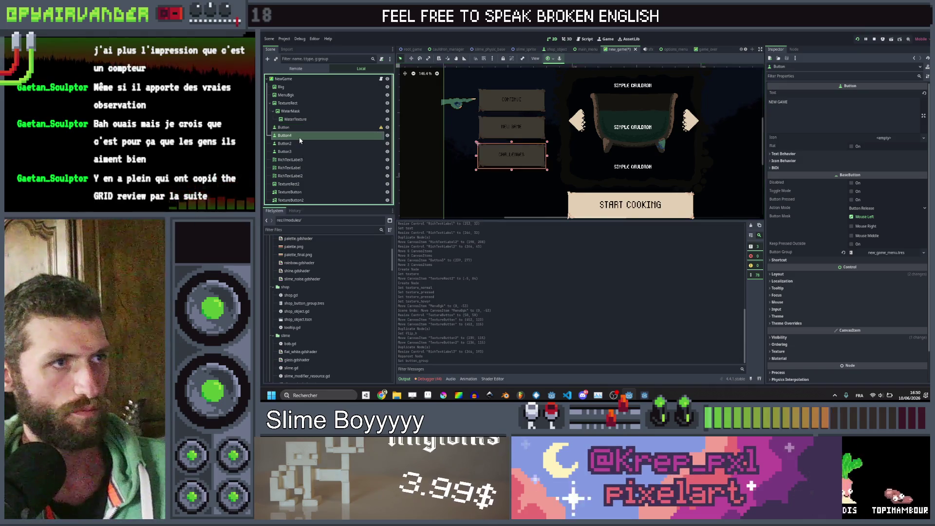
click(292, 127)
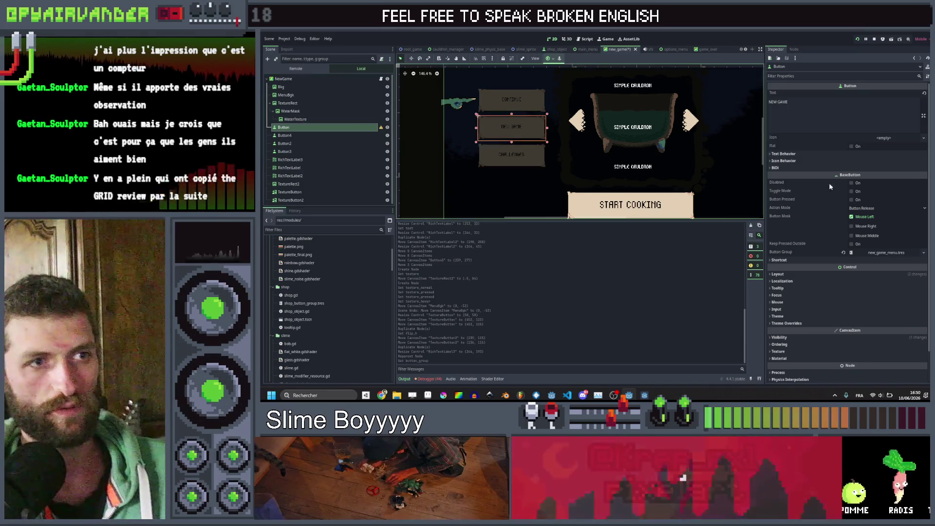
click(338, 139)
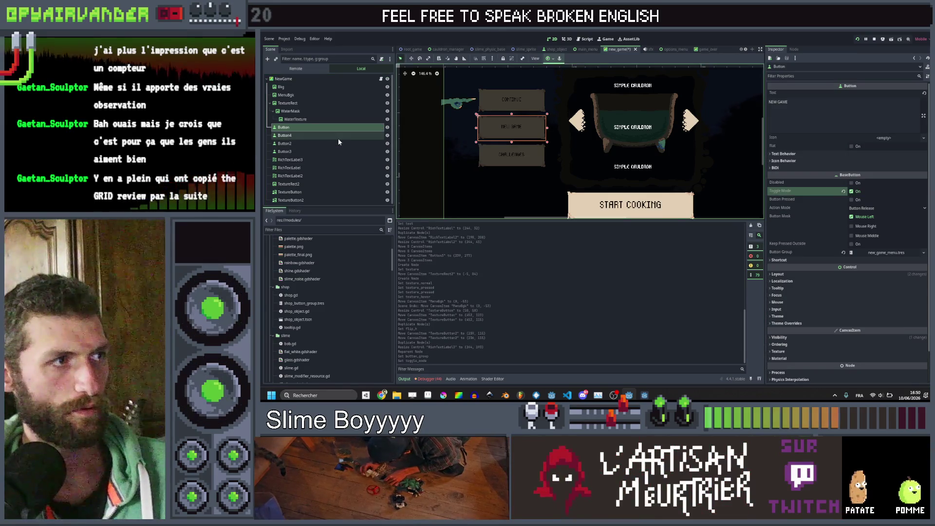
click(338, 127)
click(335, 136)
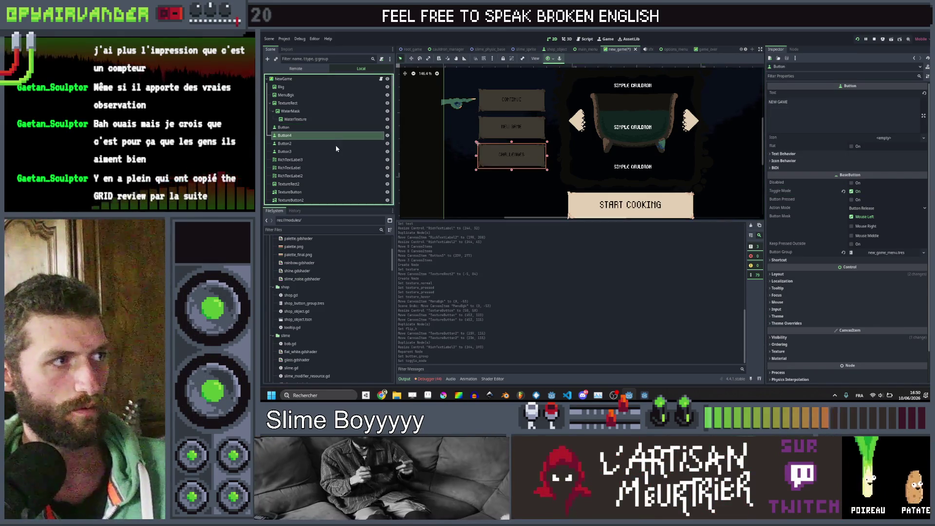
click(335, 145)
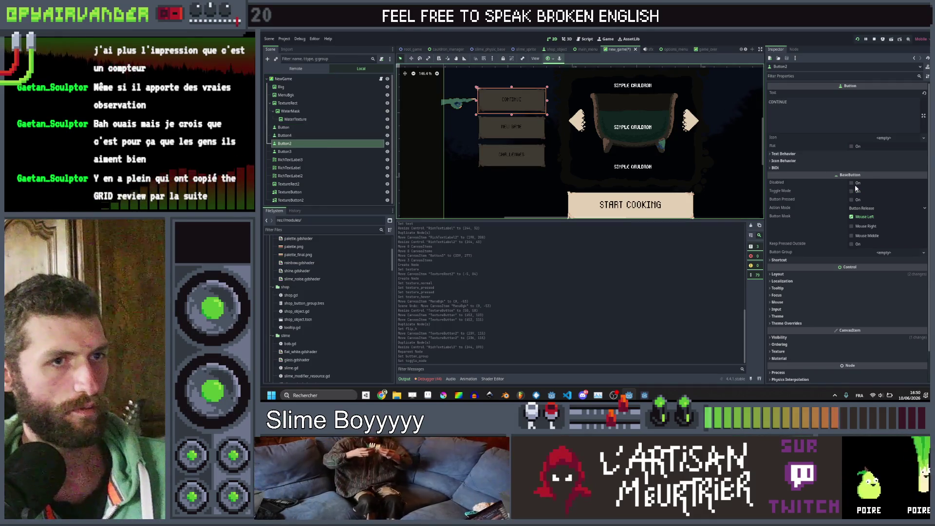
click(303, 142)
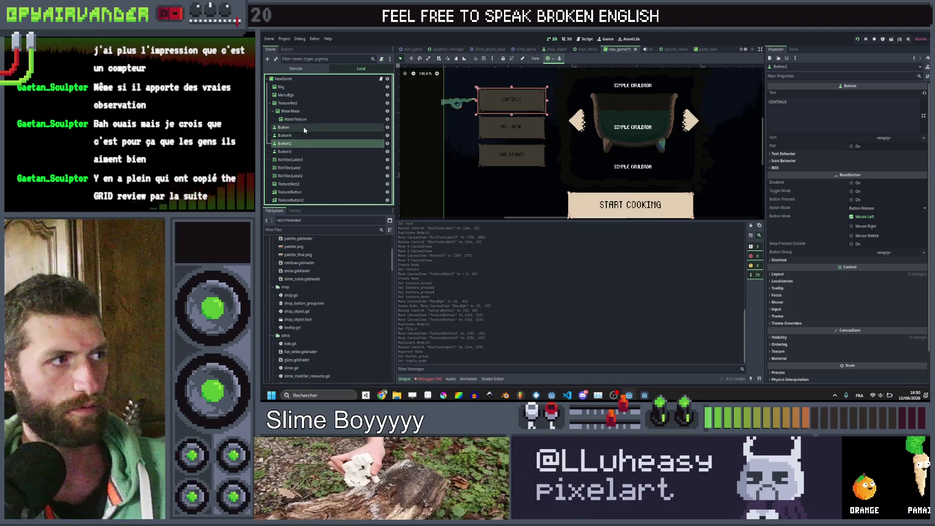
right_click(302, 80)
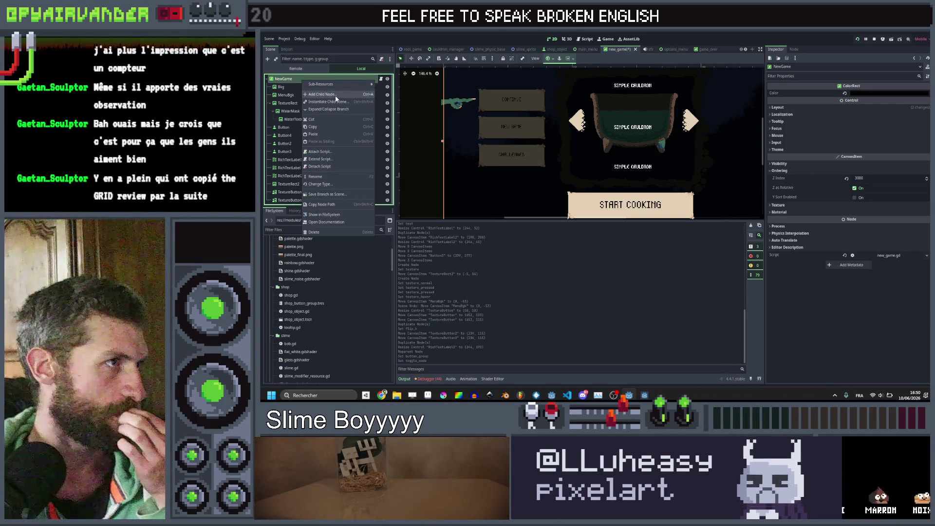
Add a large VBoxContainer under NewGame with centre alignment and save the scene
click(335, 96)
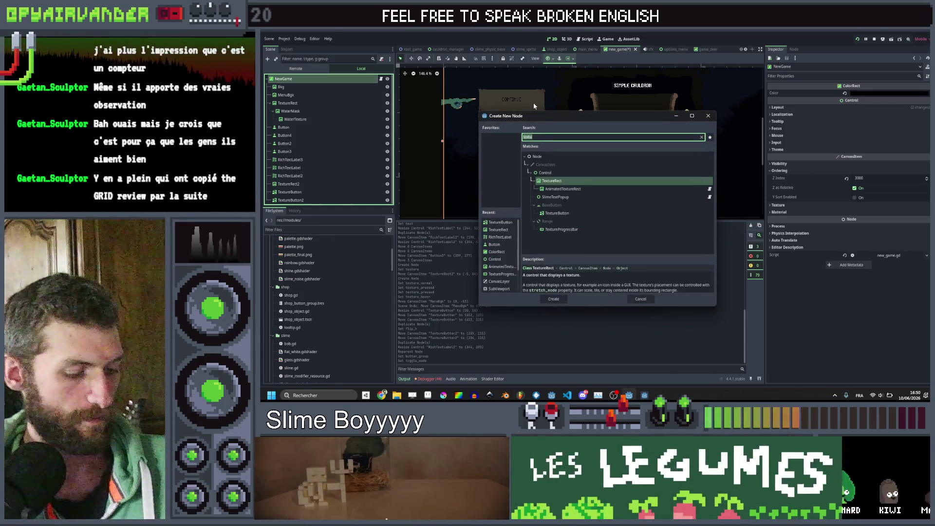
text(vbox)
key(Return)
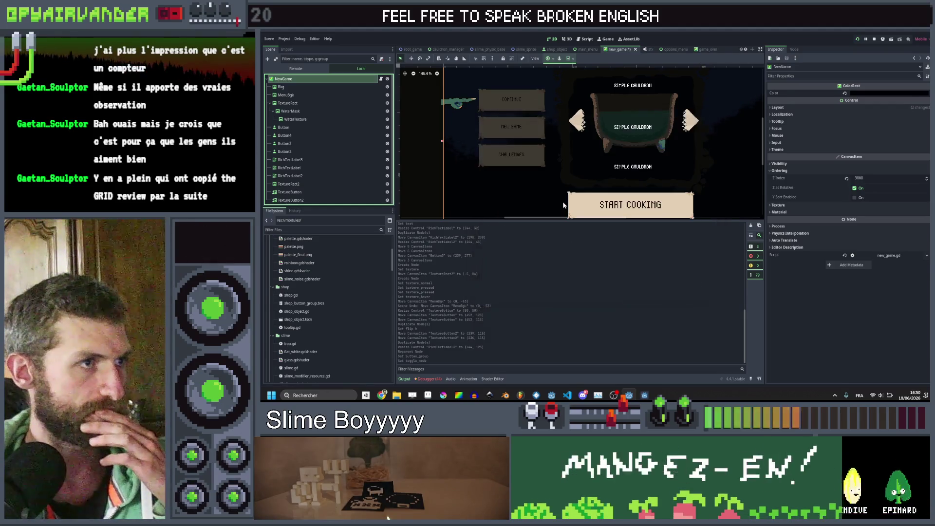
scroll(472, 129, up, 2)
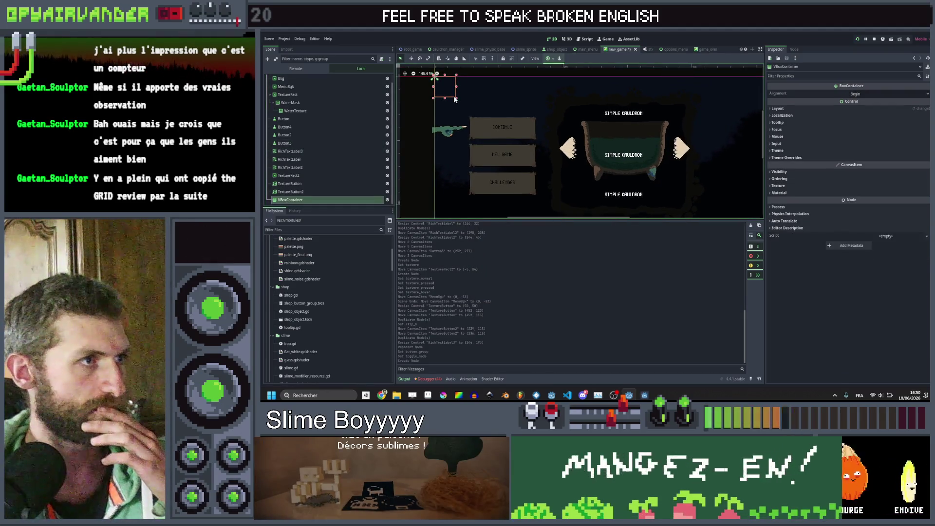
drag(458, 103, 543, 206)
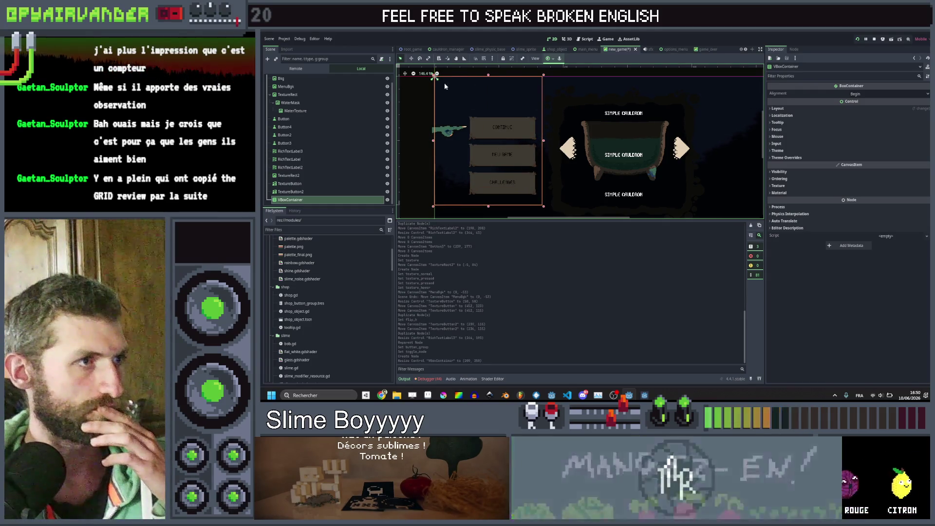
mouse_move(434, 77)
mouse_down()
mouse_move(443, 120)
mouse_move(470, 132)
mouse_up()
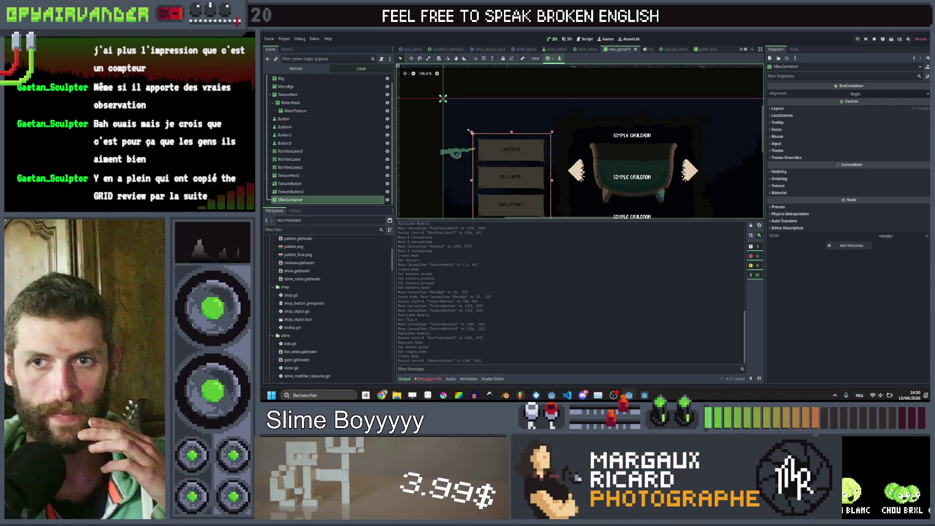
drag(470, 131, 467, 92)
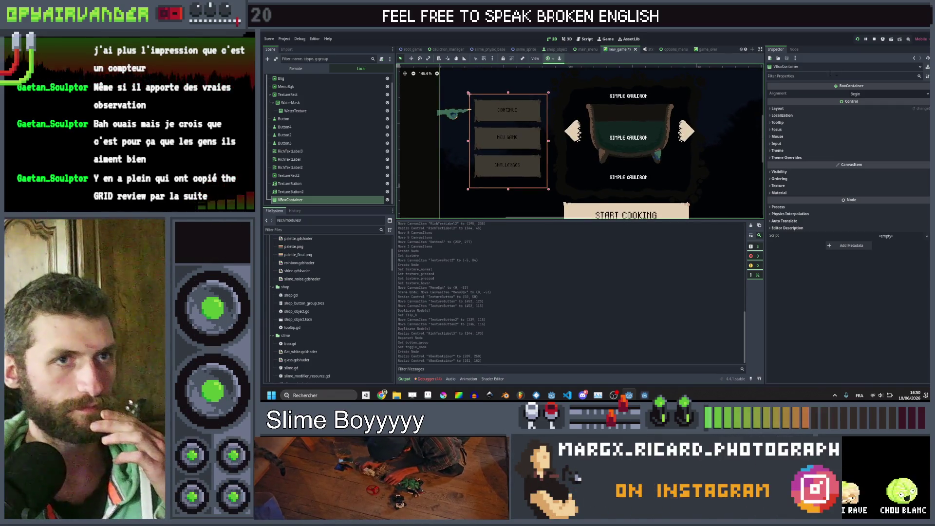
click(886, 94)
click(886, 110)
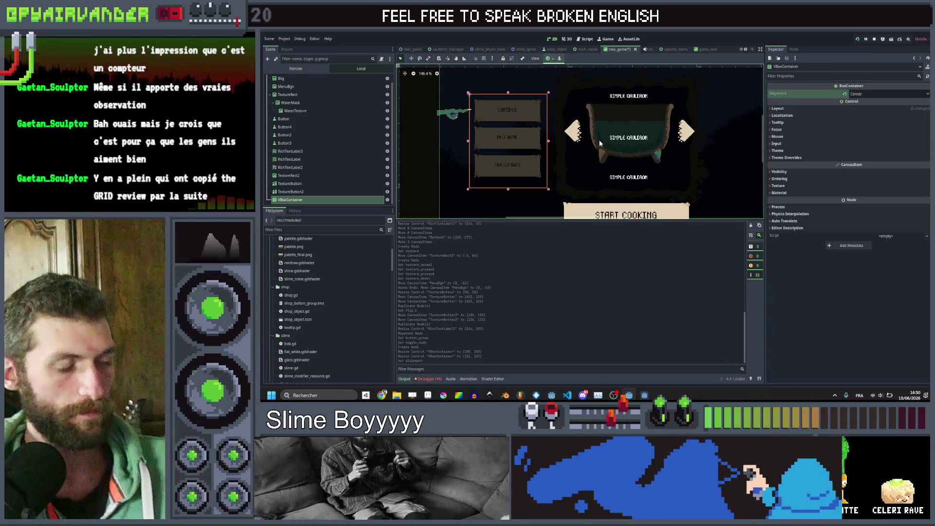
key(ctrl+s)
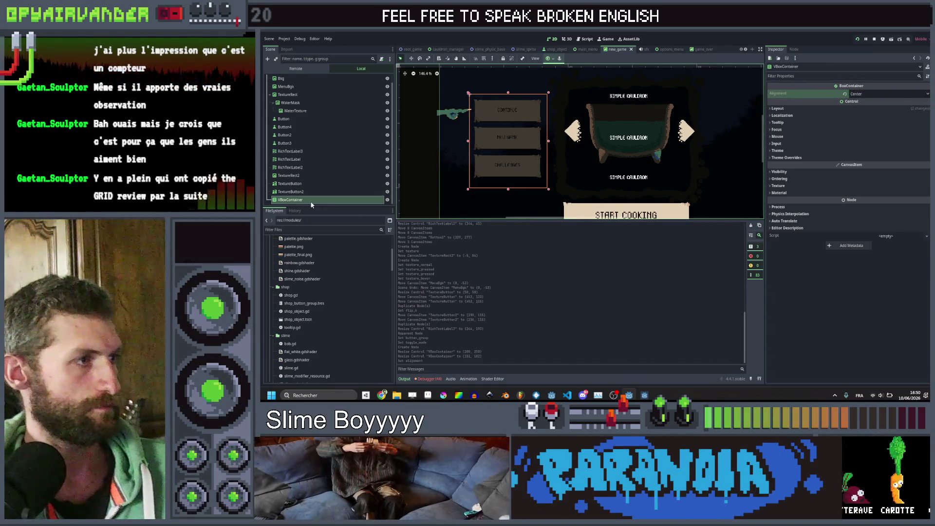
Move the NEW GAME, CHALLENGES and CONTINUE buttons into the VBoxContainer and narrow it
drag(309, 202, 309, 126)
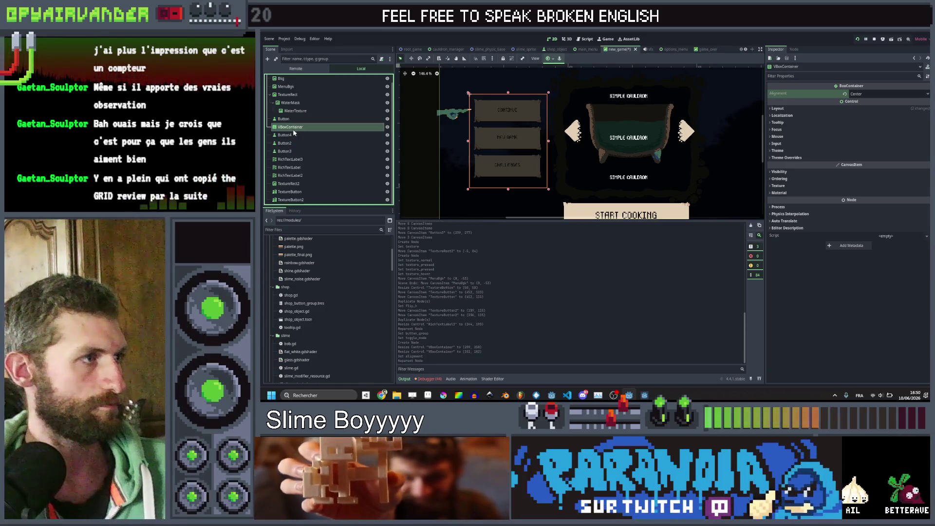
click(291, 142)
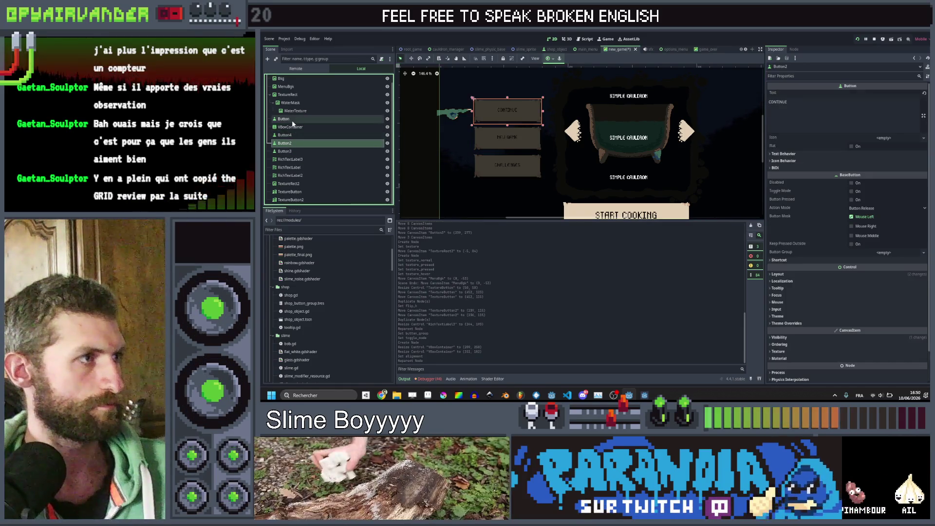
ctrl+click(292, 120)
ctrl+click(291, 135)
drag(291, 134, 293, 122)
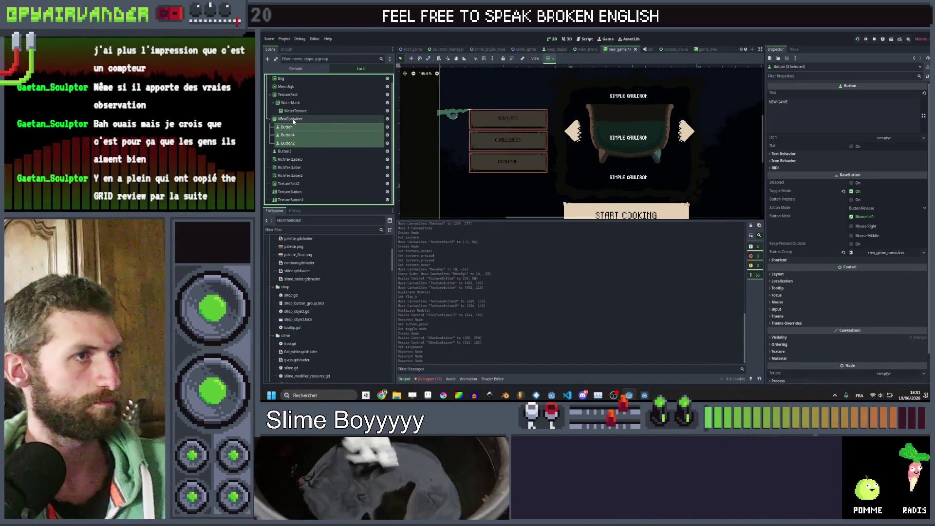
click(293, 120)
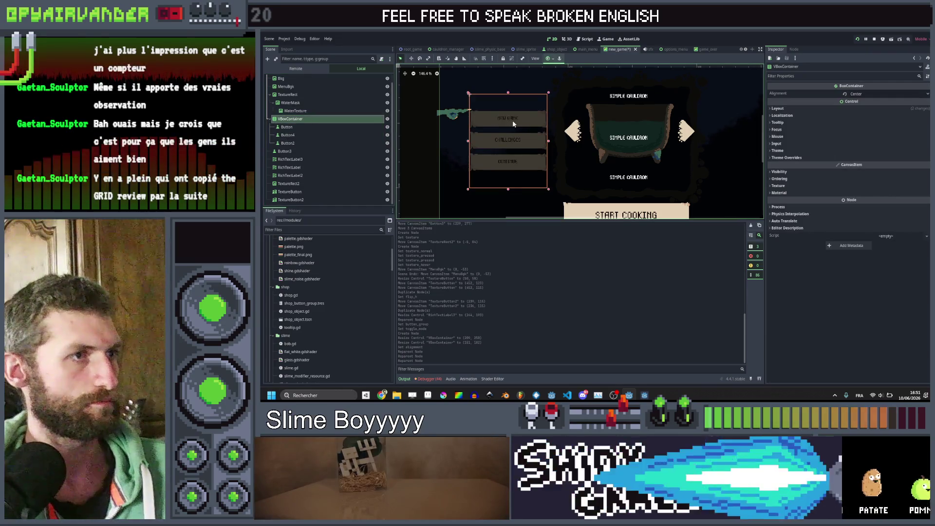
drag(464, 142, 473, 143)
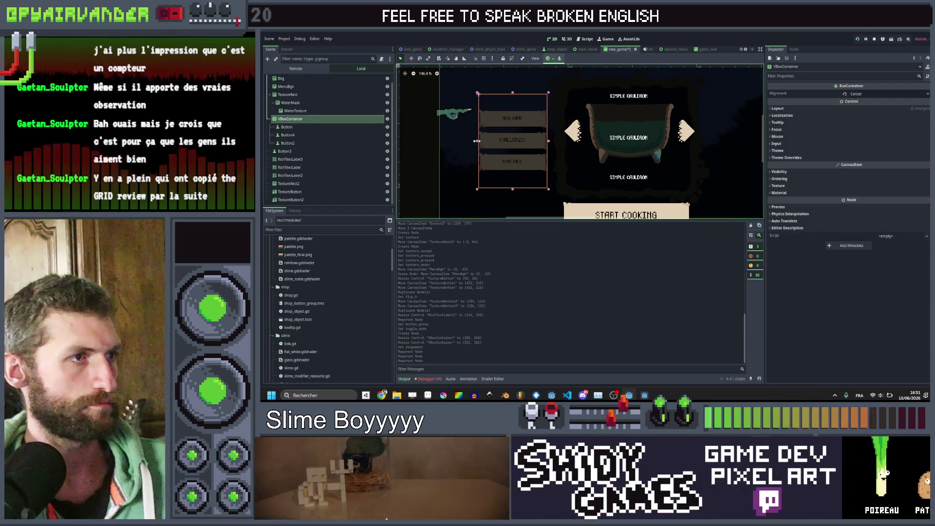
Move CHALLENGES to the bottom and rename the buttons Continue, Challenges and Start
double_click(290, 126)
text(NewGame)
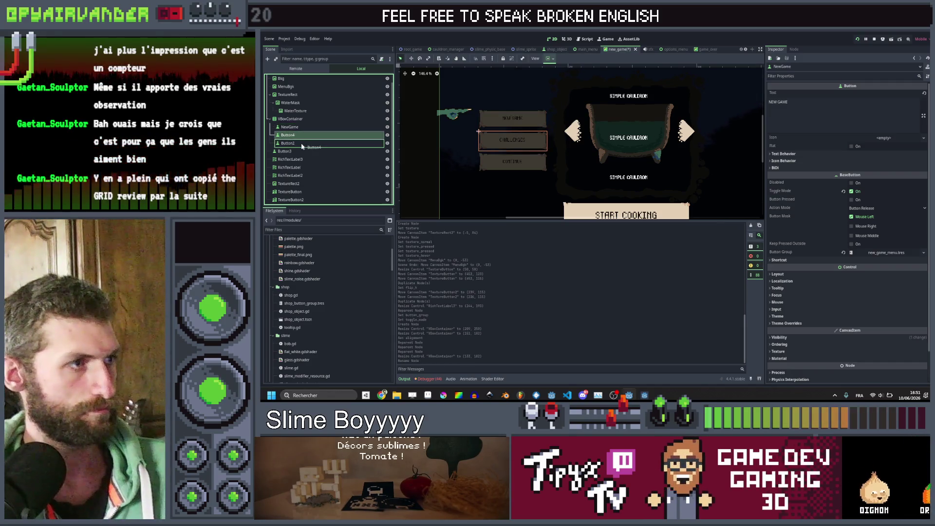
drag(301, 149, 296, 122)
double_click(292, 126)
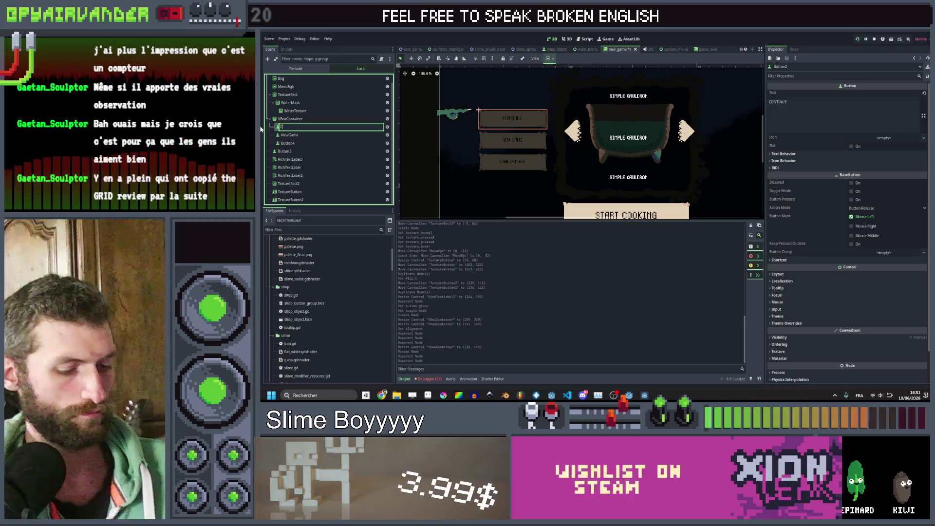
text(ontinue)
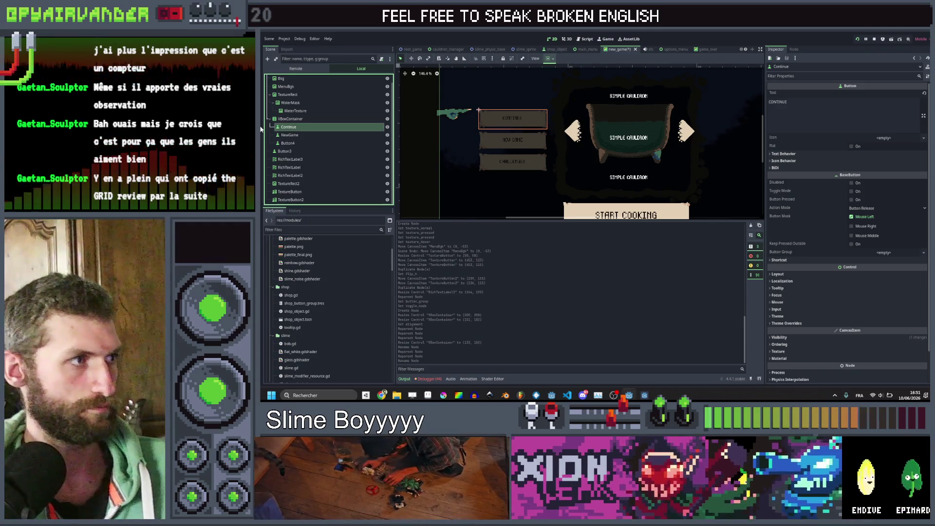
double_click(286, 143)
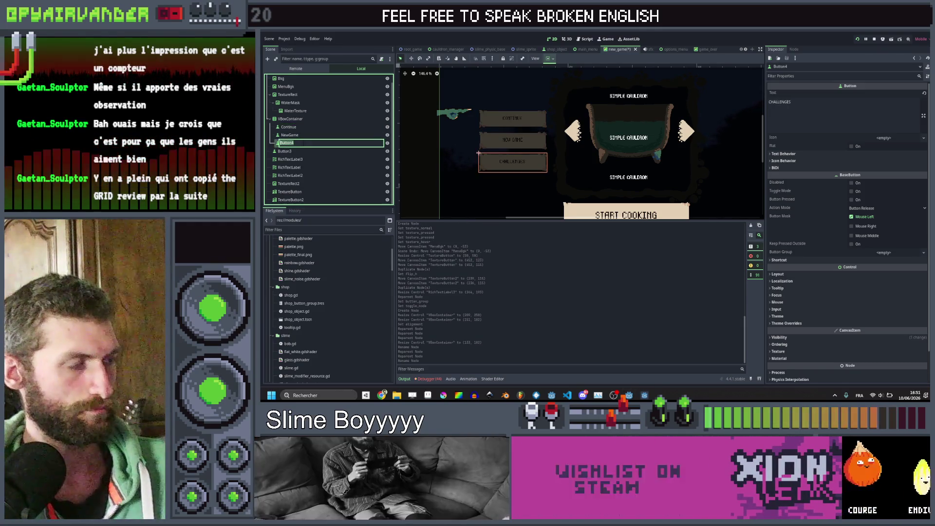
text(Challen)
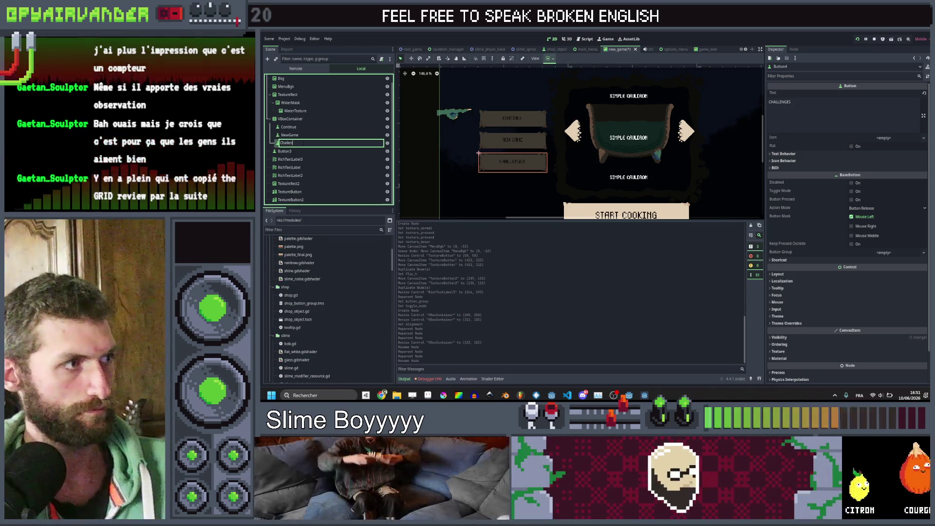
text(Challenges)
key(Return)
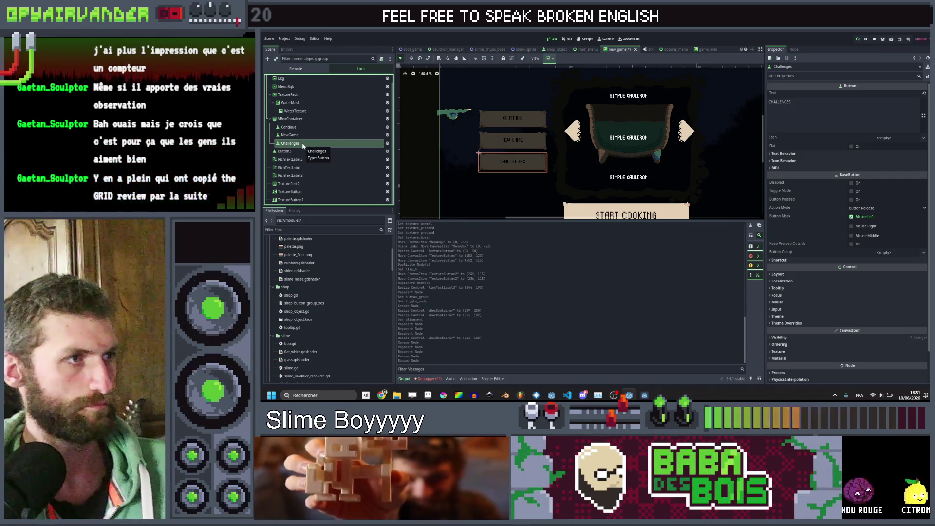
double_click(288, 151)
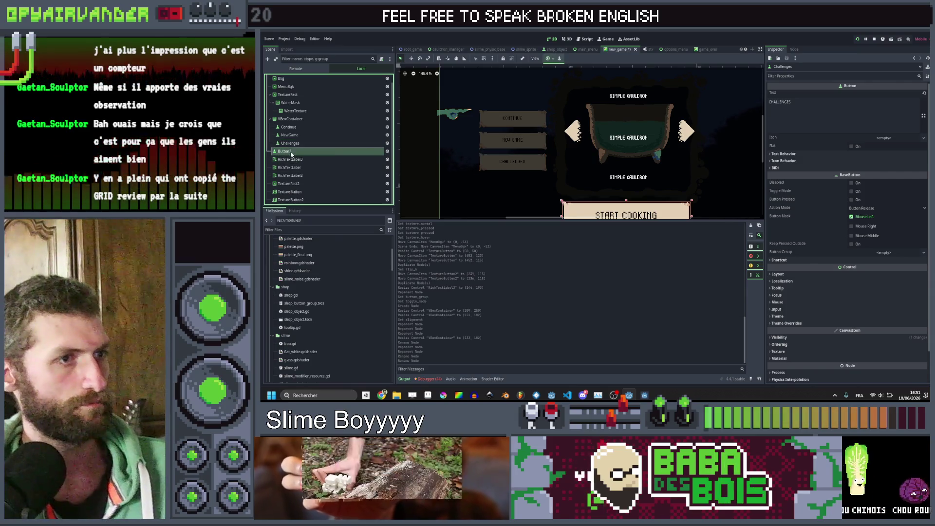
key(BackSpace)
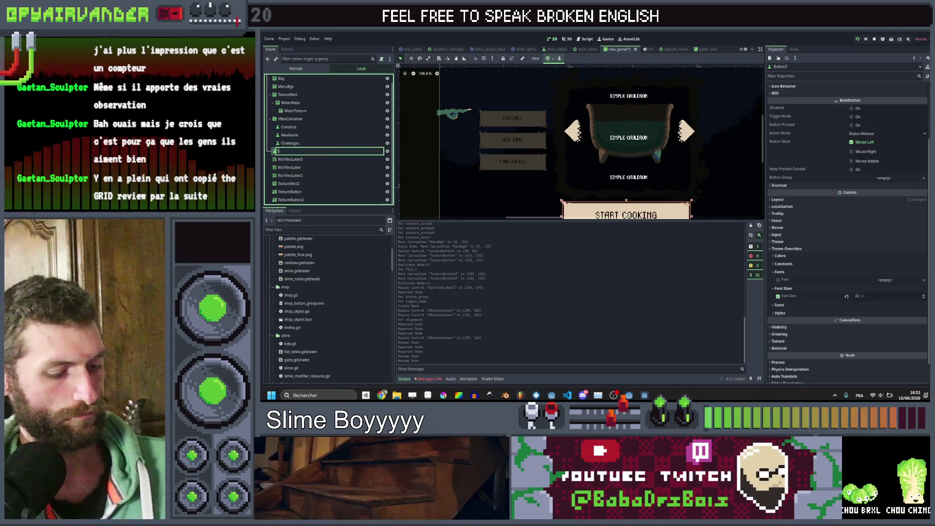
key(Return)
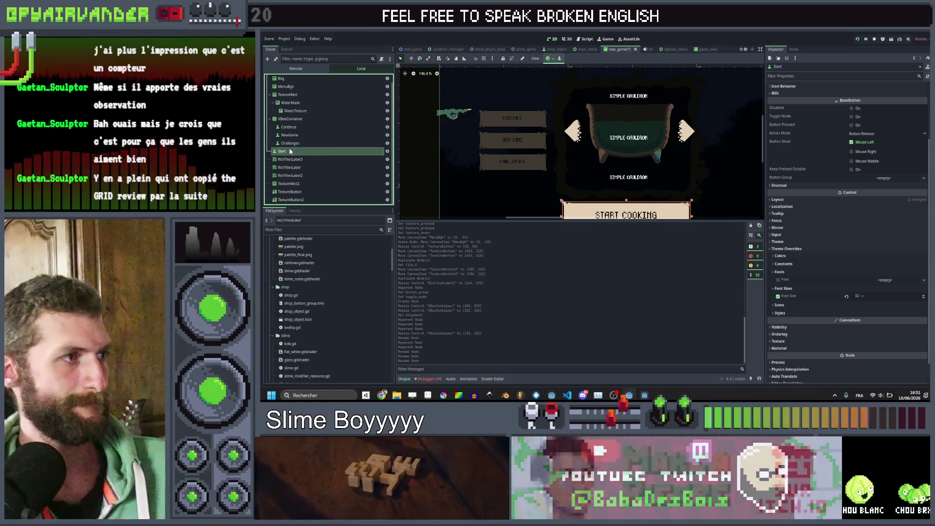
Make Challenges a toggle button using the new_game_menu.tres button group
click(293, 144)
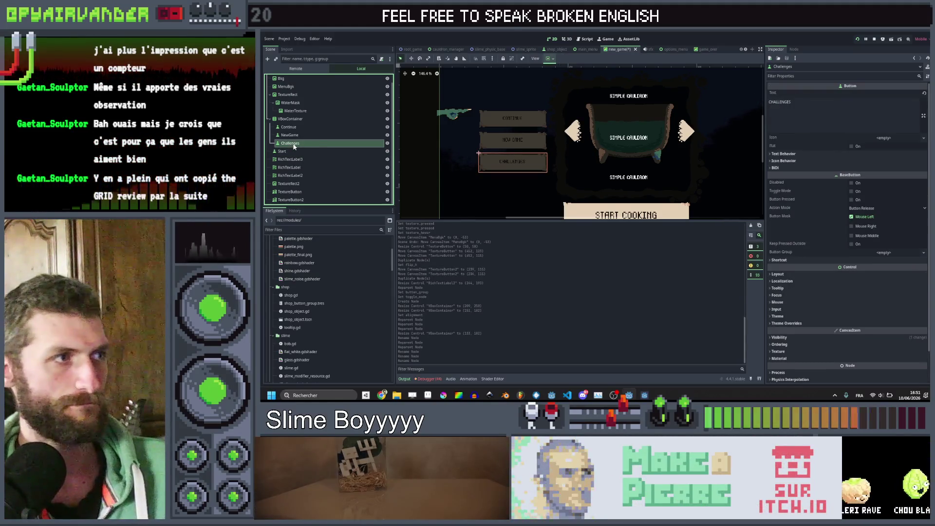
click(851, 191)
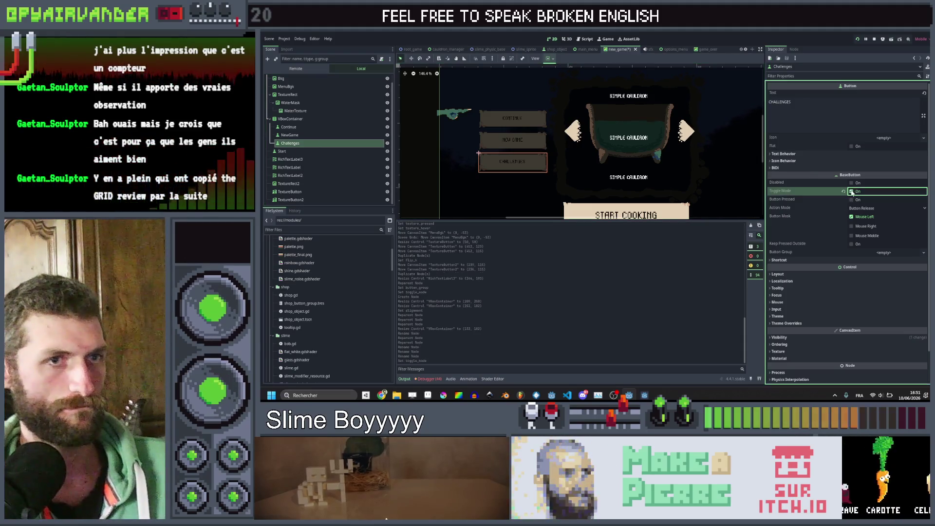
click(307, 136)
click(307, 143)
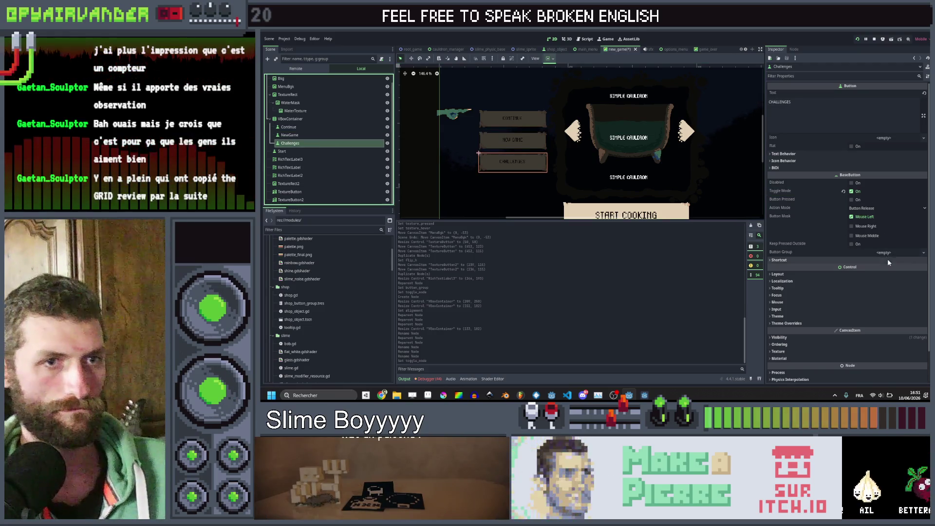
click(887, 253)
click(903, 269)
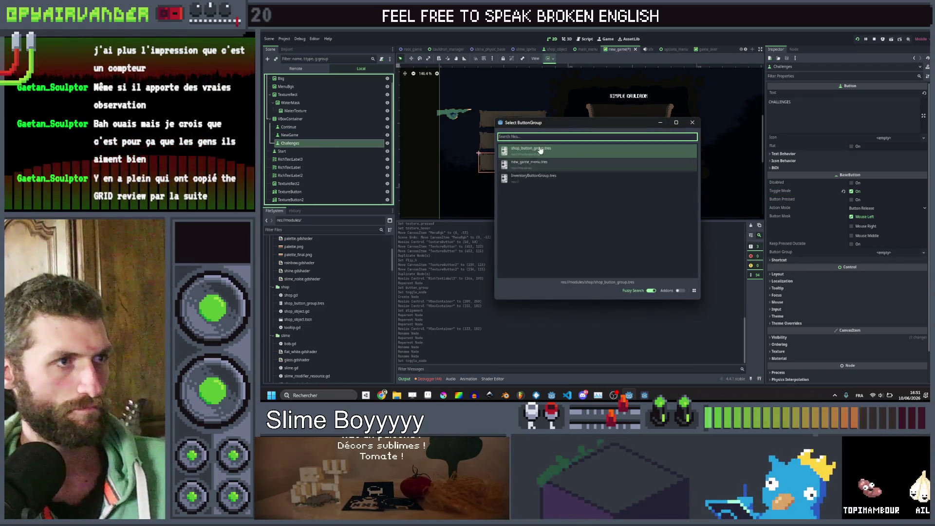
double_click(530, 162)
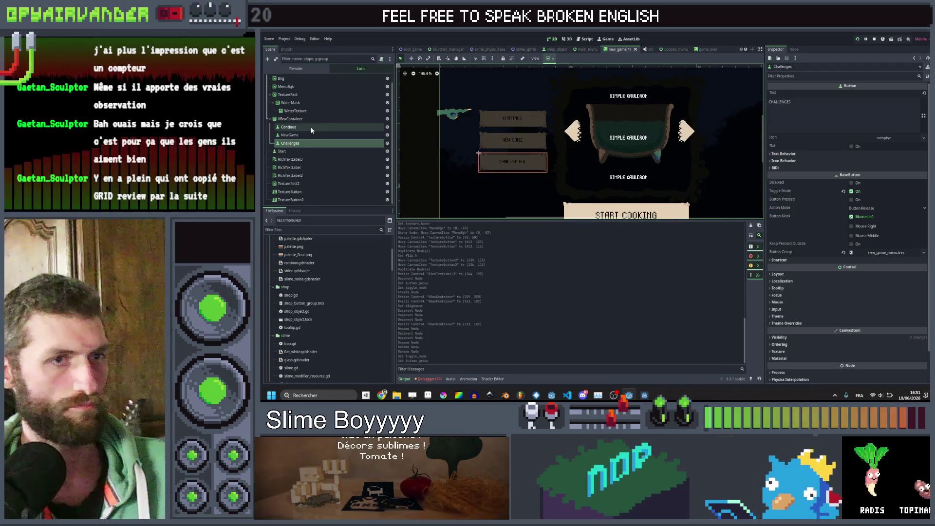
Make Continue a toggle button using the new_game_menu.tres button group
click(310, 128)
key(F2)
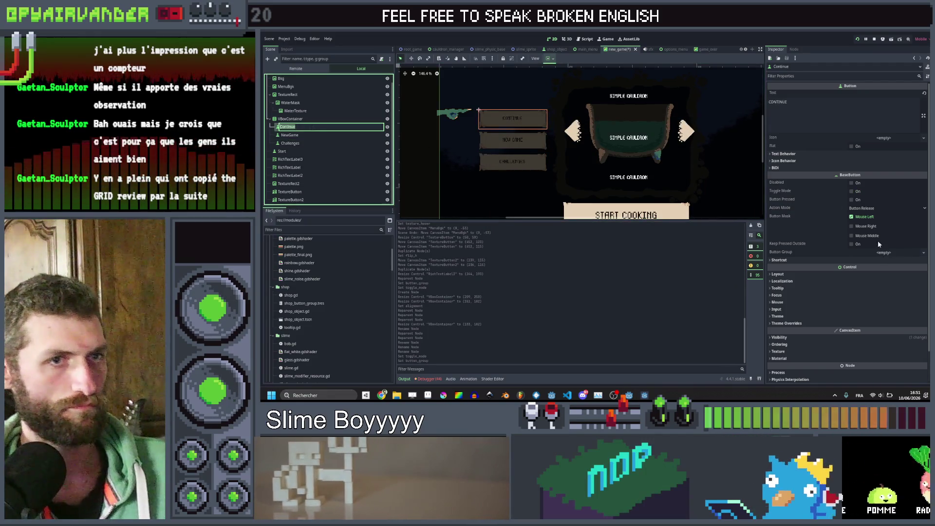
click(851, 191)
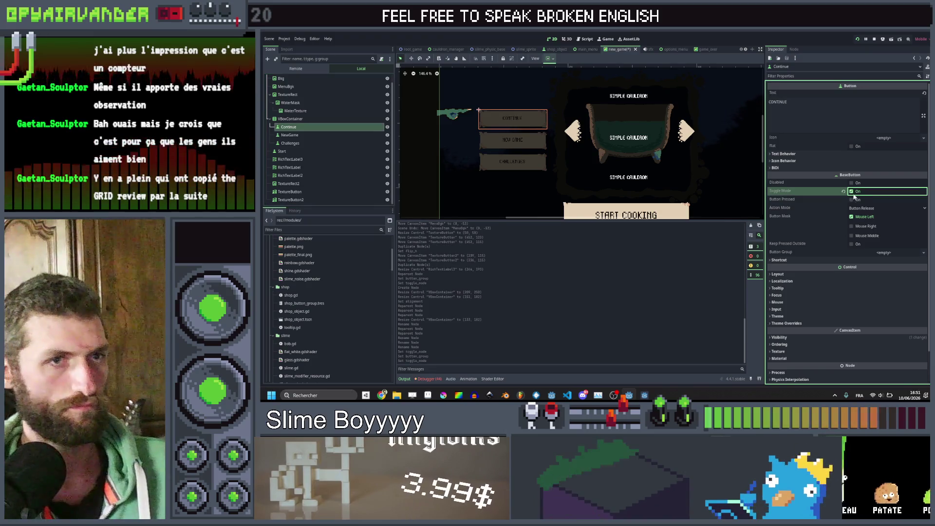
click(889, 265)
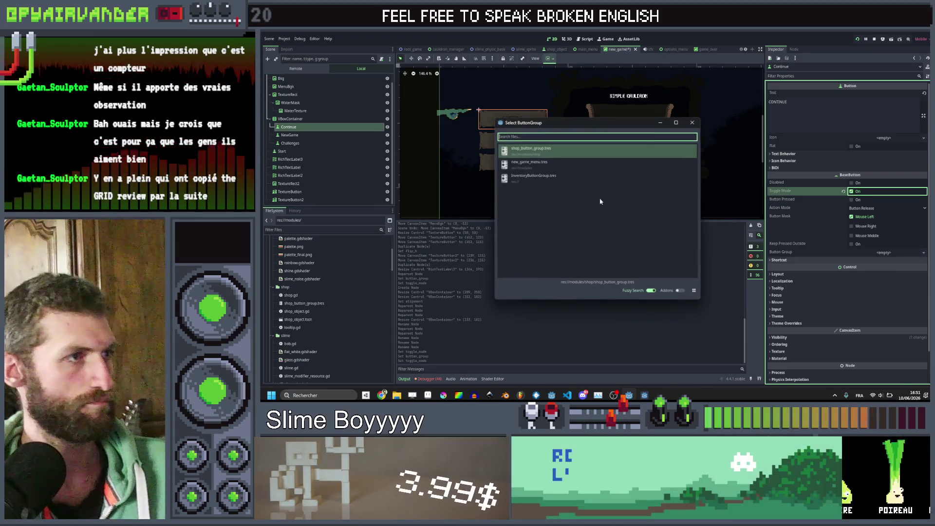
click(530, 162)
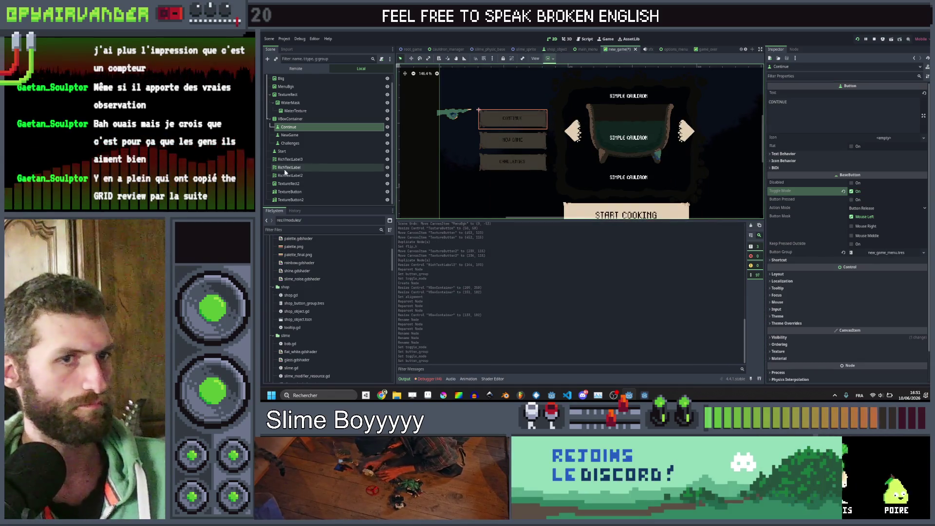
click(313, 144)
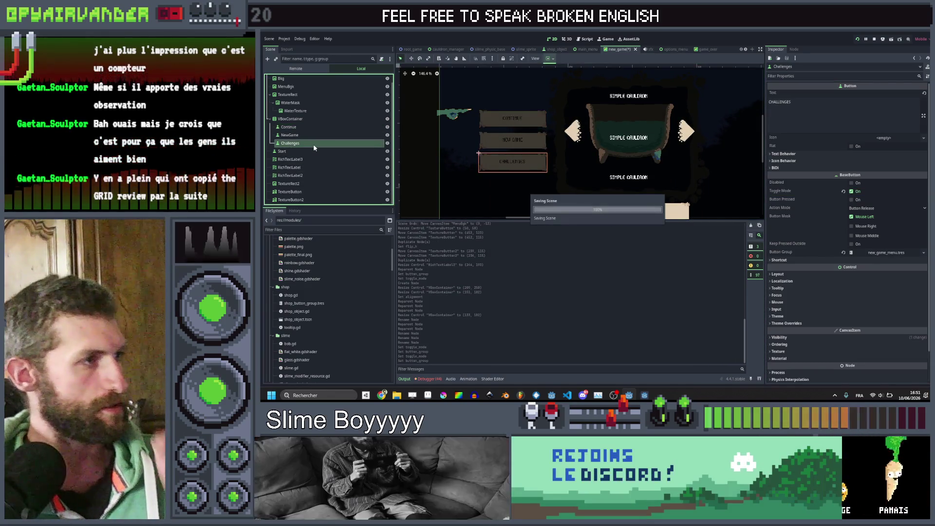
click(304, 161)
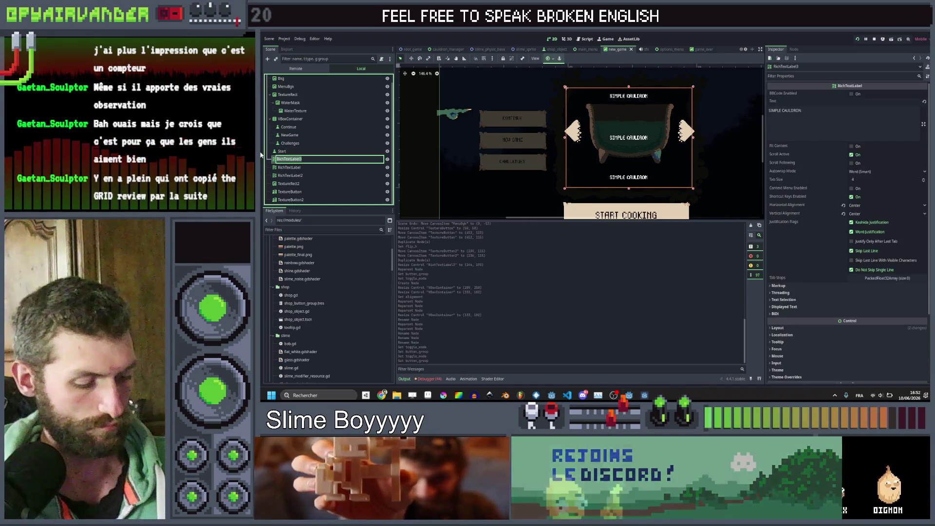
Rename the labels ContinueText and NewGameCauldronName, then rename the lower cauldron label RichTextLabel2
text(Ca)
text(ue)
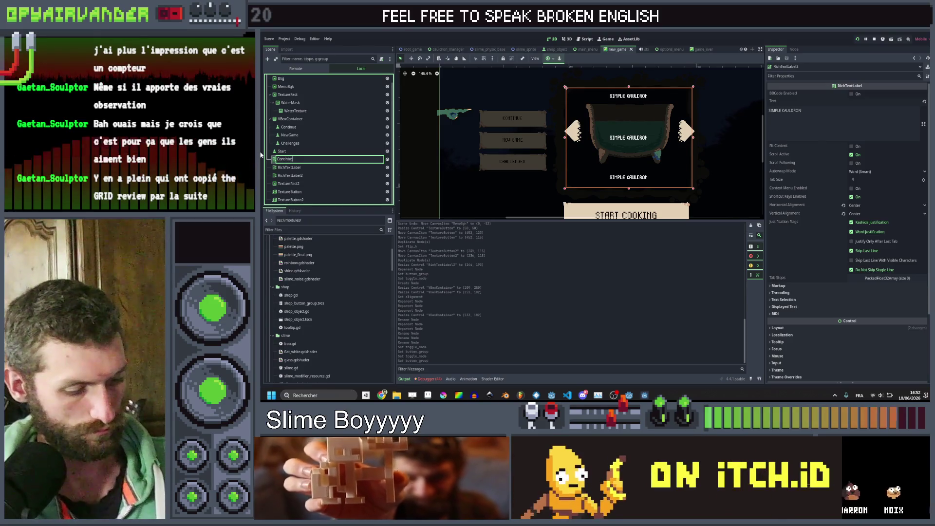
text(t)
key(Return)
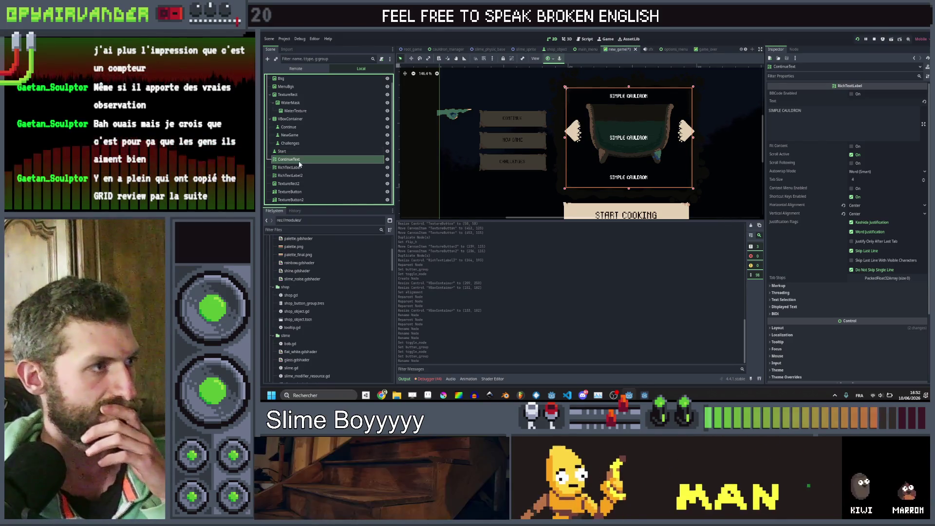
double_click(303, 168)
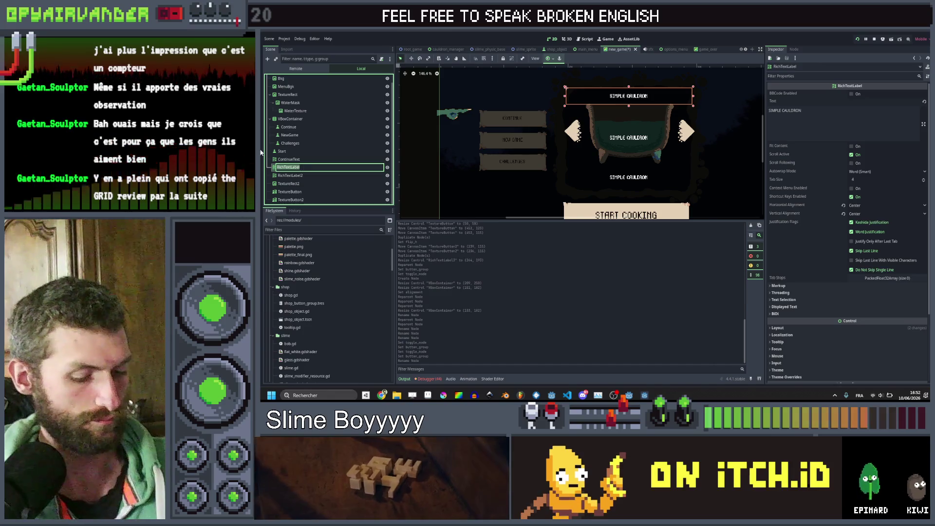
text(ewGameCauldronName)
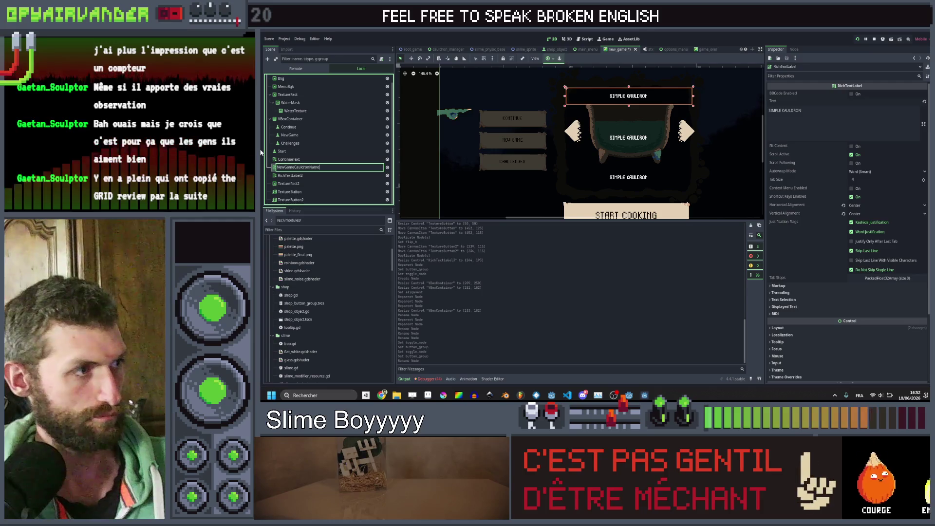
key(Return)
click(298, 176)
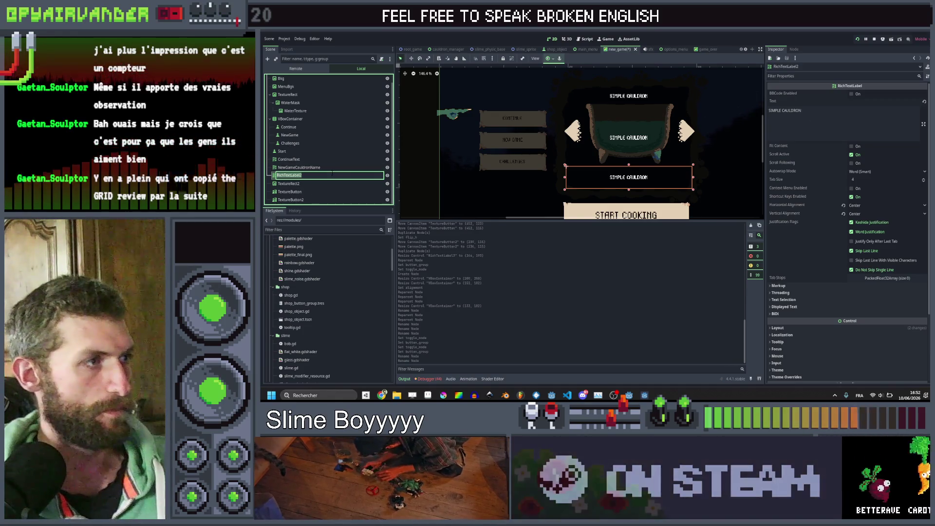
text(New)
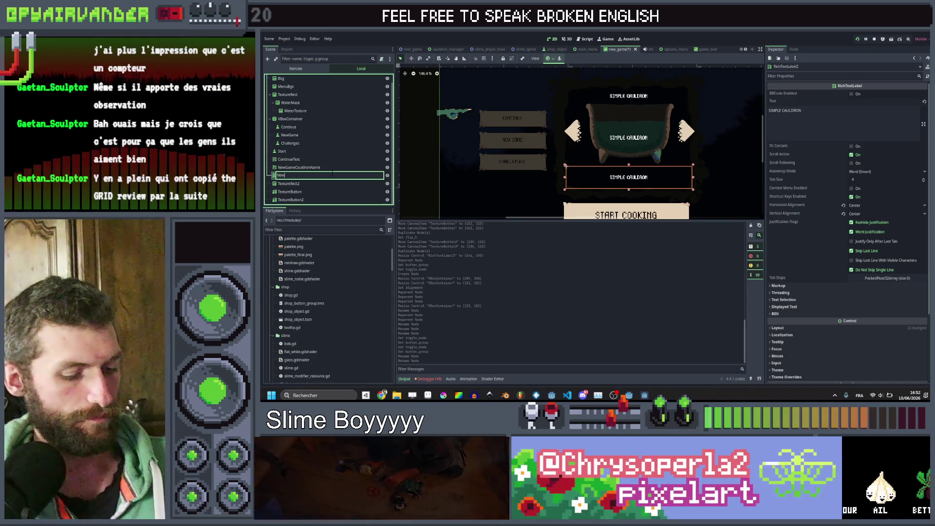
text(GameCauldron)
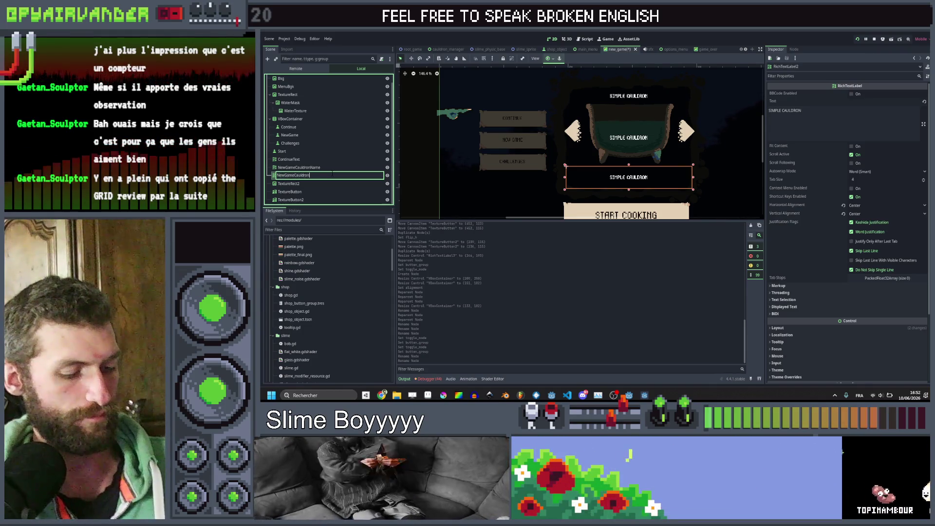
text(Description)
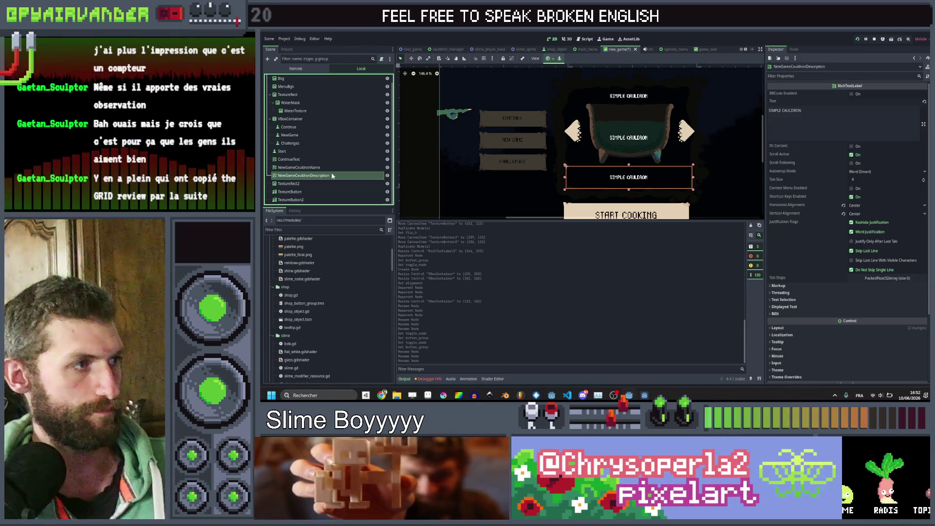
Rename the goblin hand image GoblinHand and the arrow buttons NextCauldron and PrevCauldron
click(305, 186)
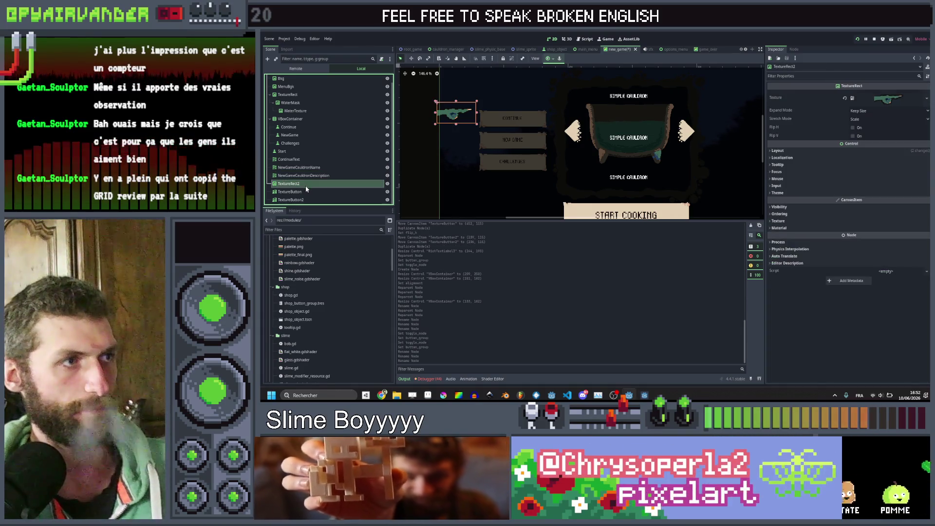
double_click(309, 183)
text(Cont)
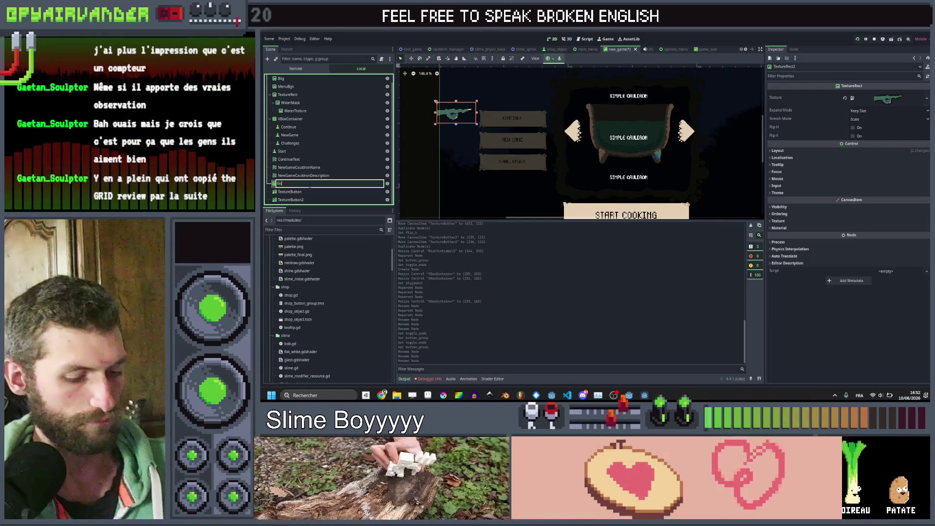
key(BackSpace)
key(BackSpace)
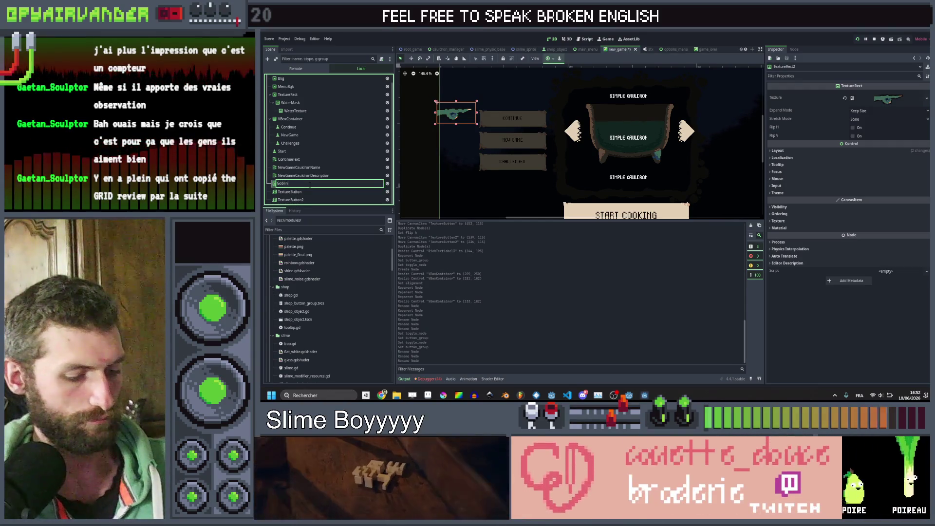
text(Hand)
key(Return)
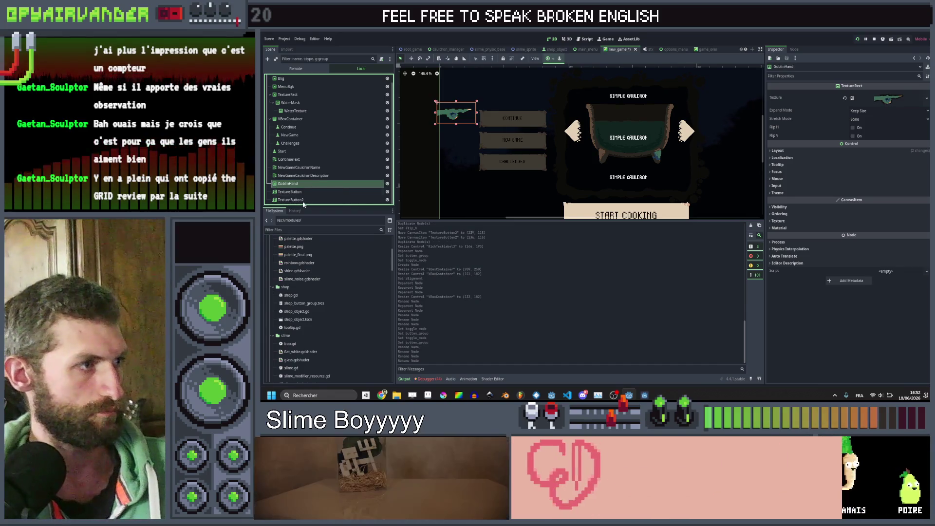
double_click(310, 192)
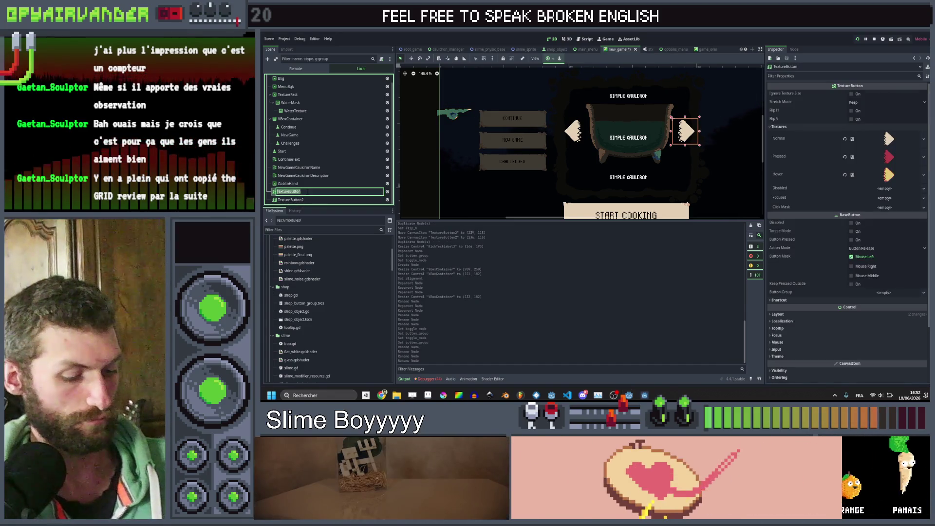
text(NextCauldron)
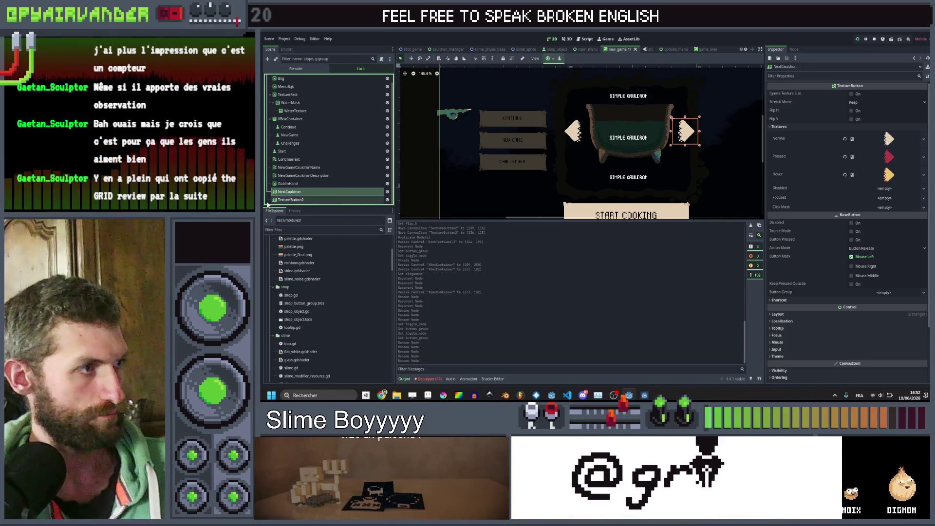
click(292, 200)
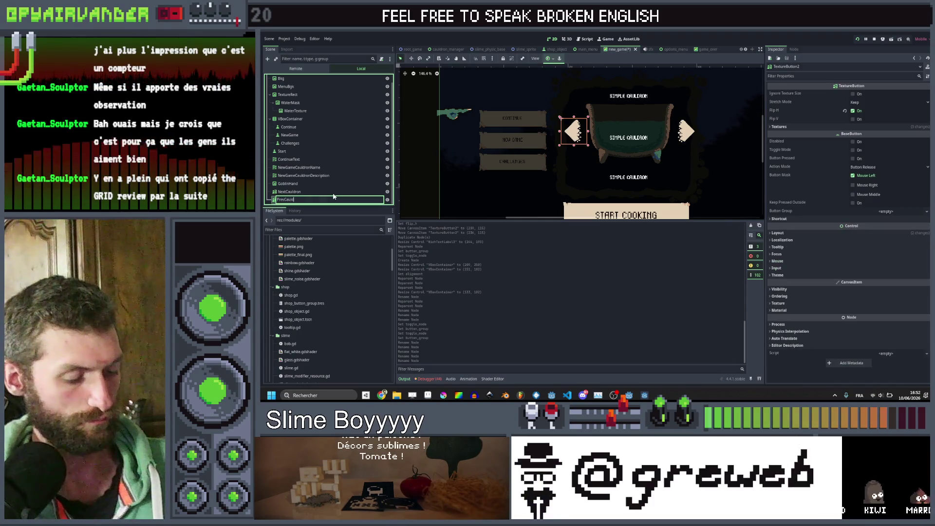
text(ron)
key(Return)
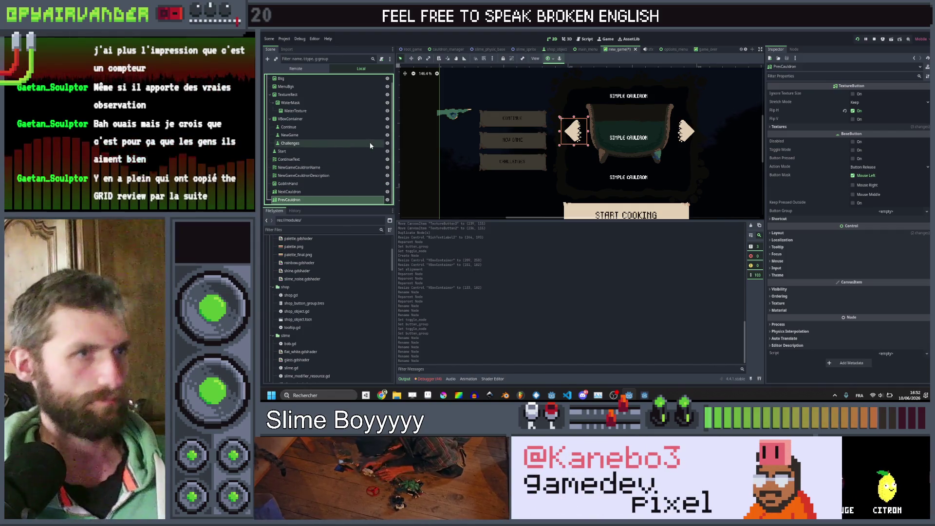
Switch over to Aseprite to work on the arrow sprite
scroll(588, 109, down, 4)
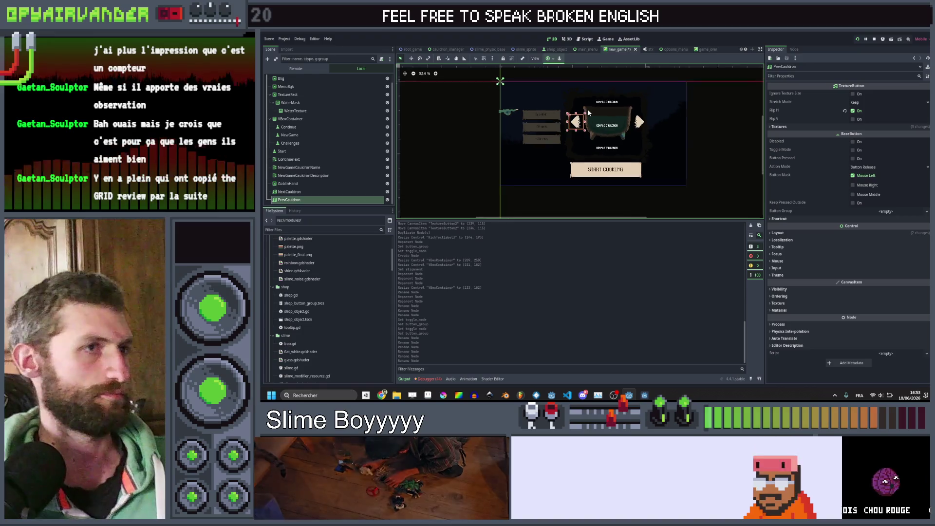
scroll(587, 109, up, 1)
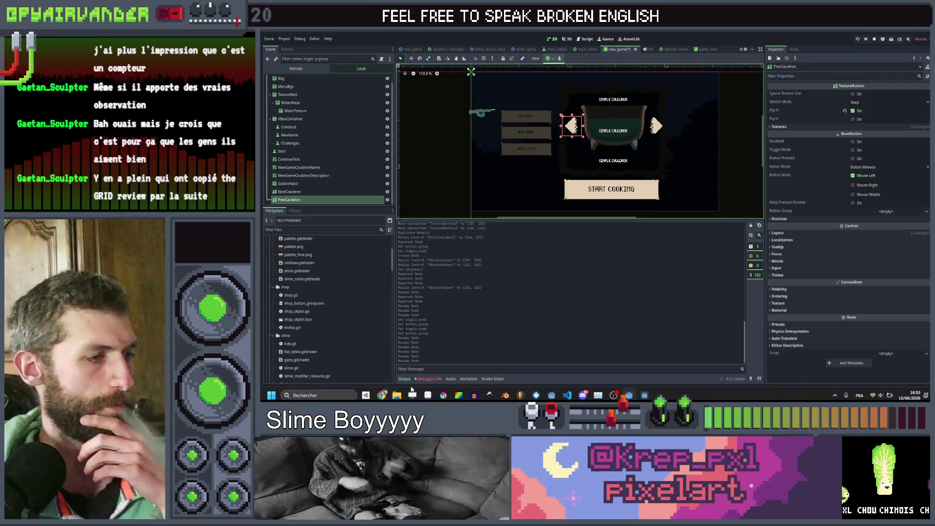
click(428, 395)
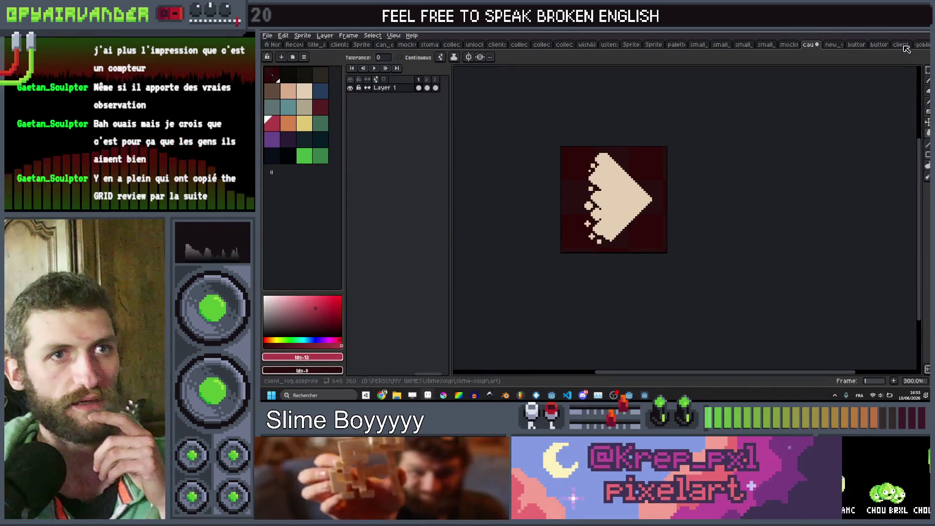
click(901, 45)
click(879, 45)
click(856, 44)
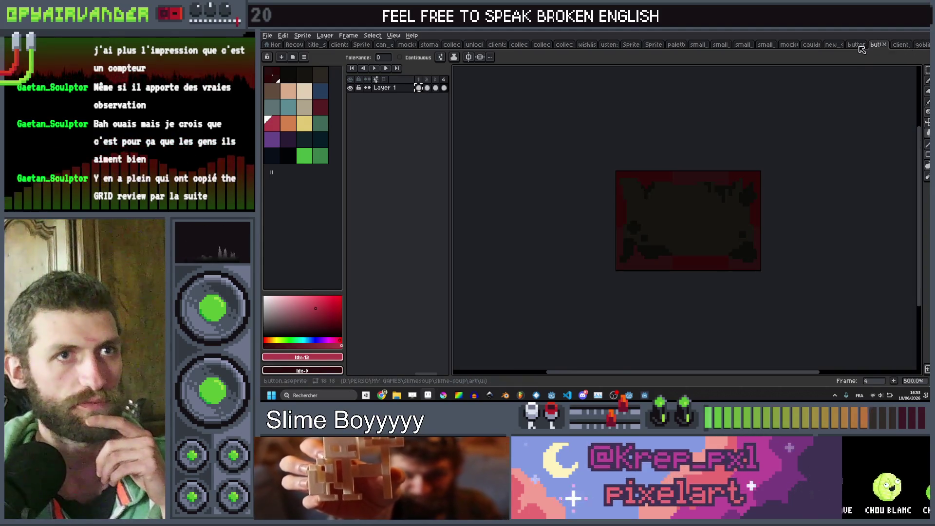
click(840, 46)
click(840, 45)
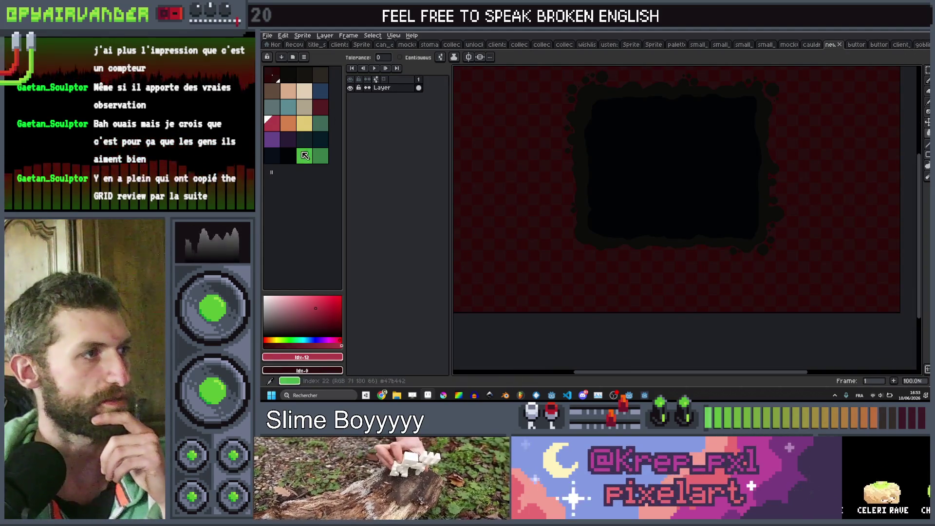
scroll(662, 157, up, 2)
scroll(731, 167, down, 2)
scroll(731, 146, up, 2)
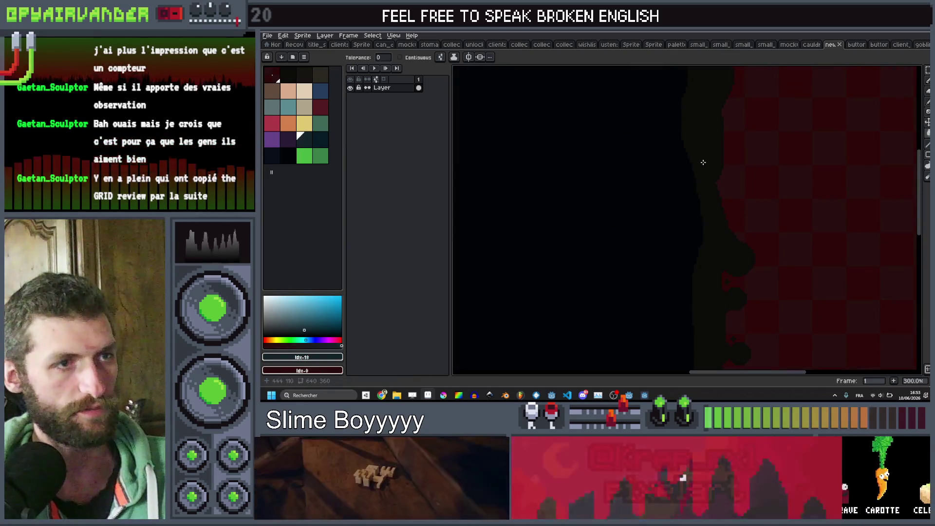
scroll(704, 163, down, 4)
scroll(692, 163, up, 2)
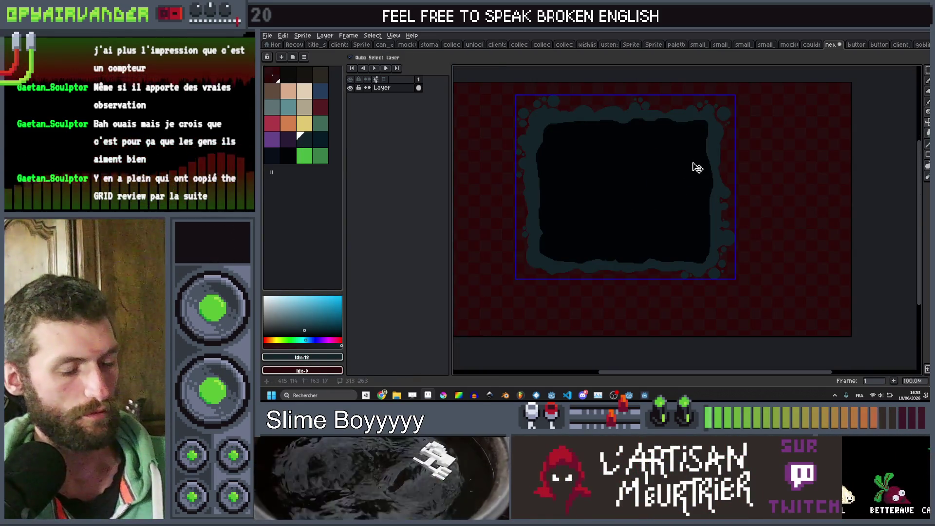
click(900, 33)
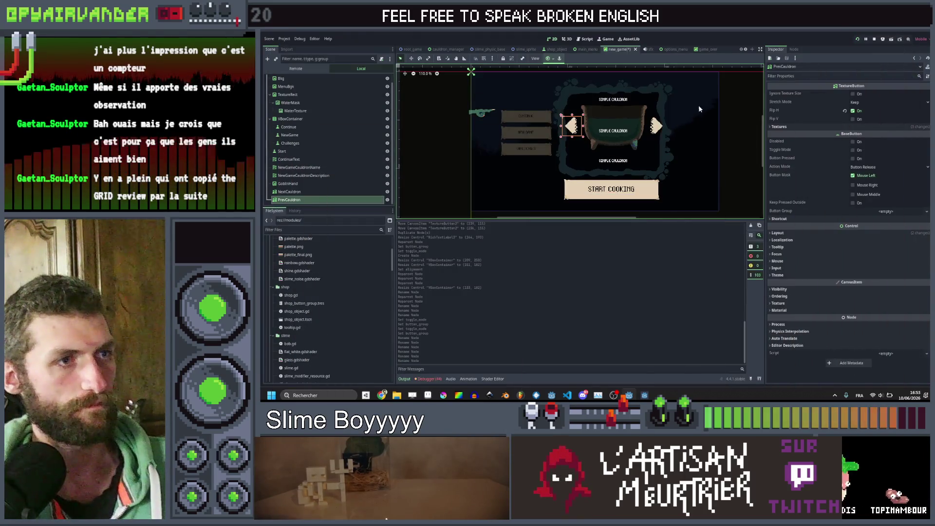
Review the Start, Continue, NewGame and Challenges buttons and save the new-game scene
scroll(674, 118, down, 3)
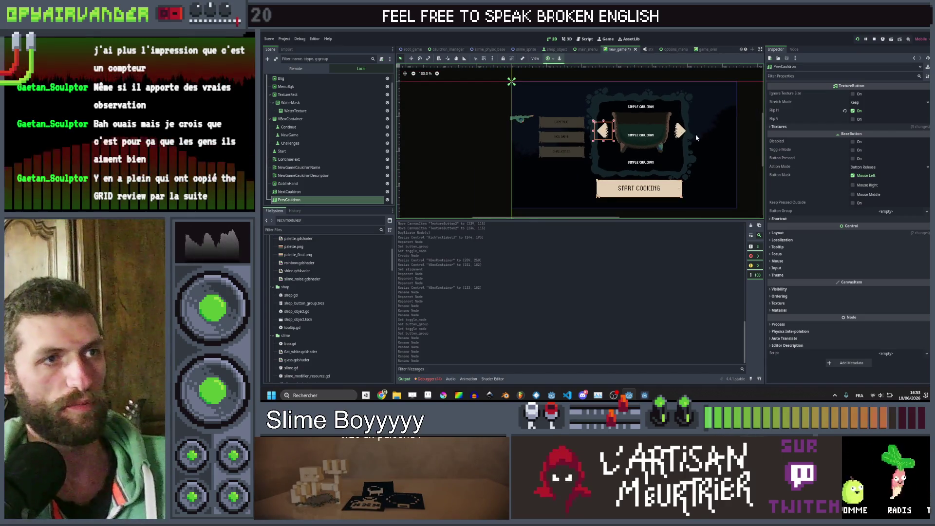
scroll(674, 136, down, 2)
scroll(664, 166, up, 5)
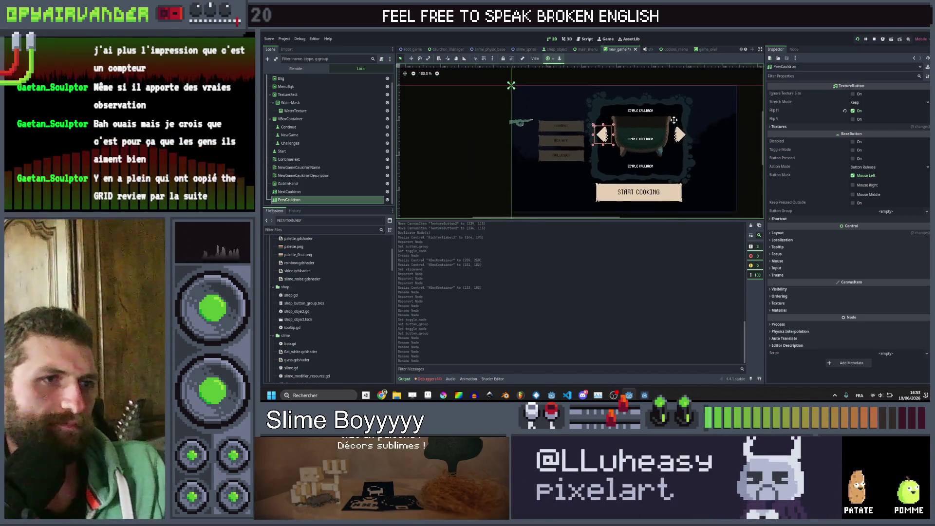
click(652, 179)
scroll(677, 152, down, 3)
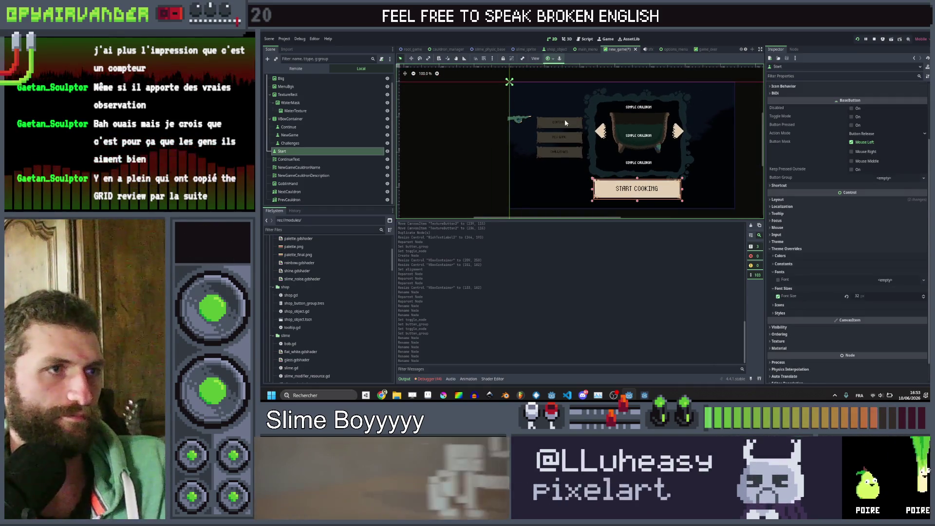
click(566, 126)
click(569, 138)
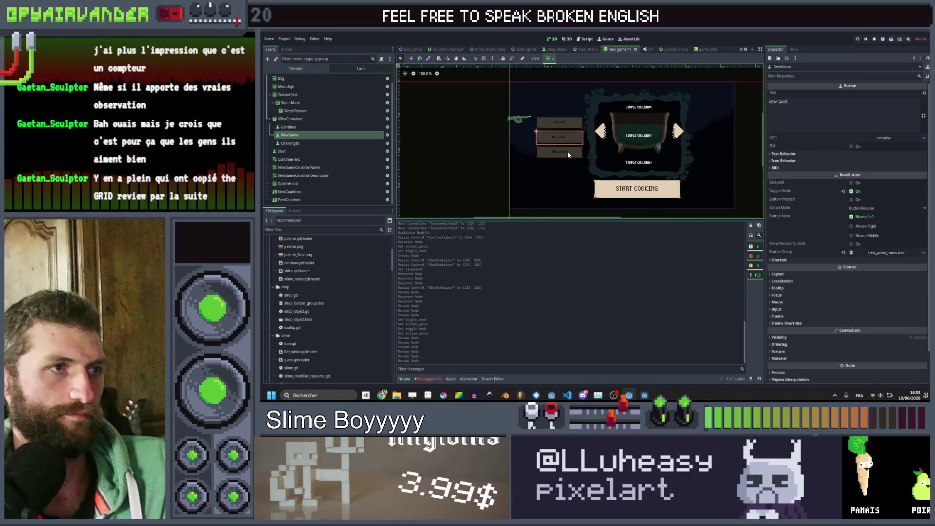
click(569, 152)
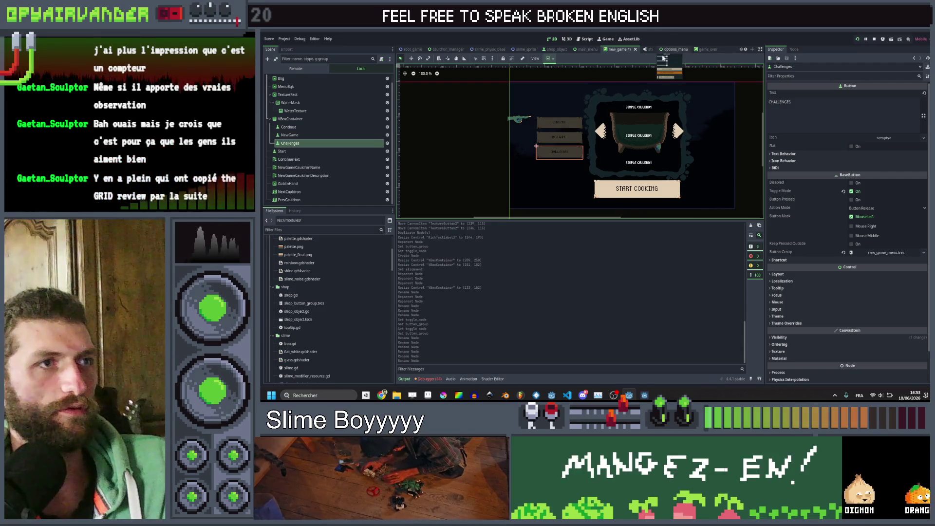
key(ctrl+s)
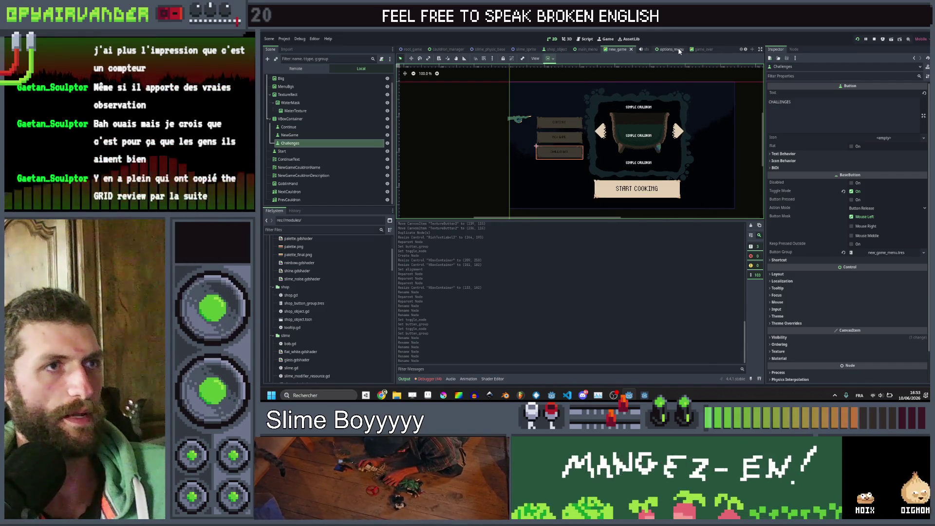
Copy the Close button from options_menu and paste it into the new_game scene
click(671, 50)
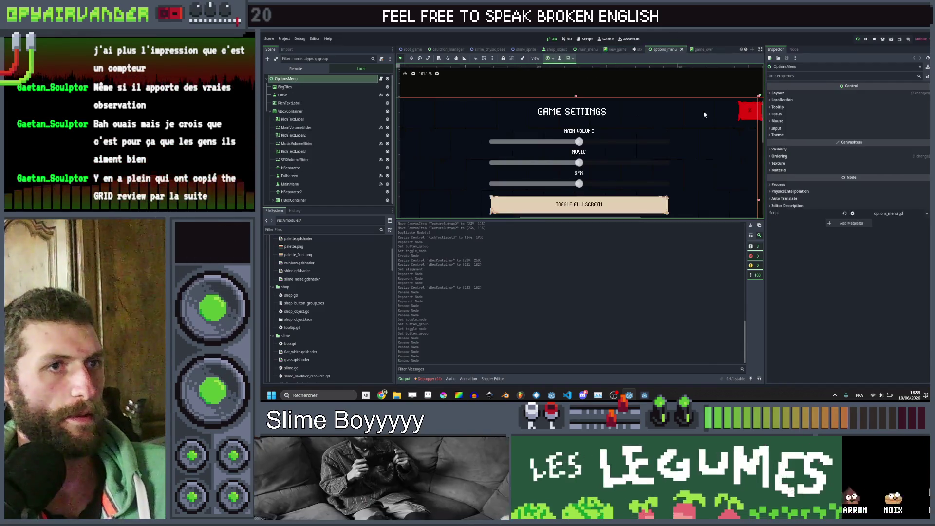
click(750, 111)
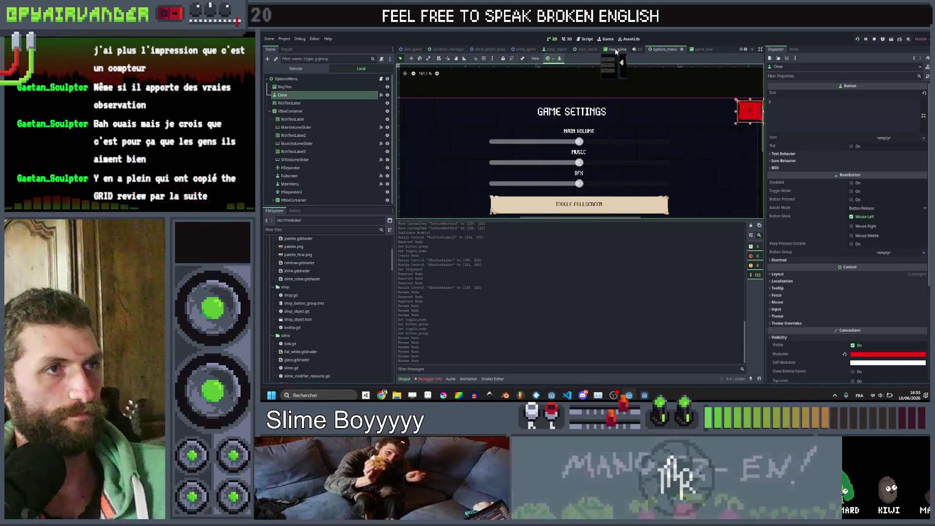
click(617, 49)
click(302, 78)
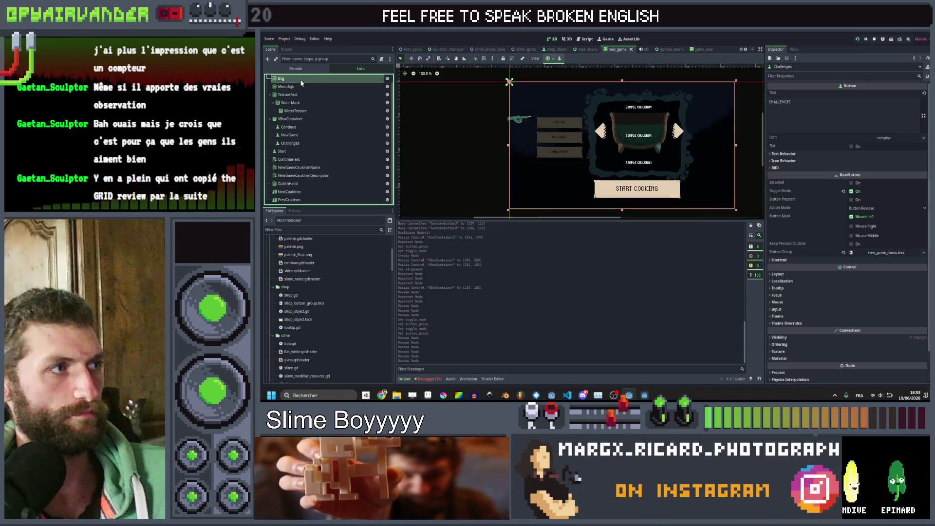
key(ctrl+v)
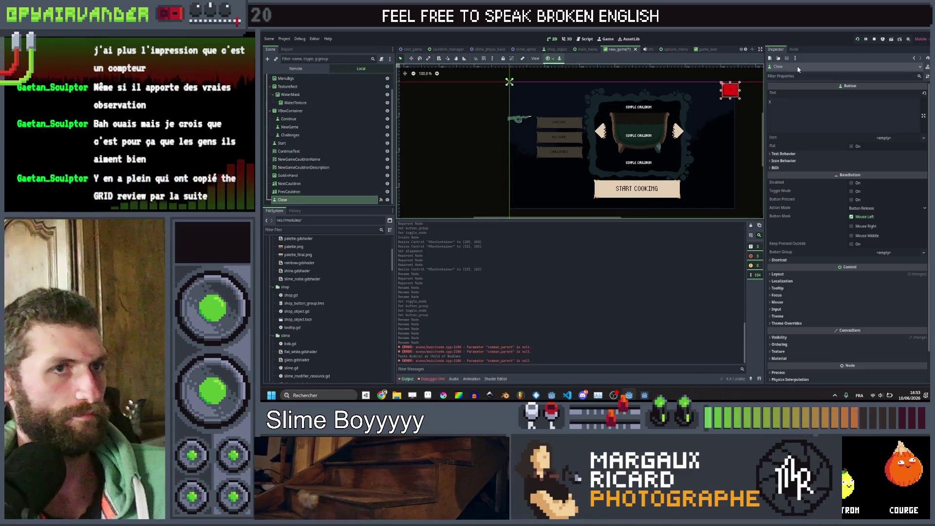
Disconnect the Close button's _on_close_pressed signal and save the scene
click(794, 49)
click(821, 112)
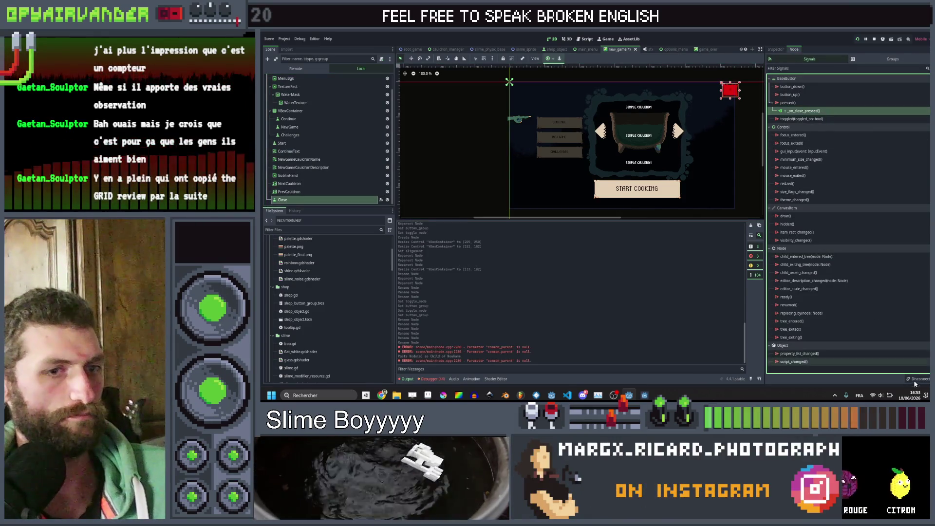
click(918, 379)
click(290, 160)
key(ctrl+s)
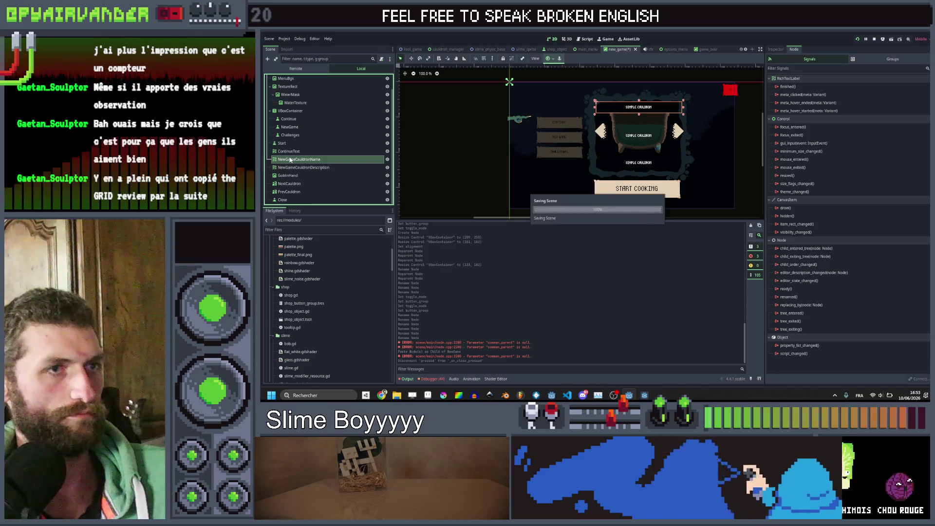
Add a new Control node as a child of the NewGame root
scroll(744, 144, down, 5)
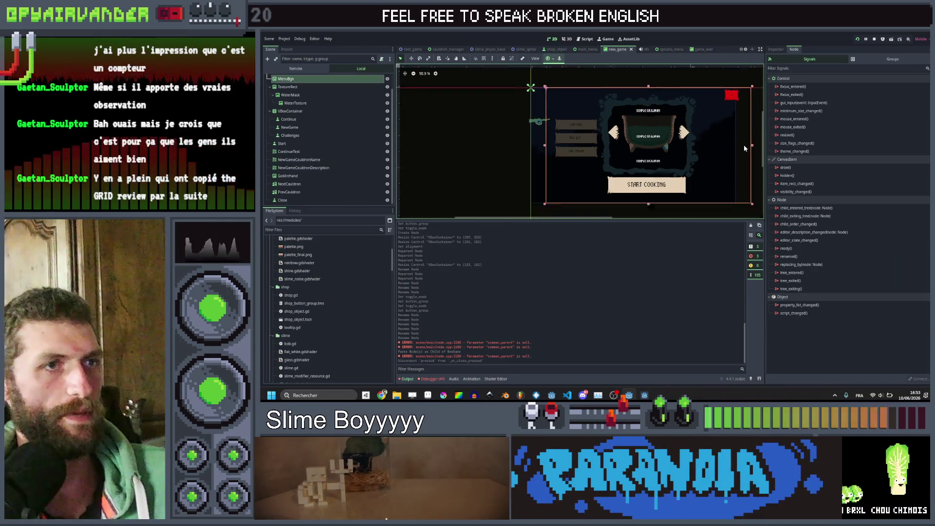
click(720, 201)
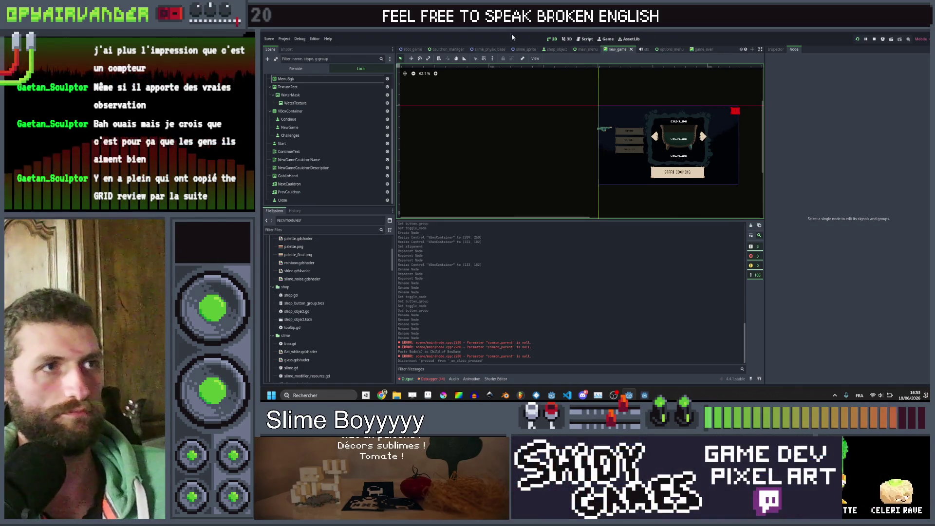
drag(635, 99, 601, 88)
scroll(308, 125, up, 1)
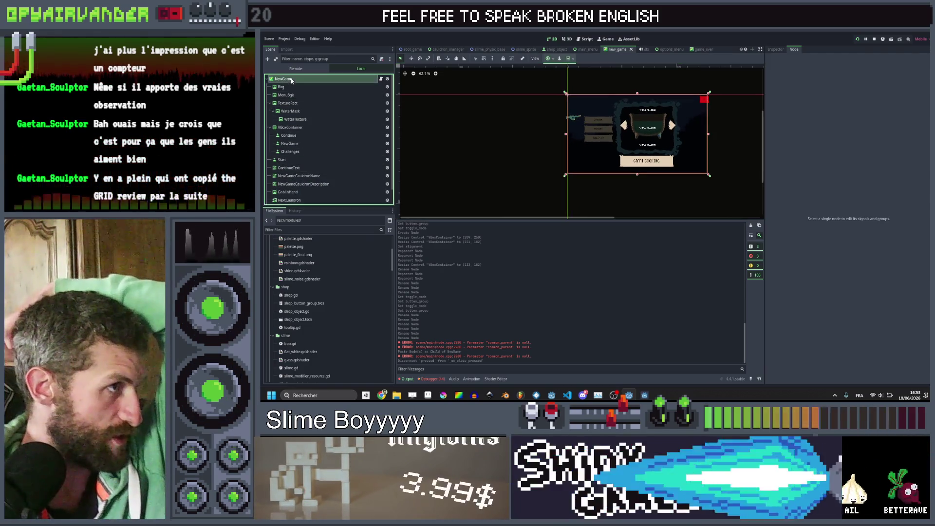
right_click(292, 79)
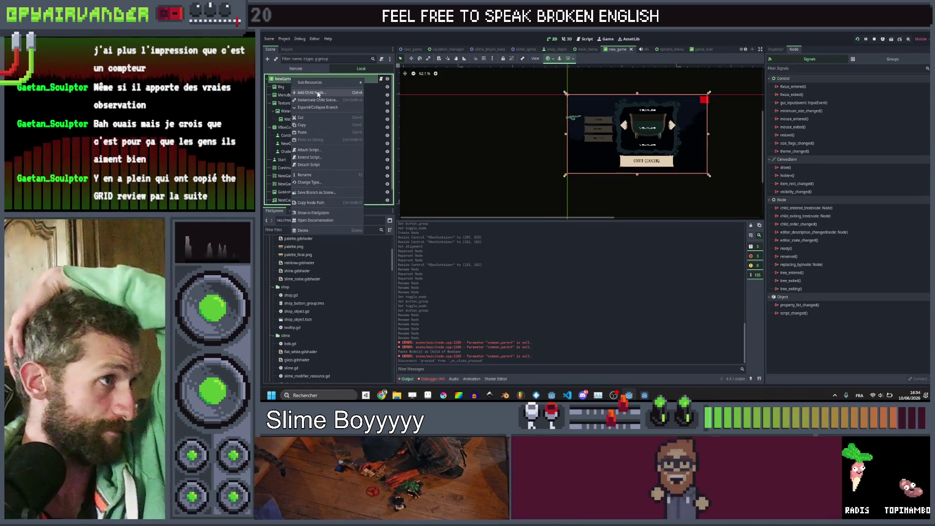
click(319, 93)
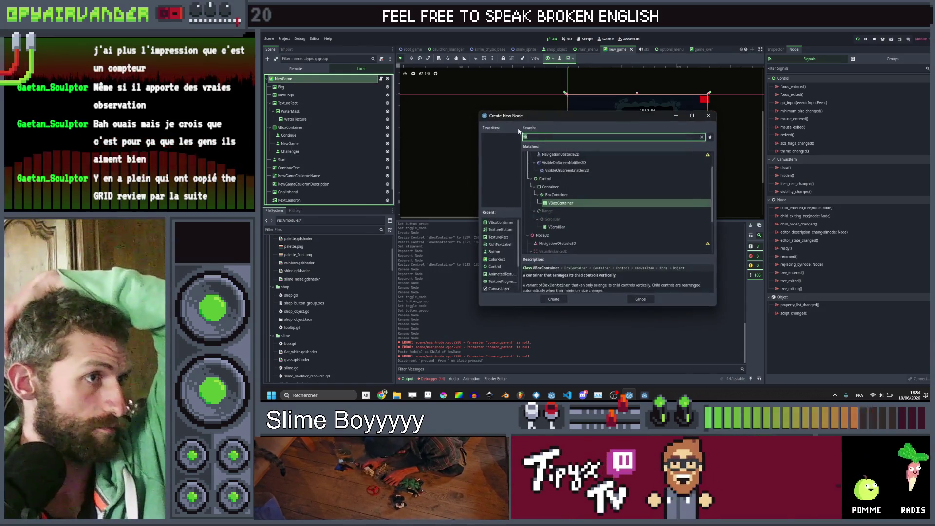
double_click(553, 180)
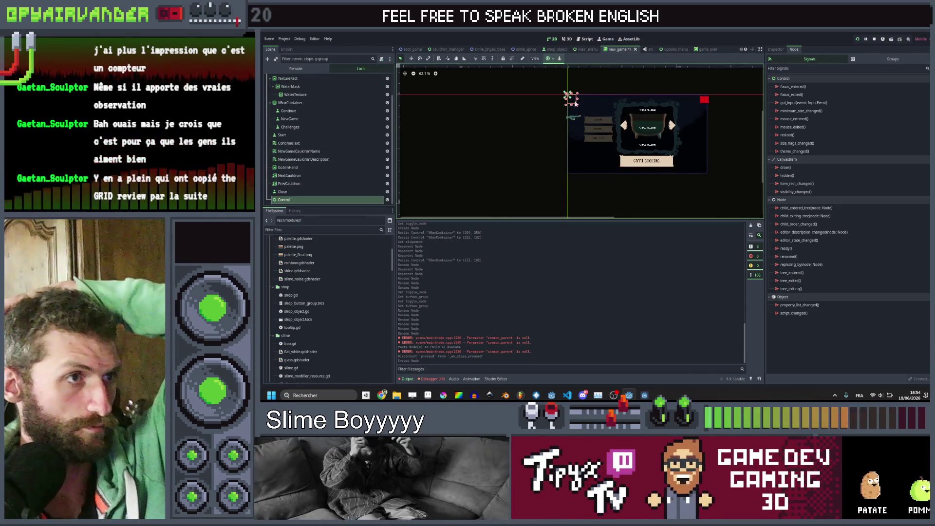
Frame the new Control and resize it to enclose the cauldron panel
click(681, 154)
key(f)
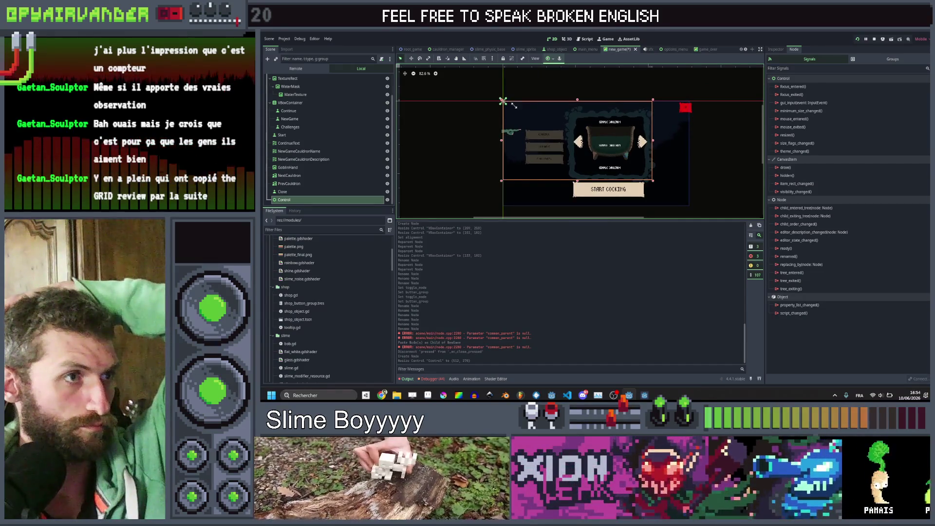
drag(503, 100, 564, 106)
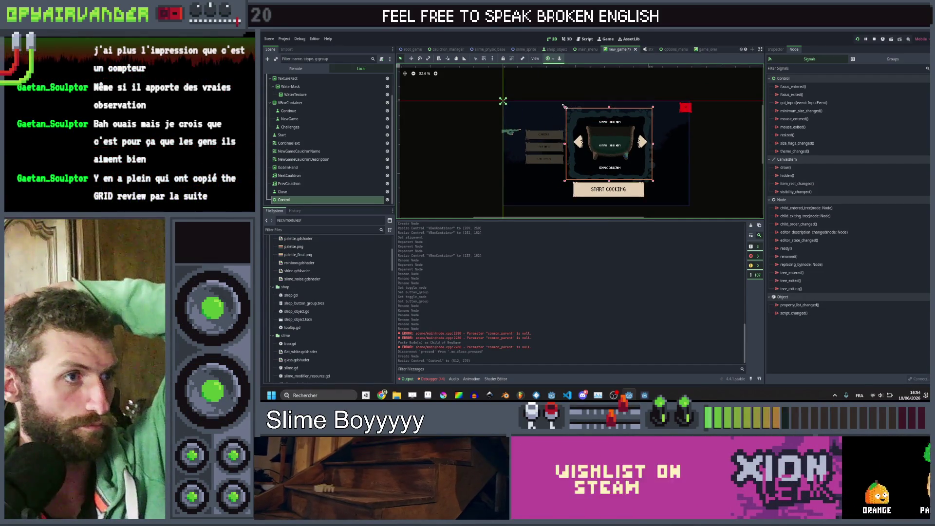
scroll(568, 136, up, 5)
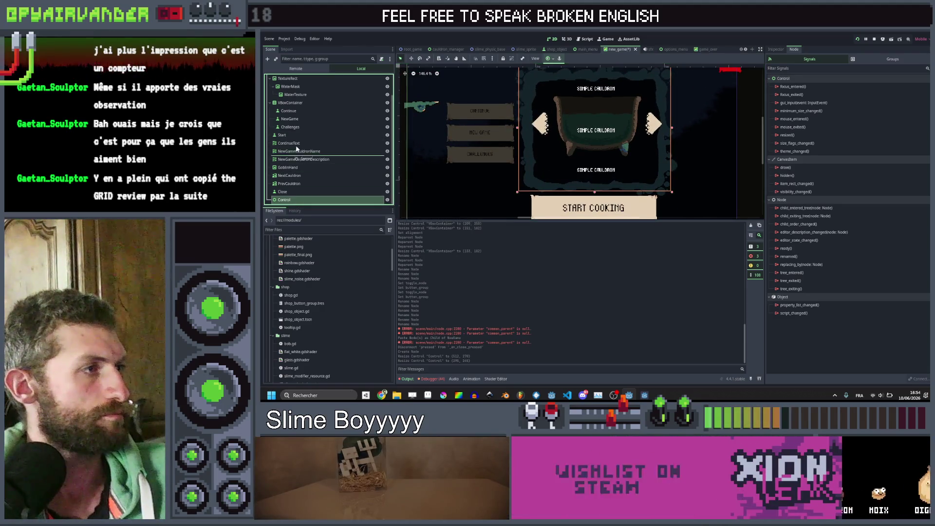
Move the Control below ContinueText, rename it NewGameSelector, and place GoblinHand right after ContinueText
drag(300, 148, 300, 147)
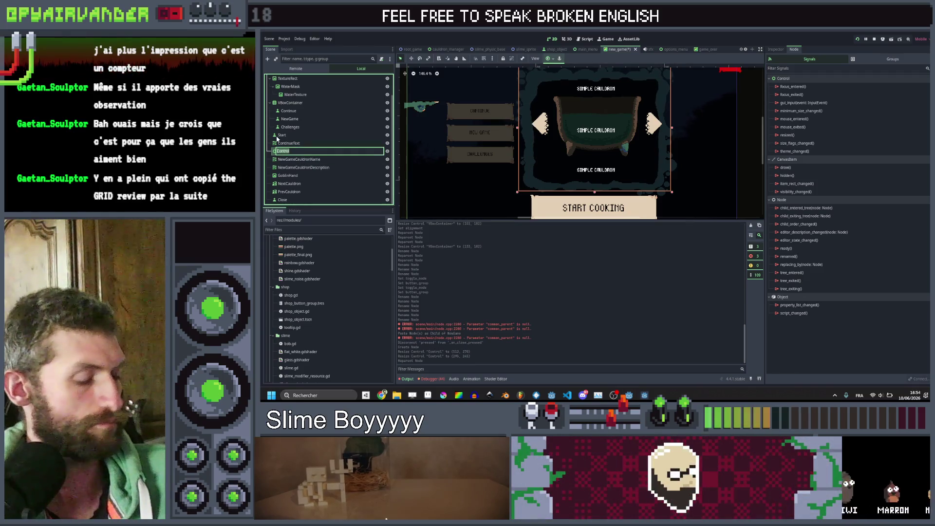
text(NewGameCauld)
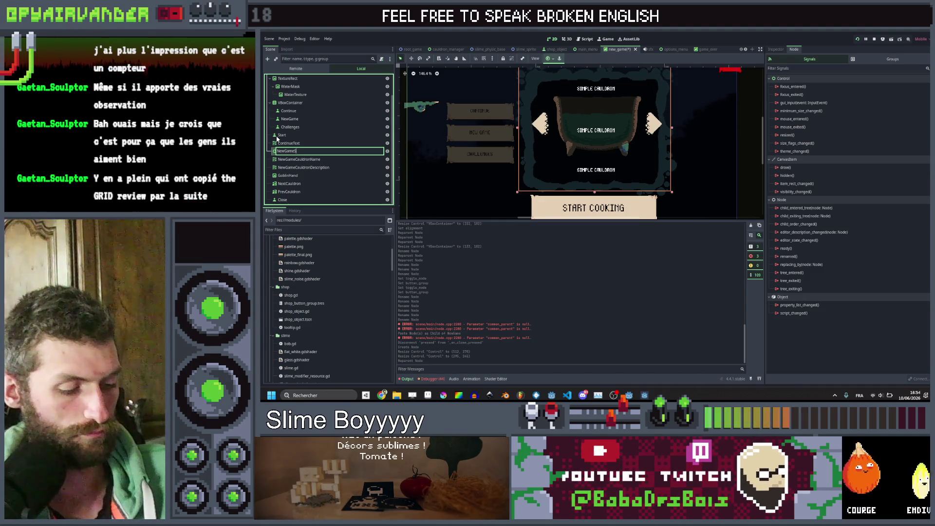
text(r)
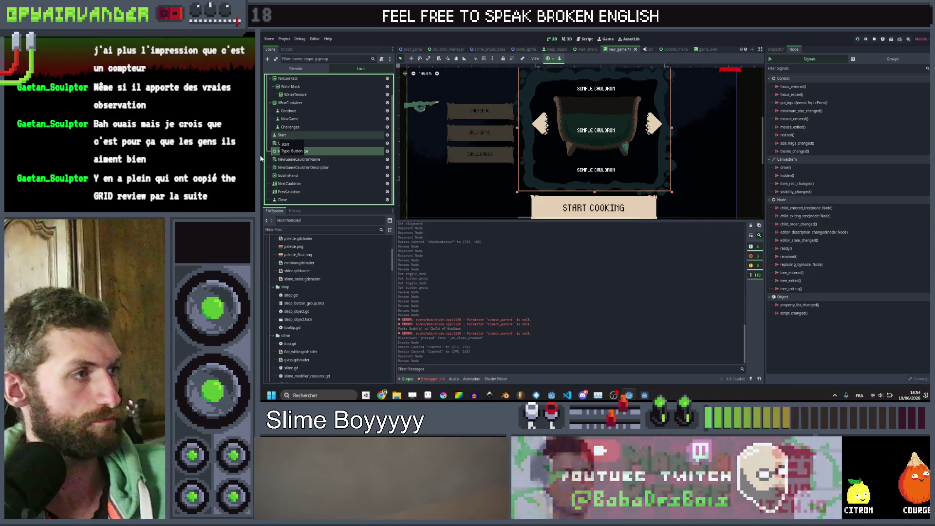
click(298, 159)
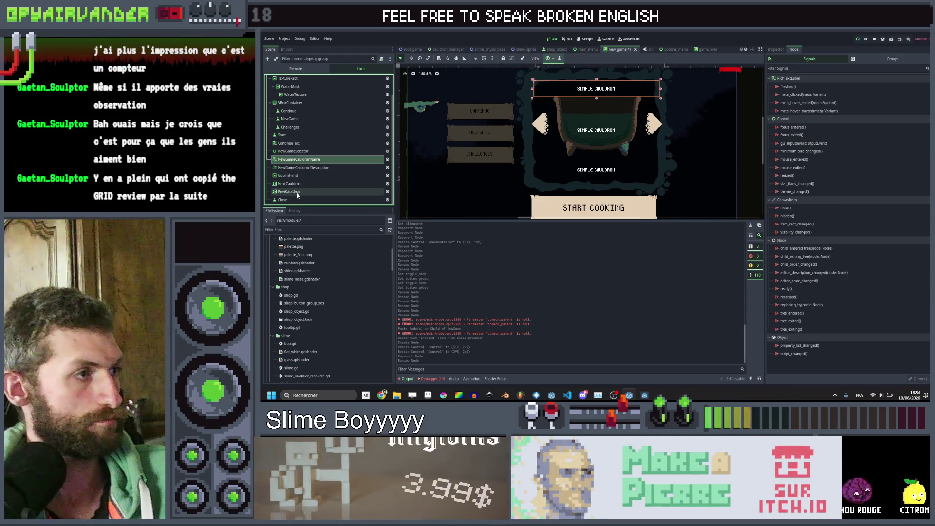
click(289, 176)
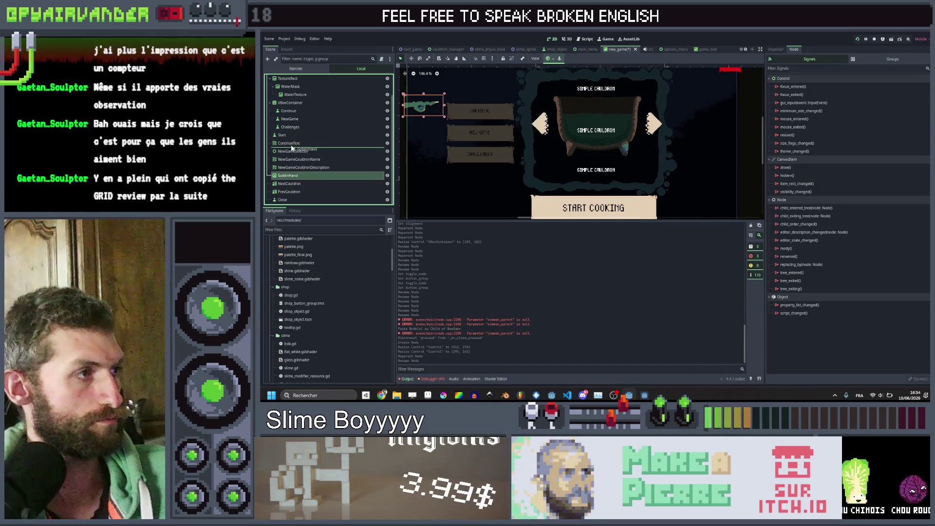
drag(291, 148, 291, 148)
Rename TextureRect to Cauldron and make it a child of NewGameSelector
scroll(298, 86, up, 1)
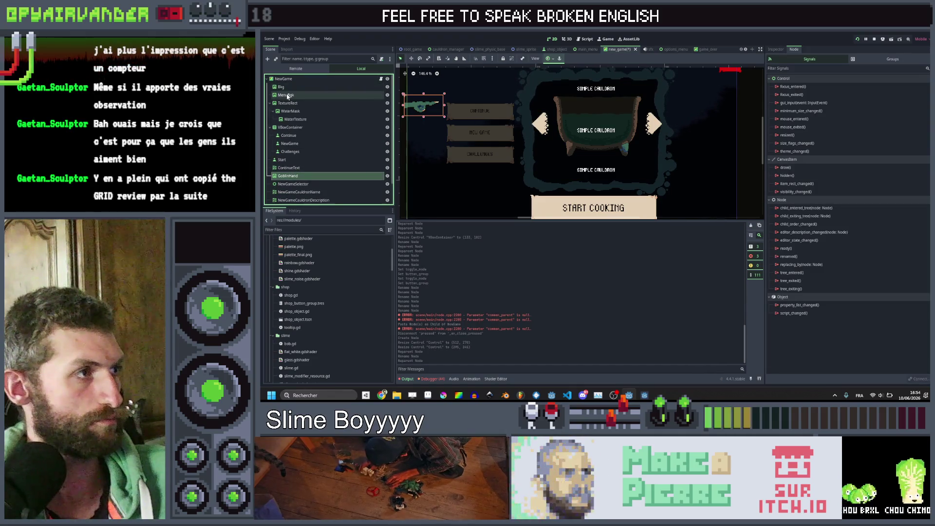
click(288, 104)
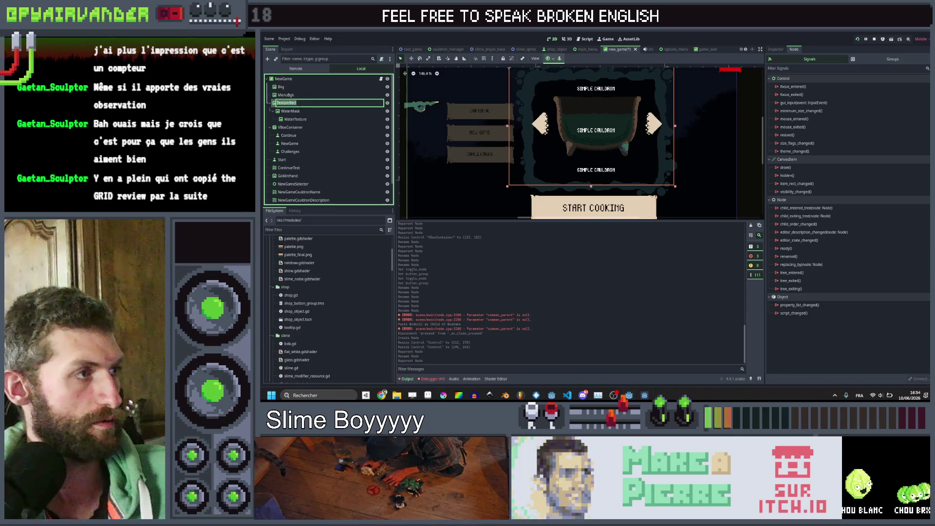
text(Cauldron)
key(Return)
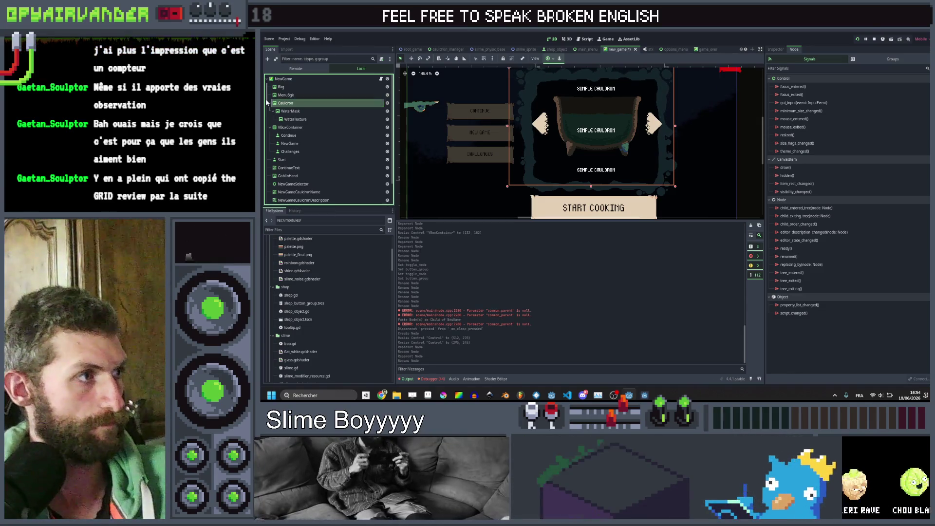
drag(301, 102, 304, 190)
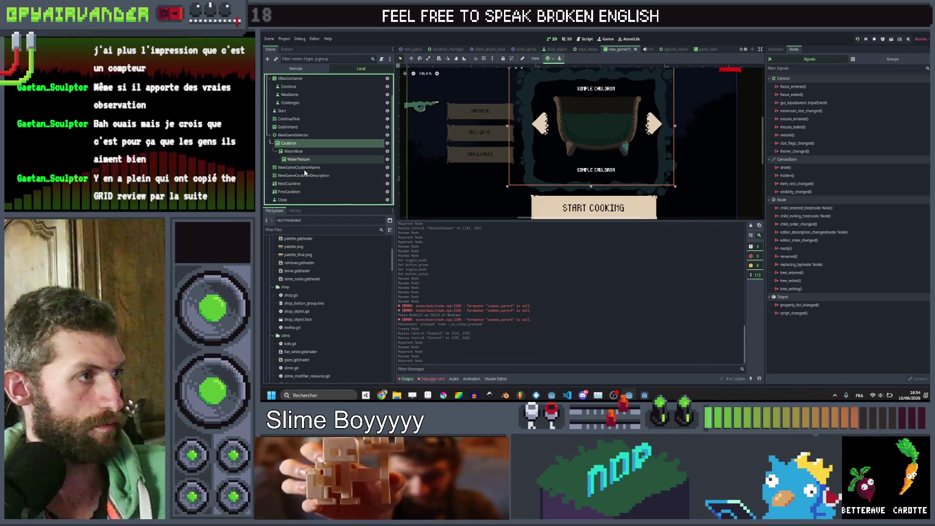
Put NewGameCauldronName through PrevCauldron under Cauldron and save the scene
click(289, 191)
shift+click(299, 168)
drag(299, 168, 303, 144)
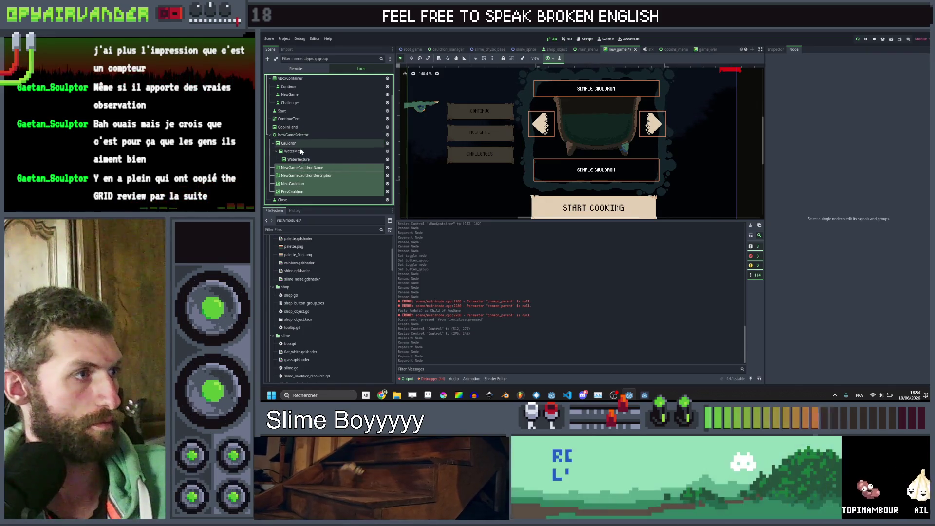
click(301, 152)
key(ctrl+s)
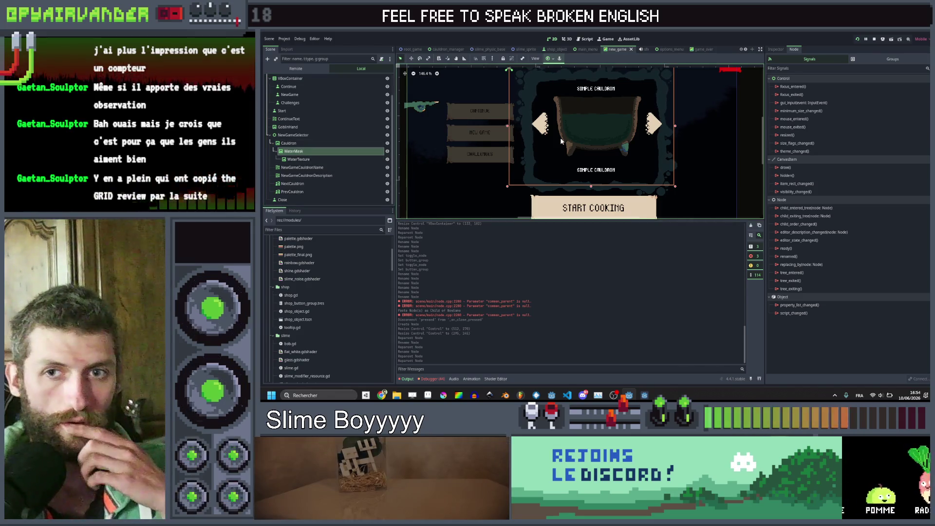
Bring the YouTube Music window forward, then return to the Godot editor
scroll(594, 131, down, 4)
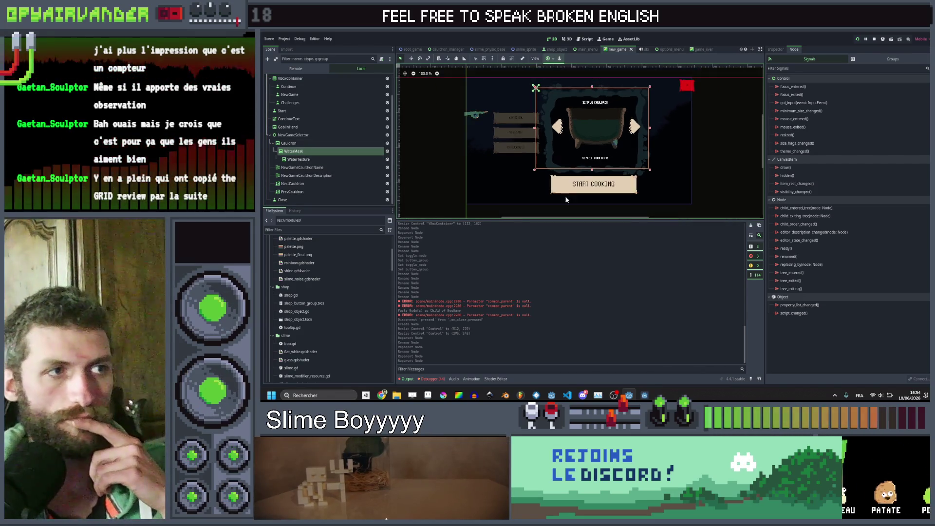
mouse_move(382, 395)
click(343, 356)
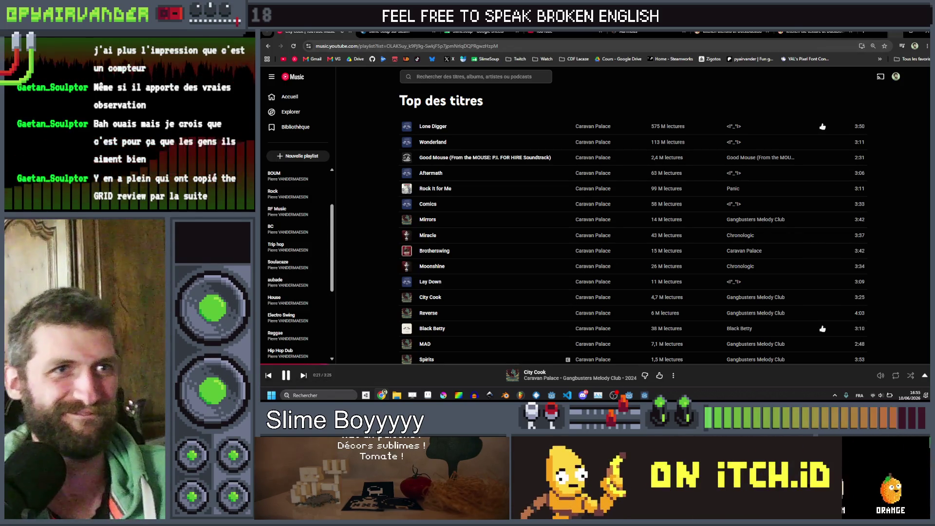
key(alt+Tab)
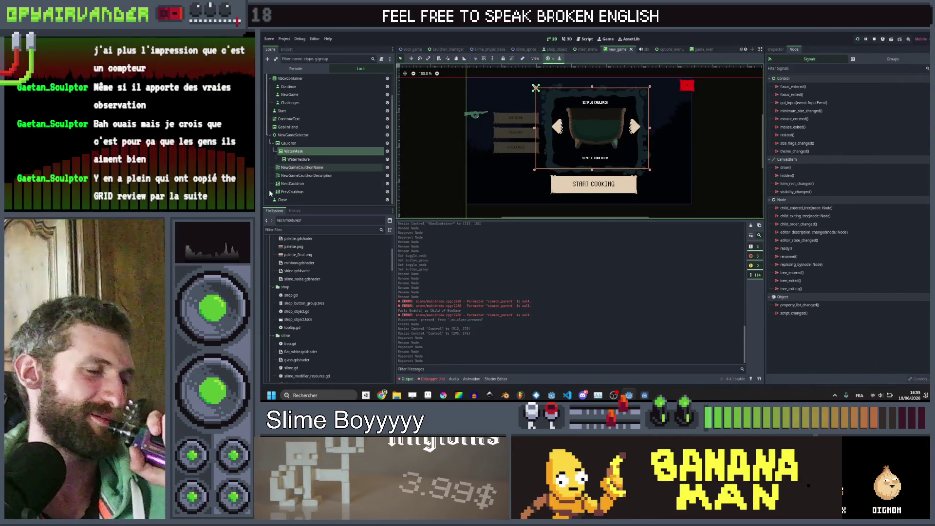
Collapse VBoxContainer and NewGameSelector, then move VBoxContainer between NewGameSelector and Close
click(302, 135)
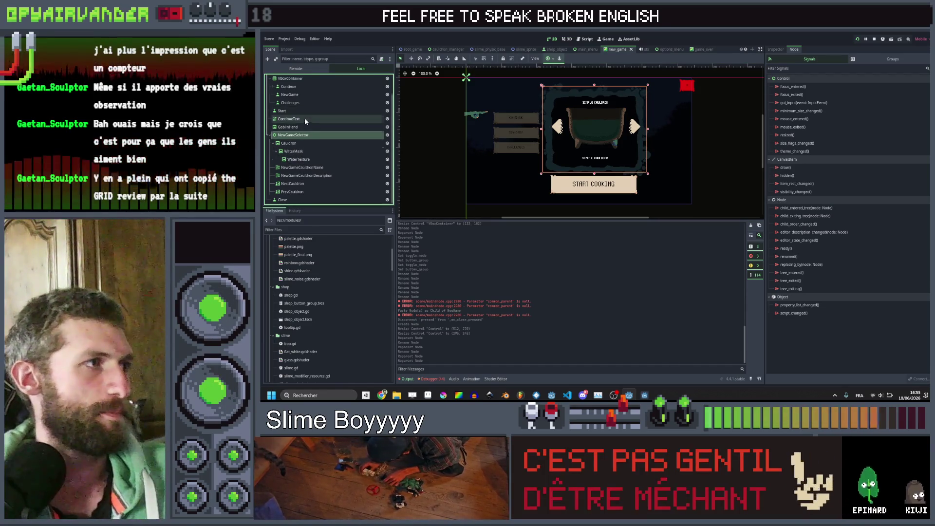
scroll(305, 118, up, 1)
click(269, 95)
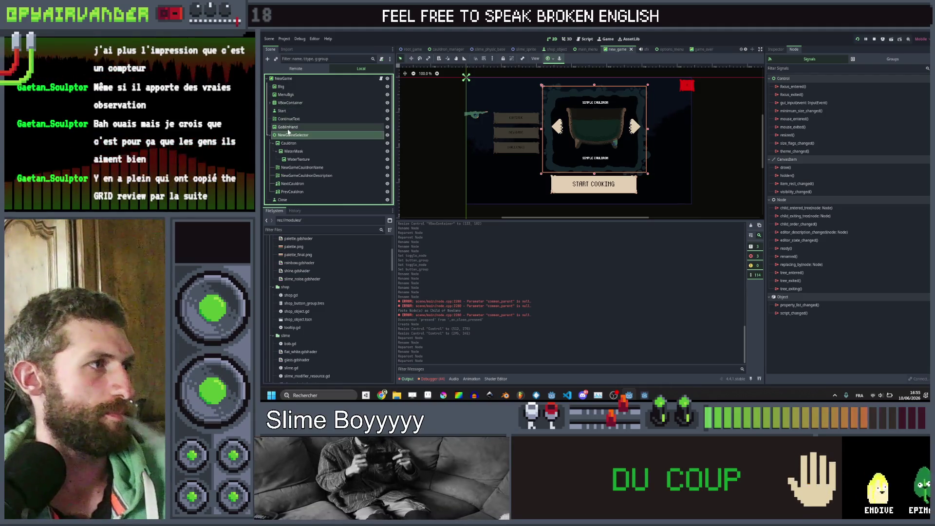
click(269, 135)
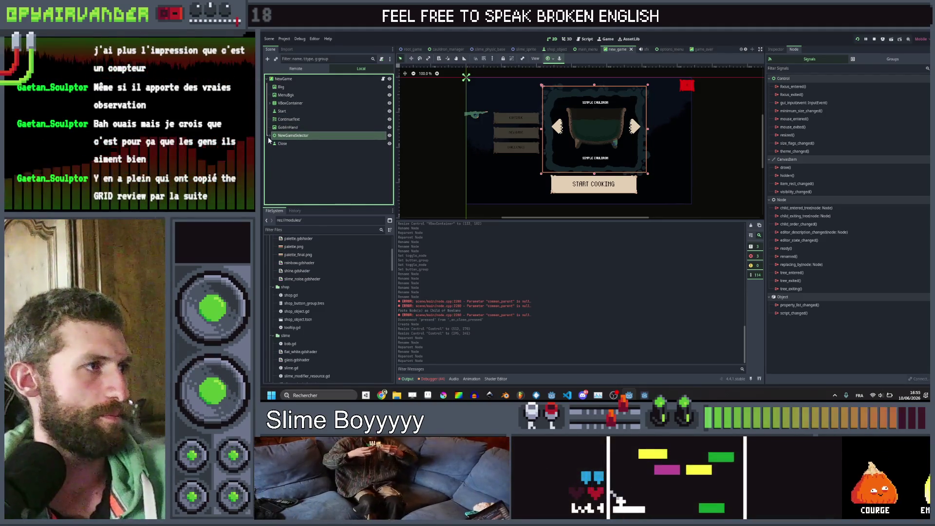
drag(287, 103, 294, 136)
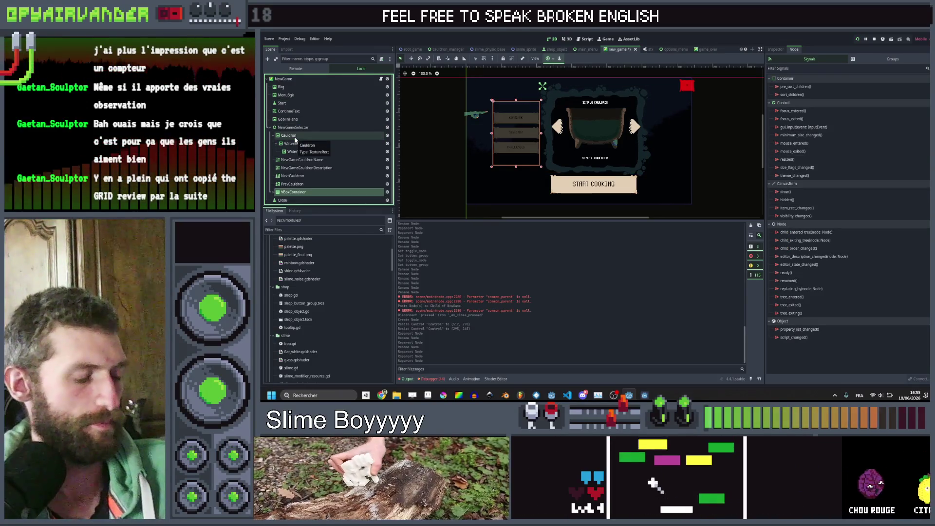
key(ctrl+z)
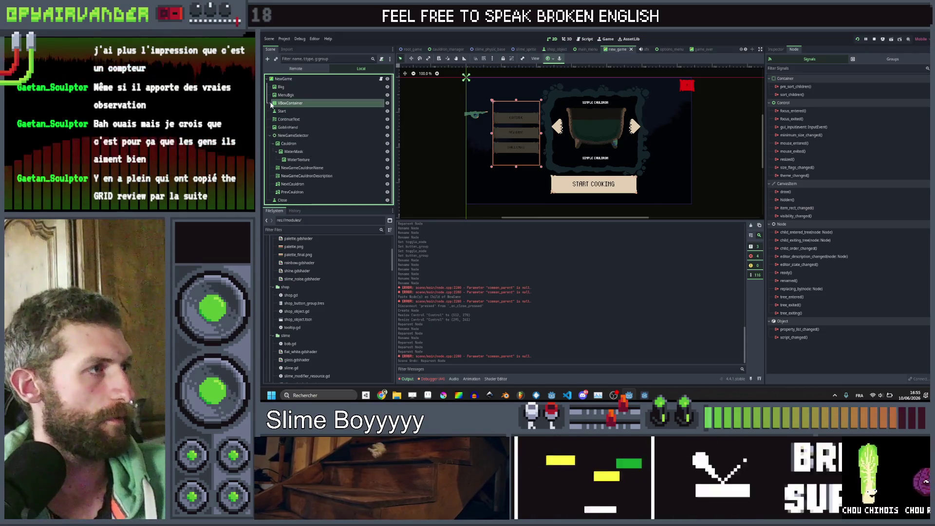
click(269, 135)
drag(288, 102, 287, 141)
click(302, 185)
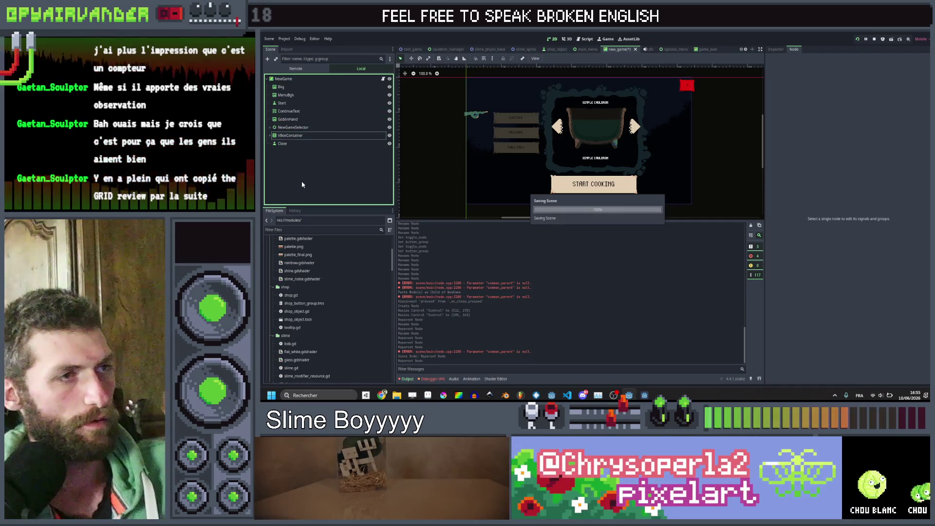